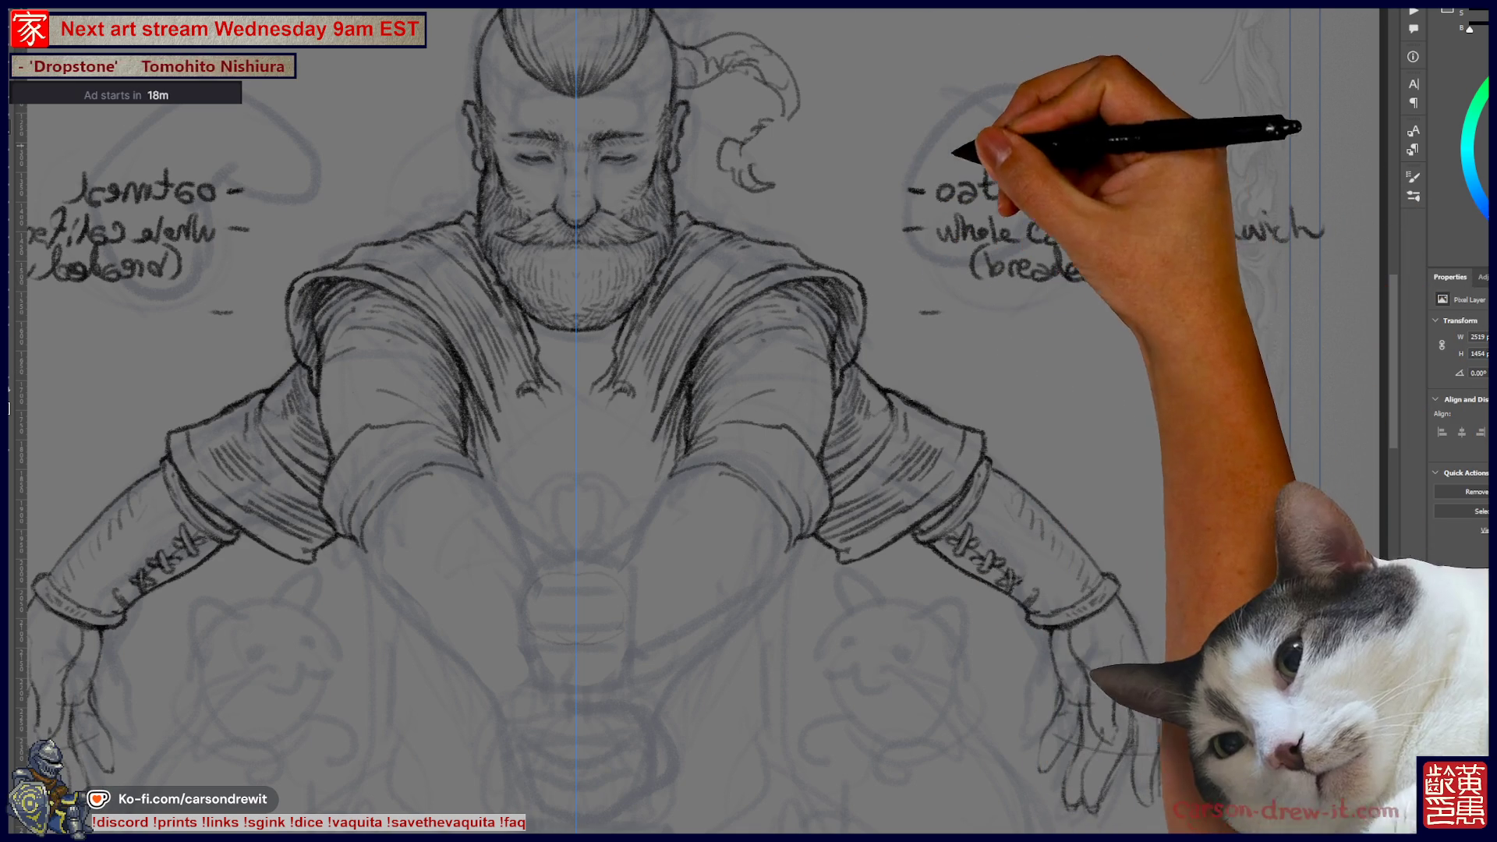
- Handwrite popcorn w/ m&ms, congee w/ fish, beanstalks and vermicelli, mirrored under the food list
left_click_drag(748, 421, 680, 451)
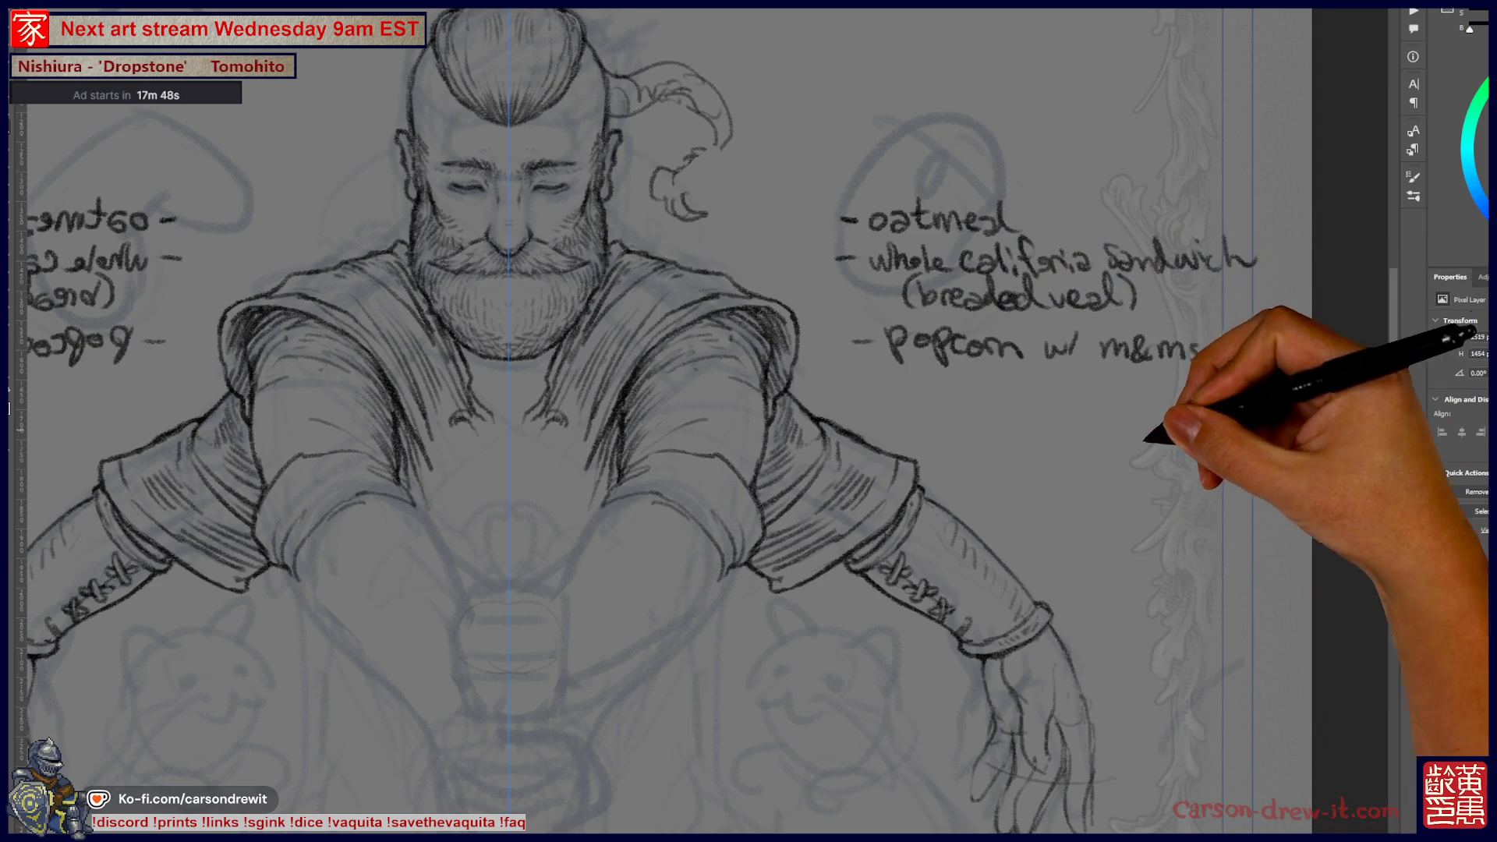
left_click_drag(1176, 400, 1139, 415)
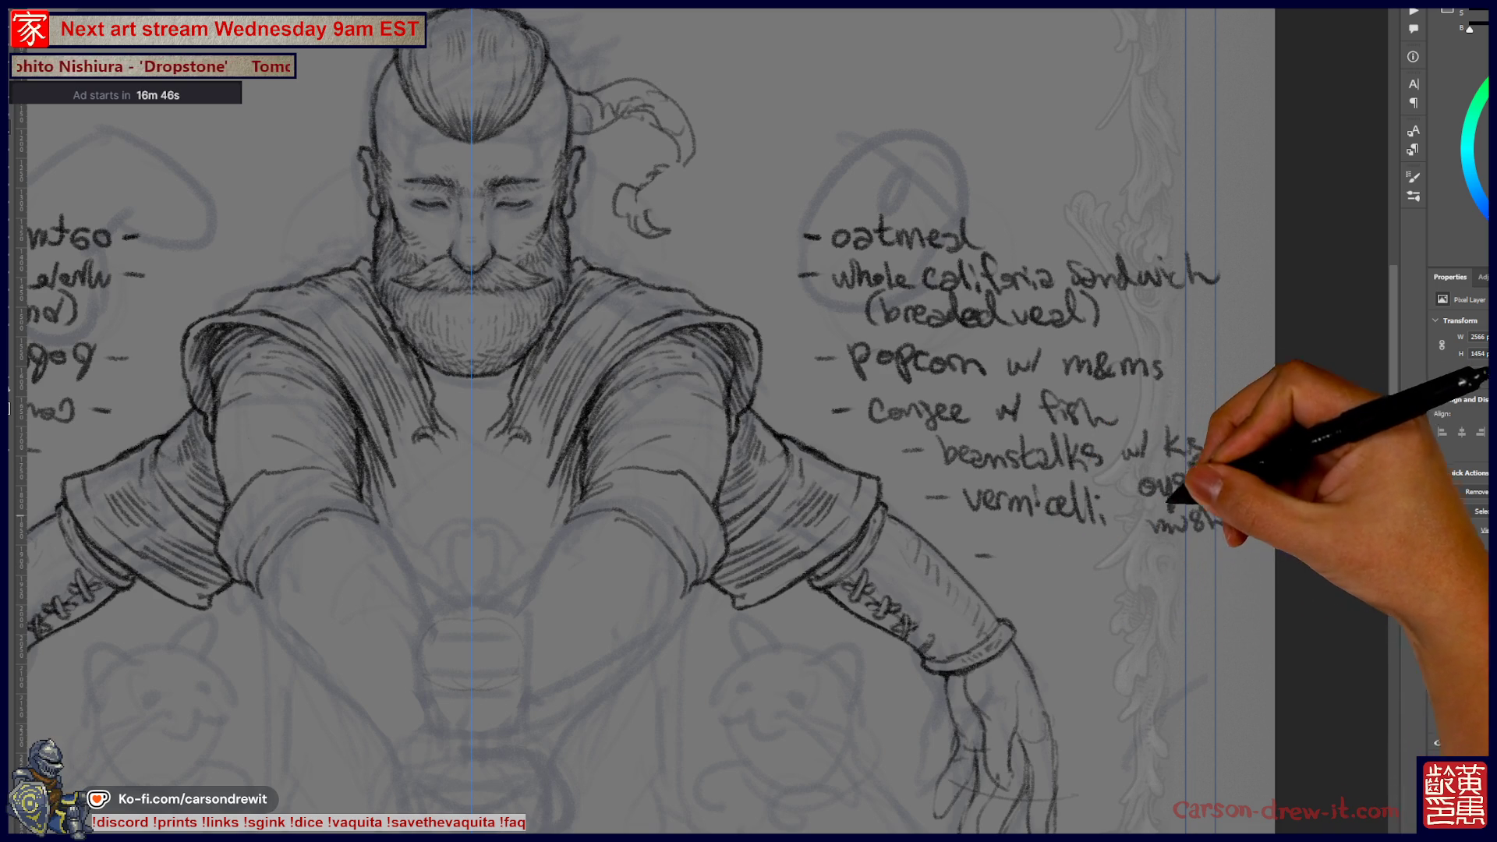
key("ctrl")
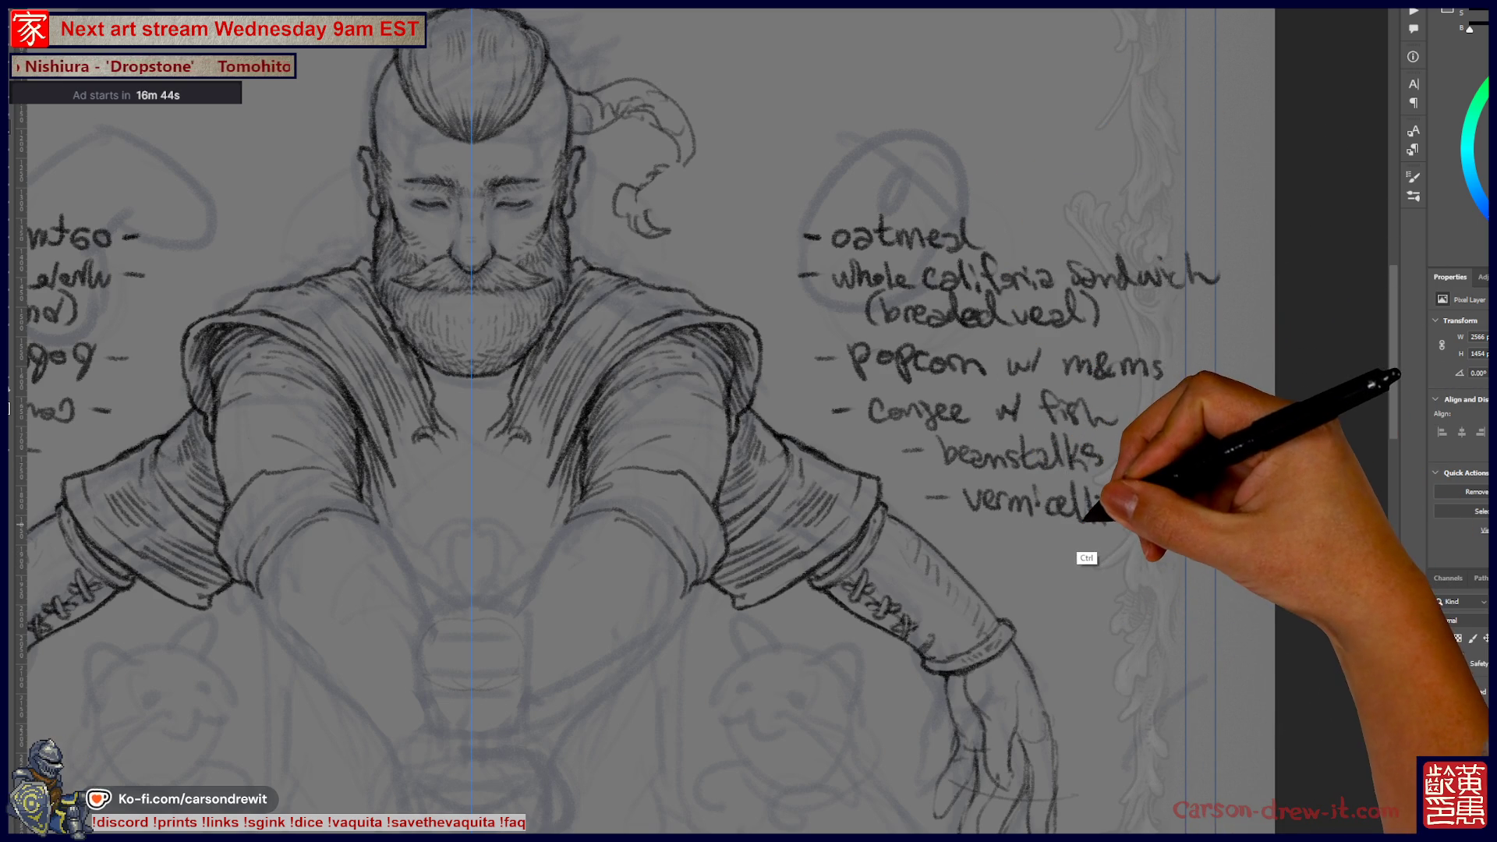
- Undo the mirrored handwritten food list strokes, leaving only the bearded figure sketch
key("ctrl+z")
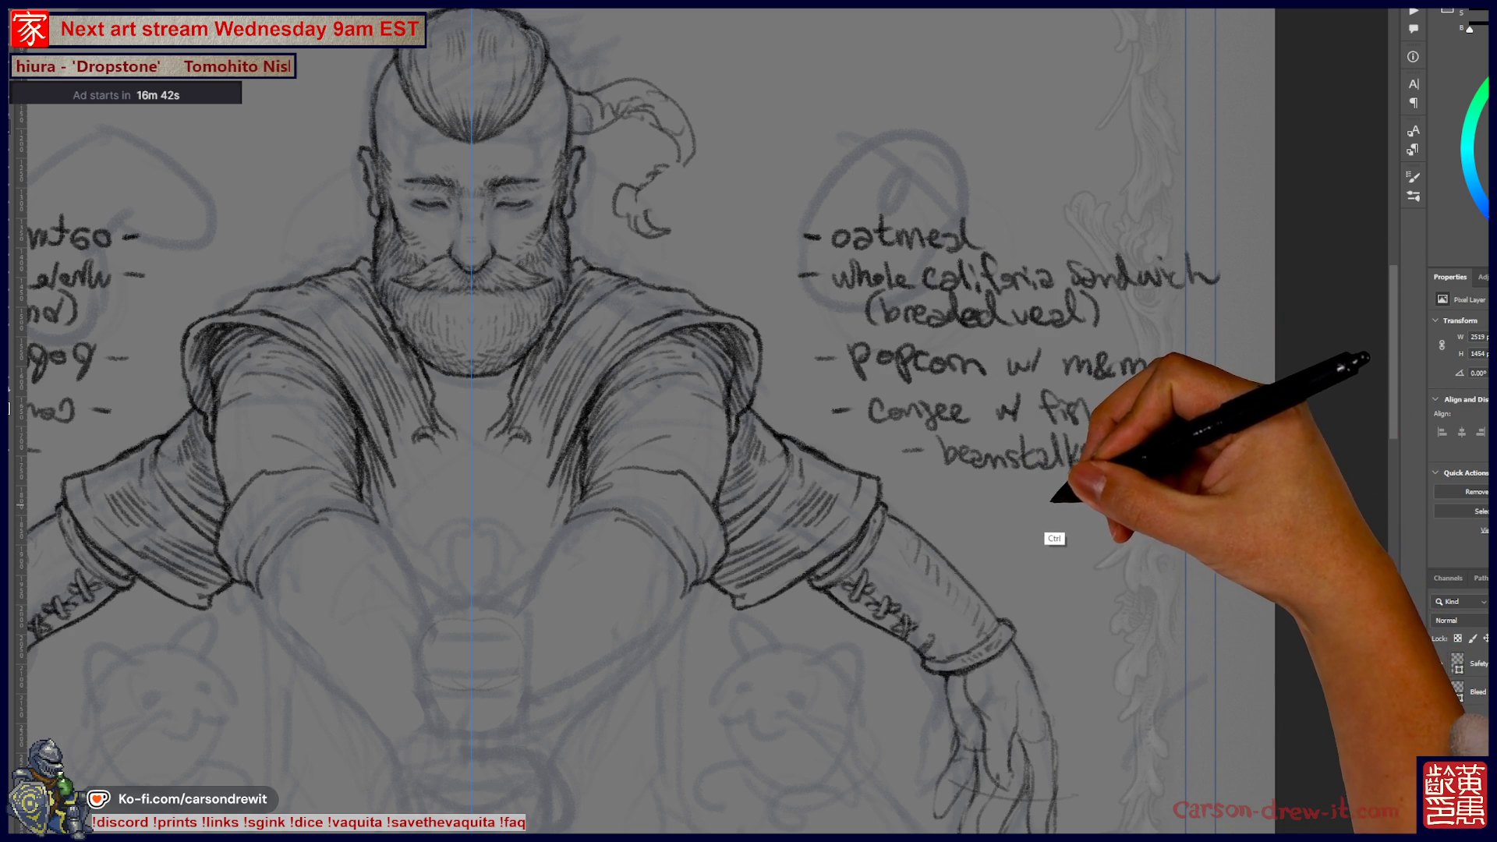
key("ctrl+z")
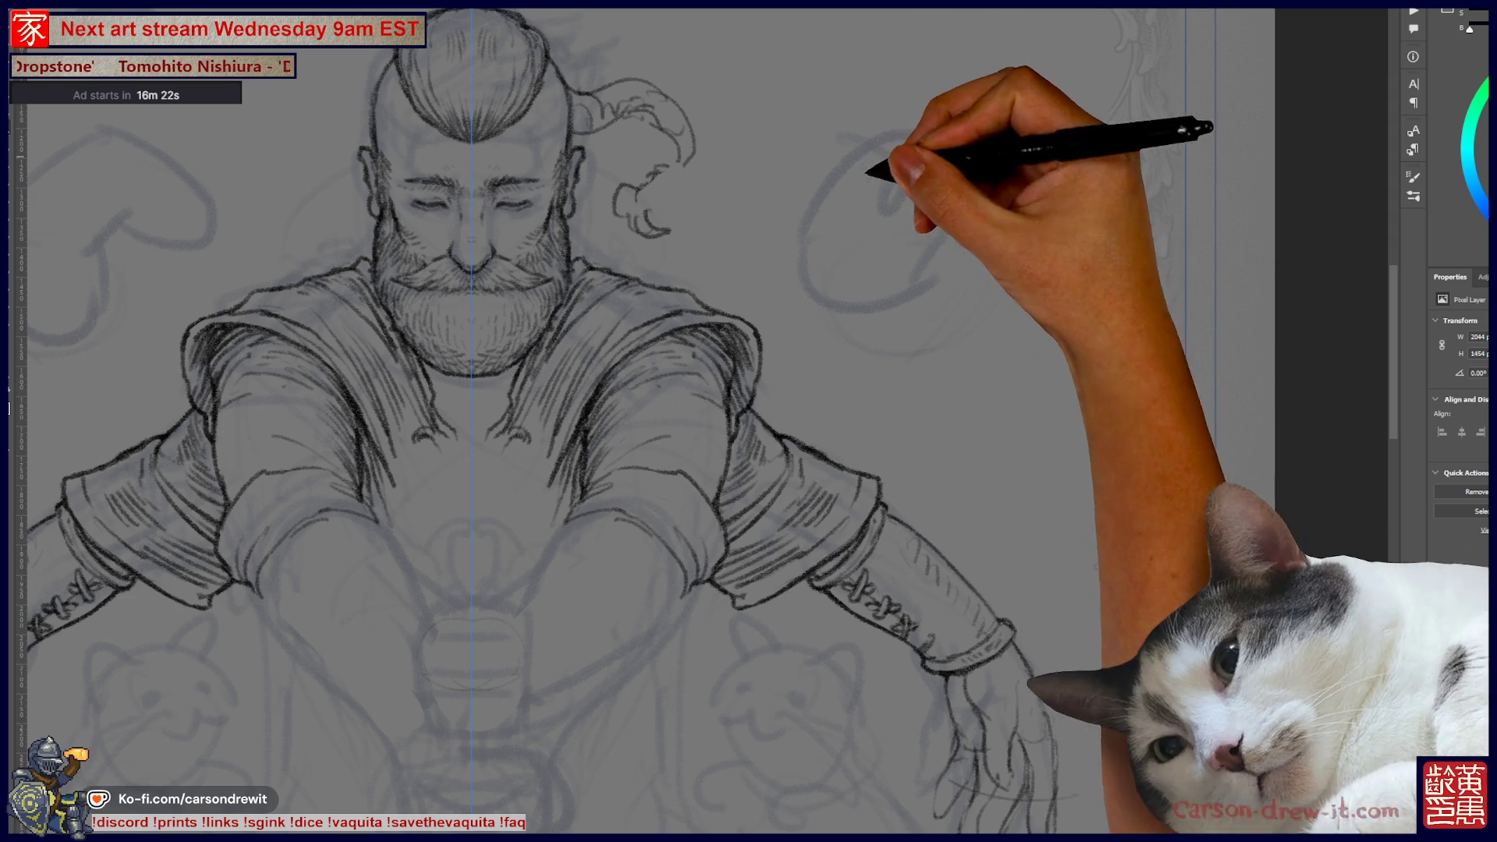
- Turn on the symmetry path and sketch the figure's outstretched hands with fingers on both sides
scroll(624, 421, "down", 3)
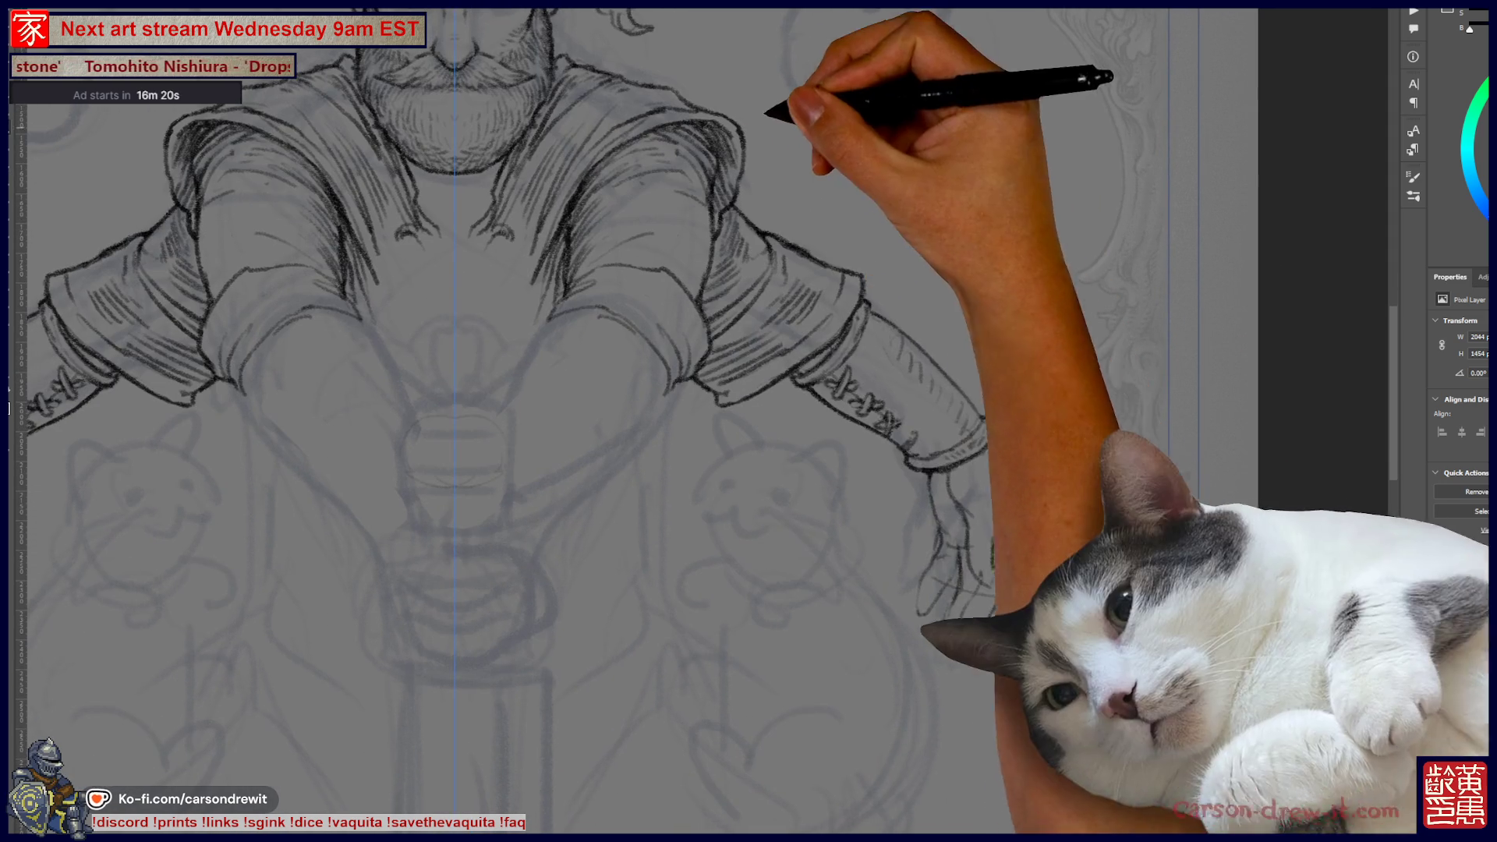
scroll(702, 421, "left", 5)
scroll(701, 421, "down", 2)
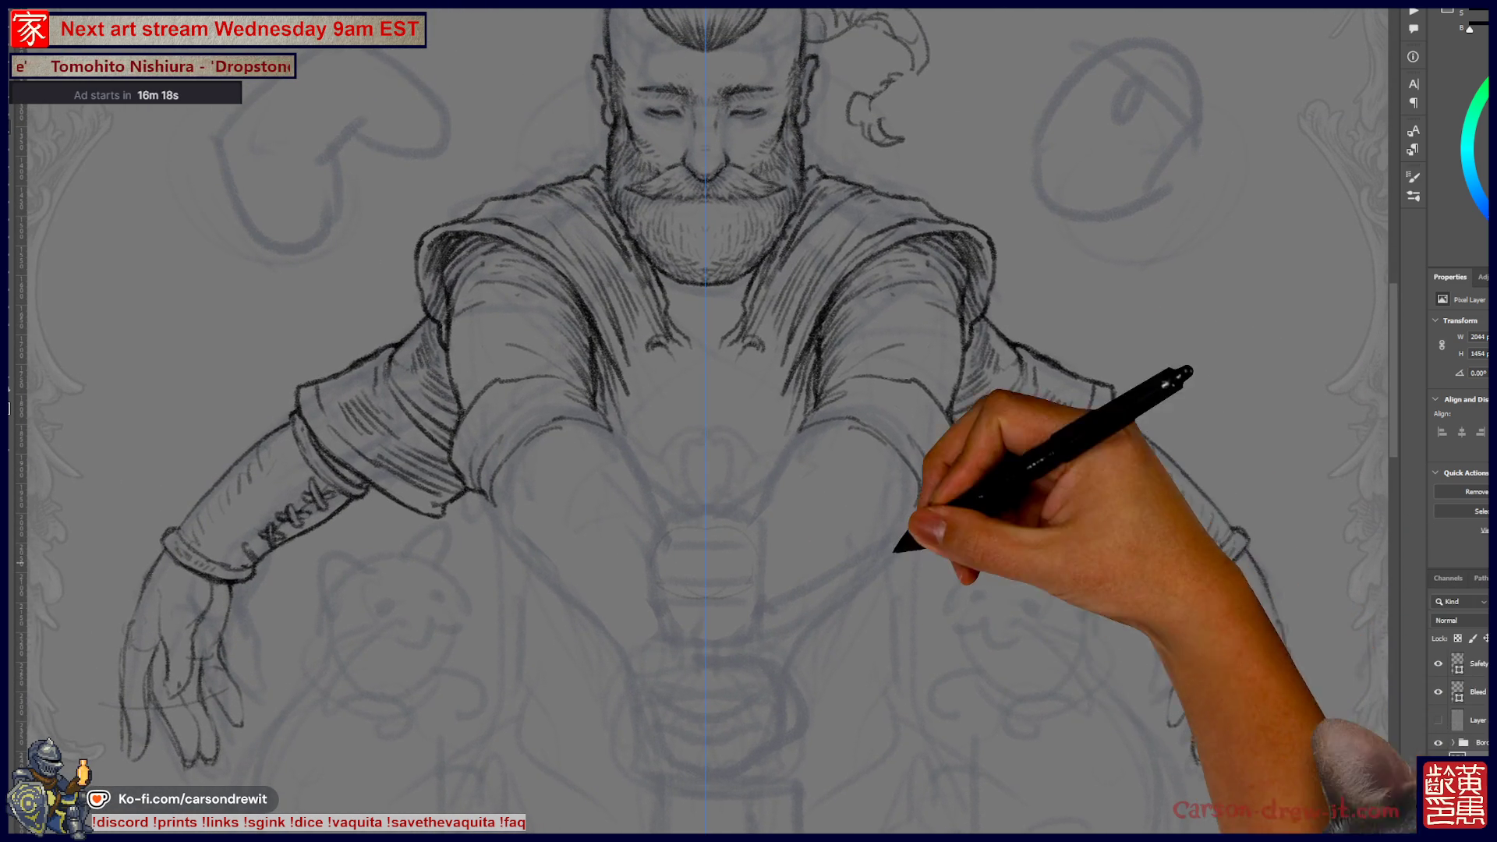
scroll(702, 421, "right", 2)
key("ctrl+z")
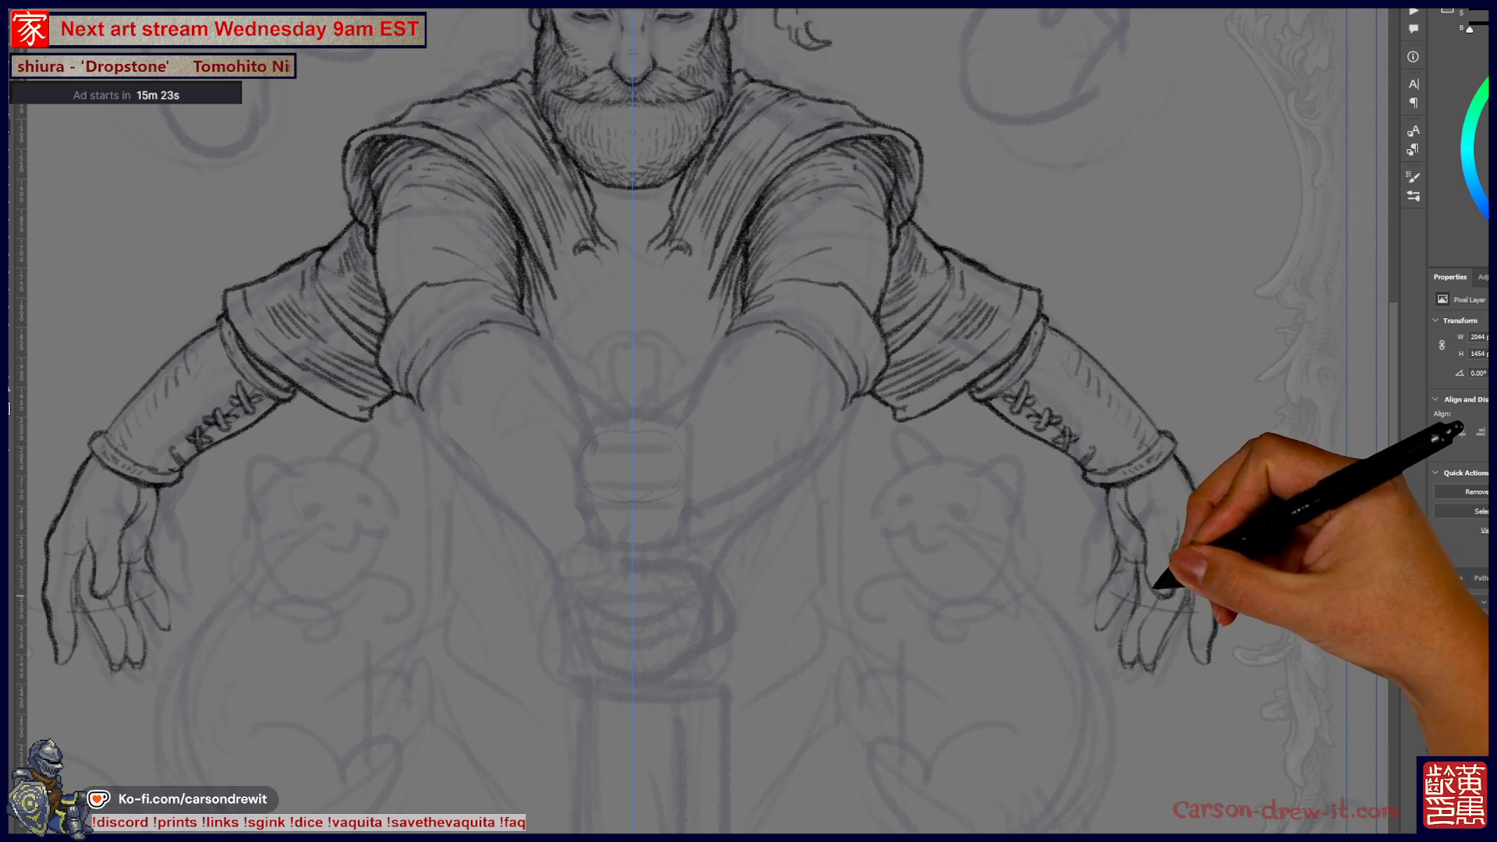
- Refine the finger lines on both mirrored hands, working from the right hand up toward the head
key("ctrl")
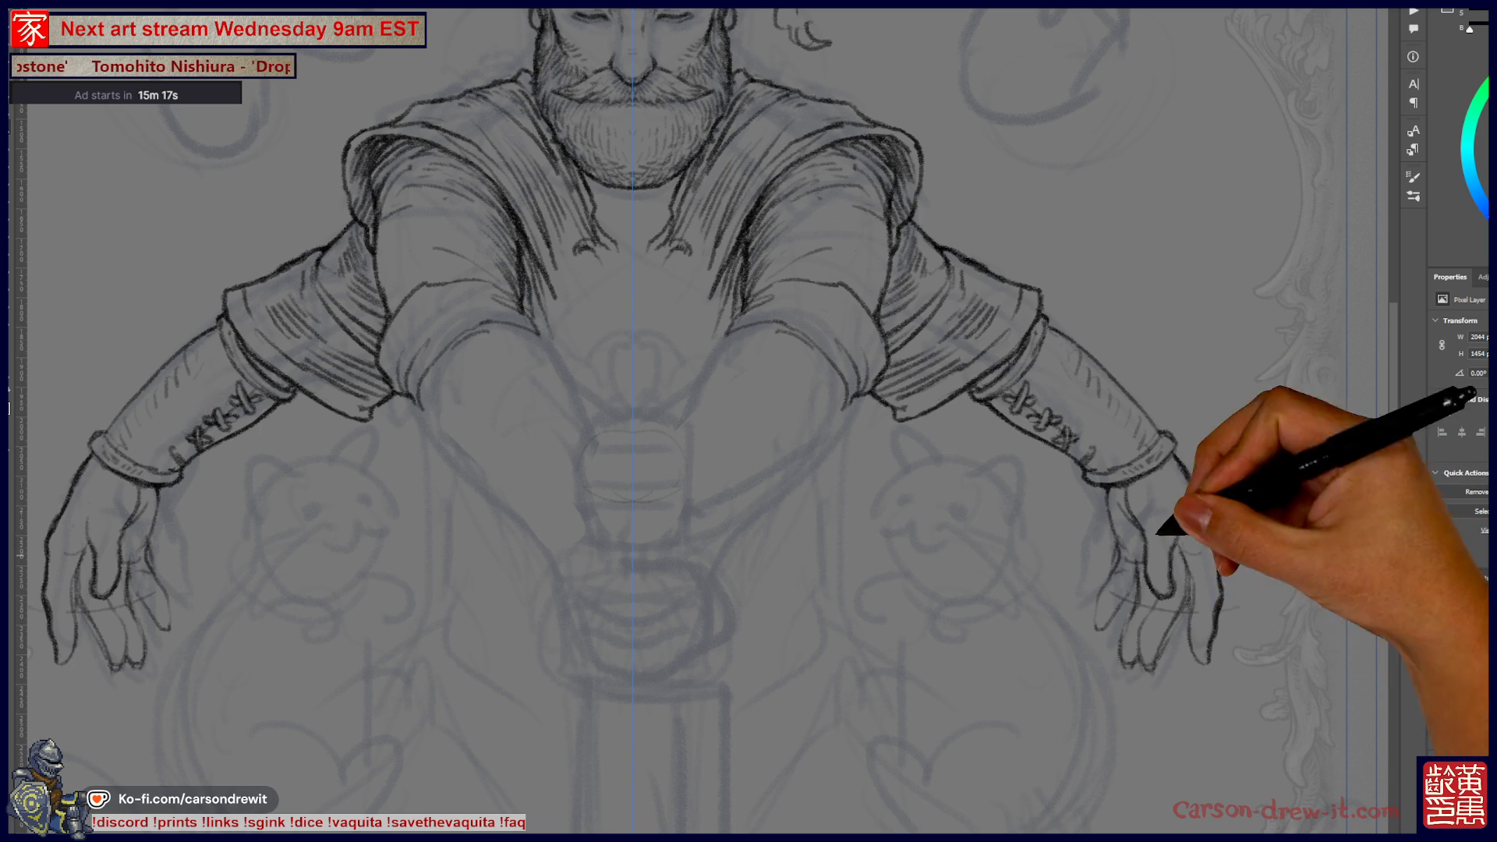
left_click_drag(1203, 584, 1268, 552)
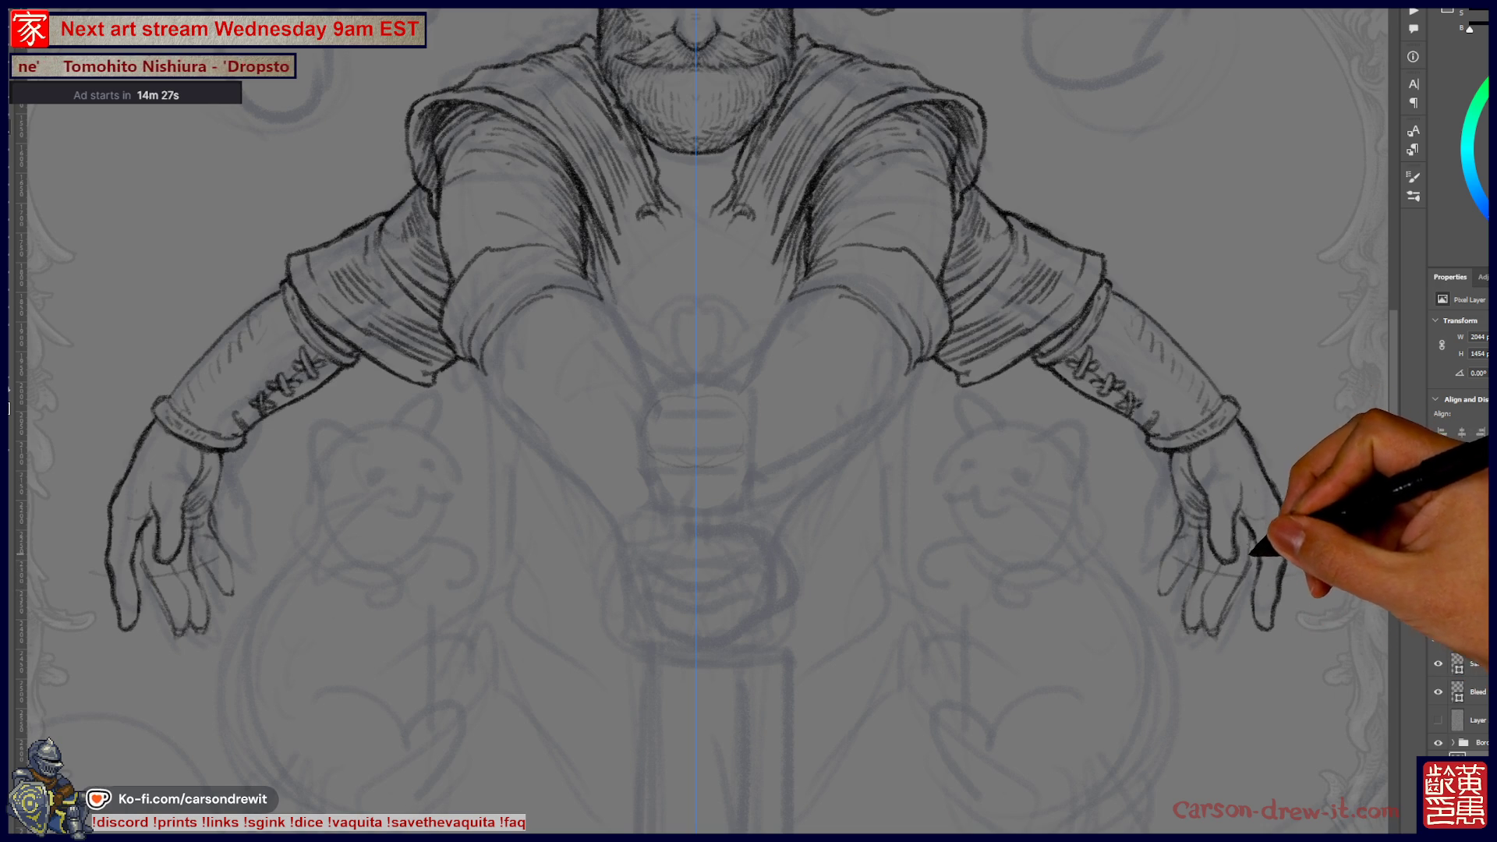
mouse_move(1195, 480)
left_mouse_down()
mouse_move(1068, 713)
mouse_move(1103, 601)
left_mouse_up()
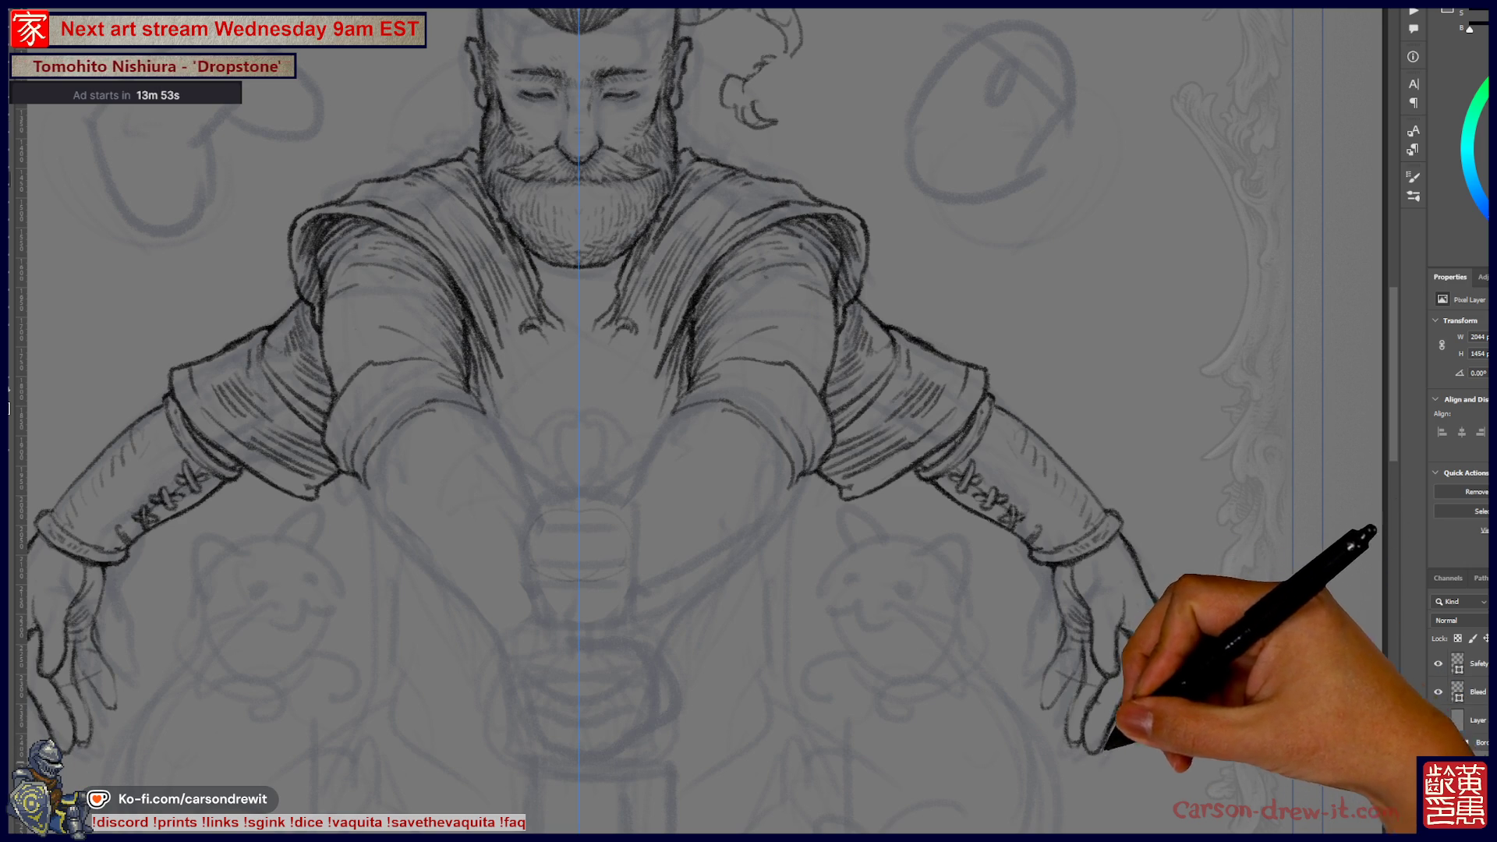
- Jot a quick note on the right side of the canvas, then undo it
scroll(702, 421, "down", 3)
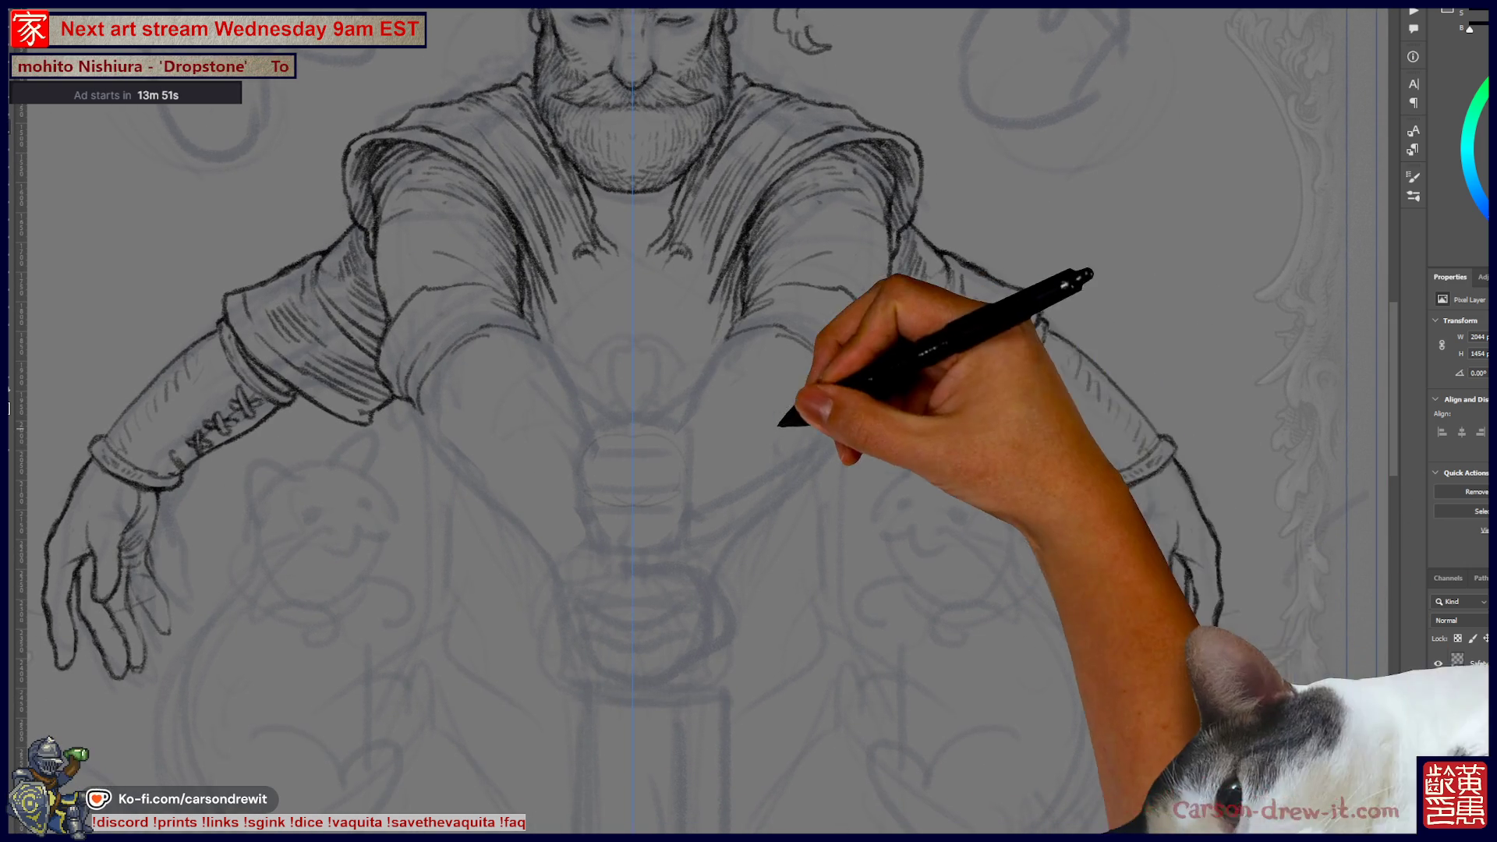
mouse_move(961, 595)
left_mouse_down()
mouse_move(940, 632)
mouse_move(1022, 626)
left_mouse_up()
key("ctrl+z")
key("ctrl+z")
key("ctrl+z")
key("ctrl+z")
key("ctrl+z")
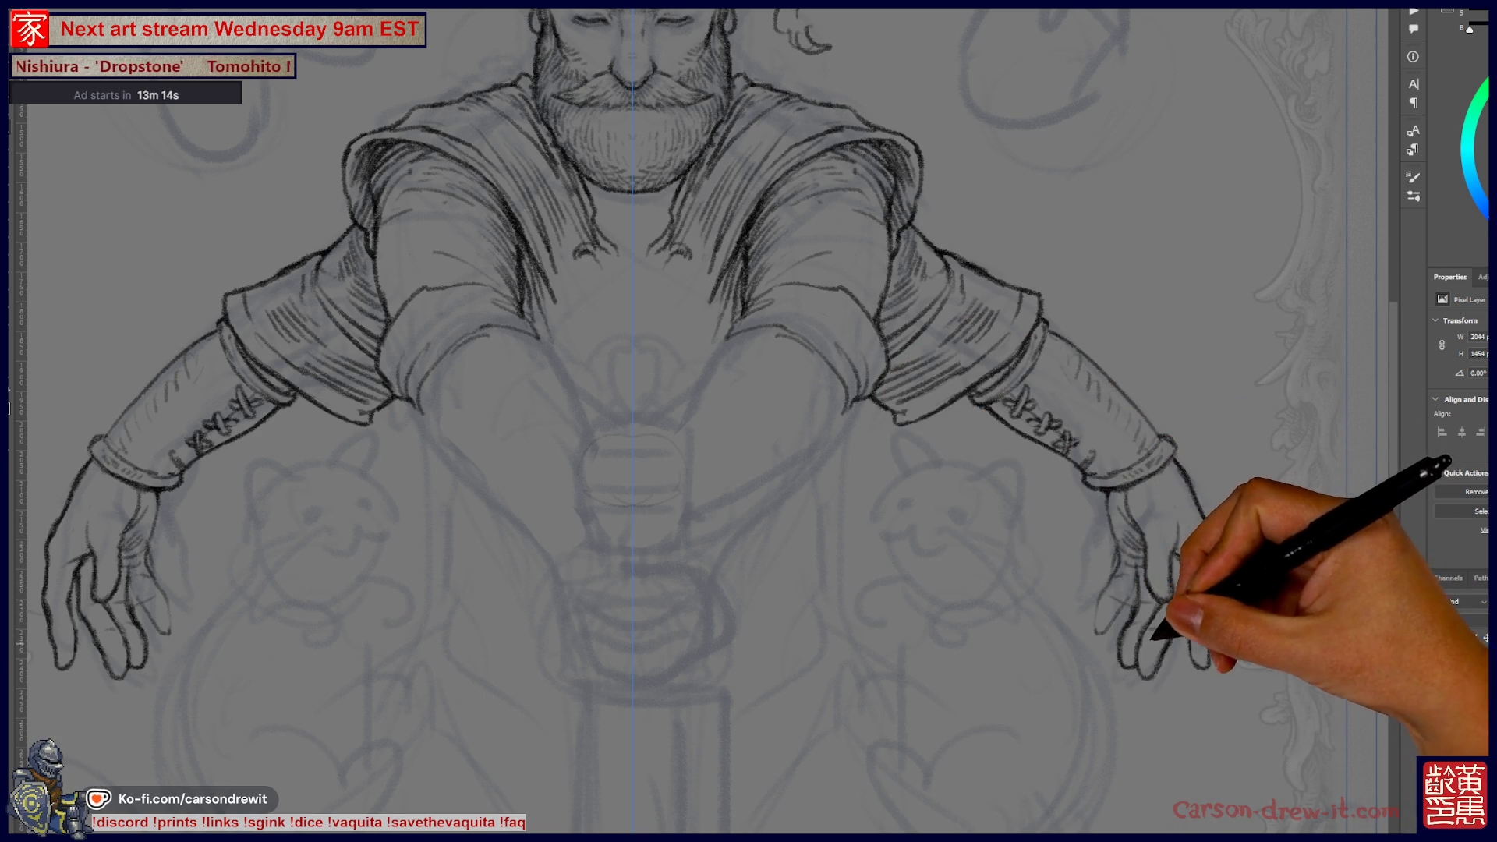
- Add mirrored strokes defining the right hand's fingers and a short stroke near the right wrist
left_click_drag(1094, 594, 1096, 626)
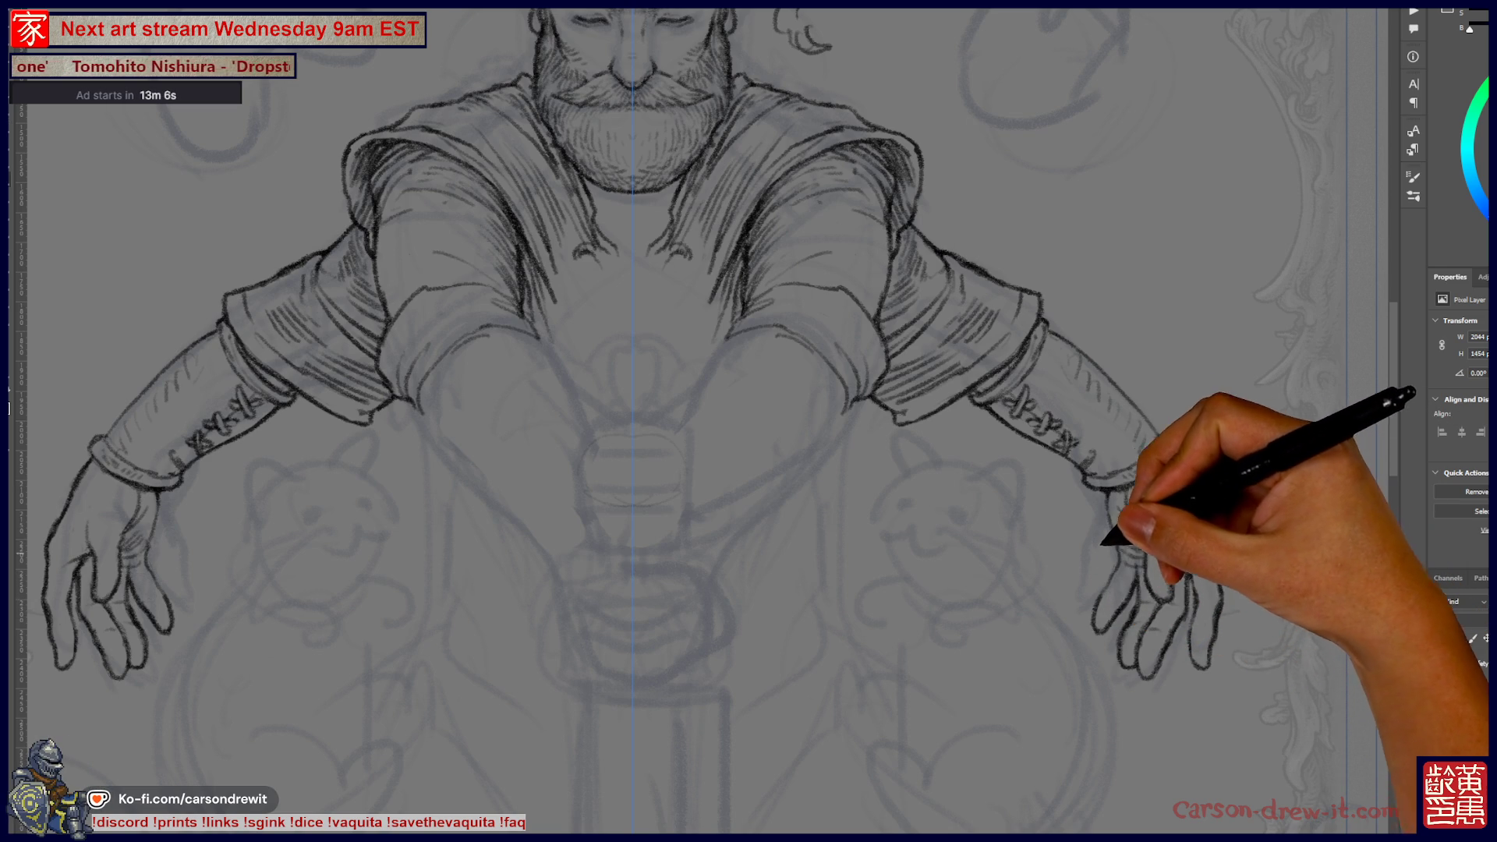
left_click_drag(1101, 569, 1118, 602)
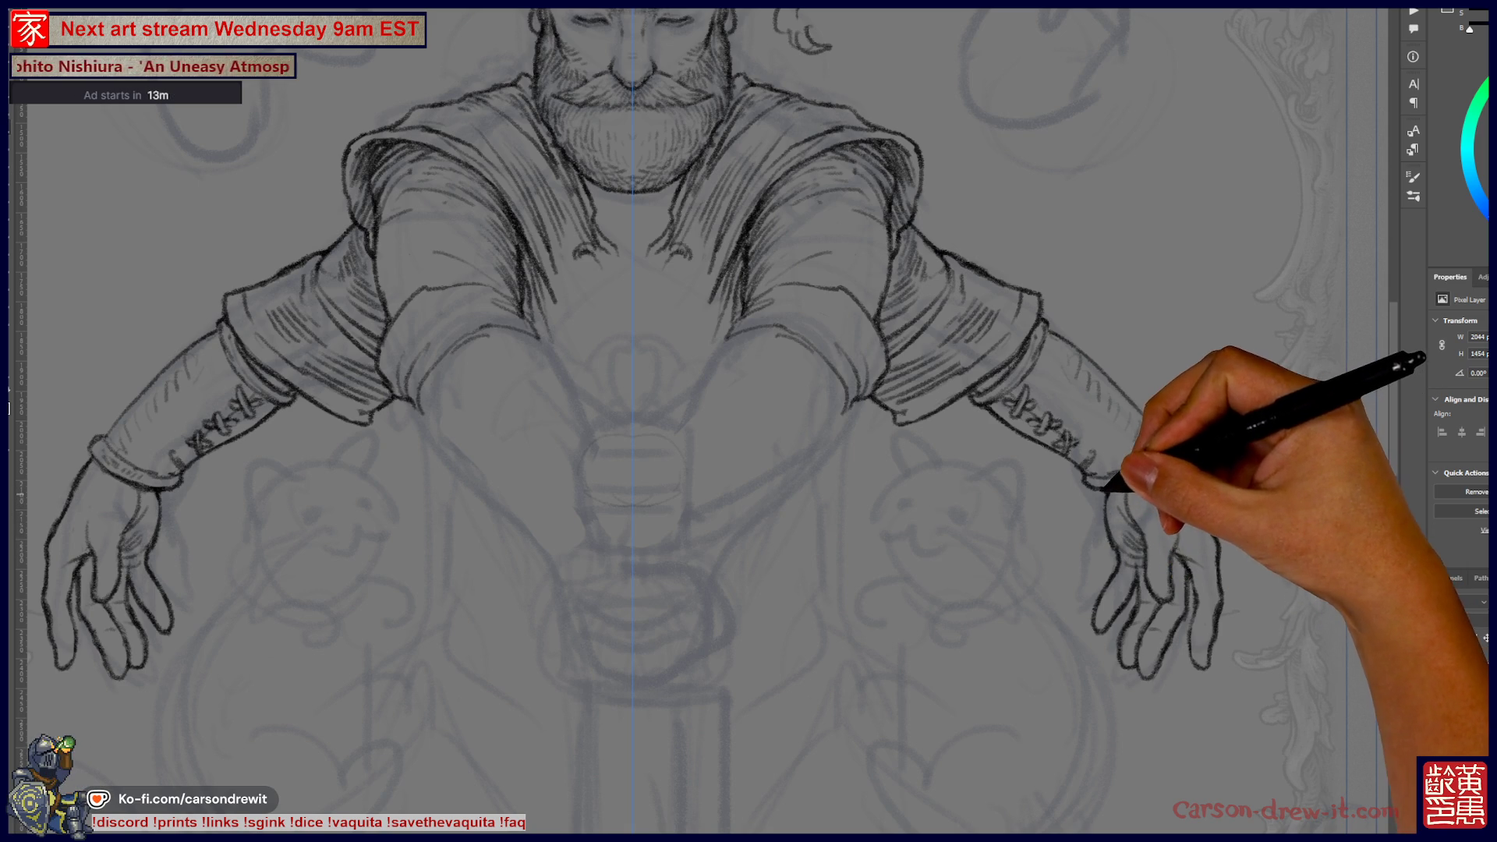
left_click_drag(1106, 491, 1109, 521)
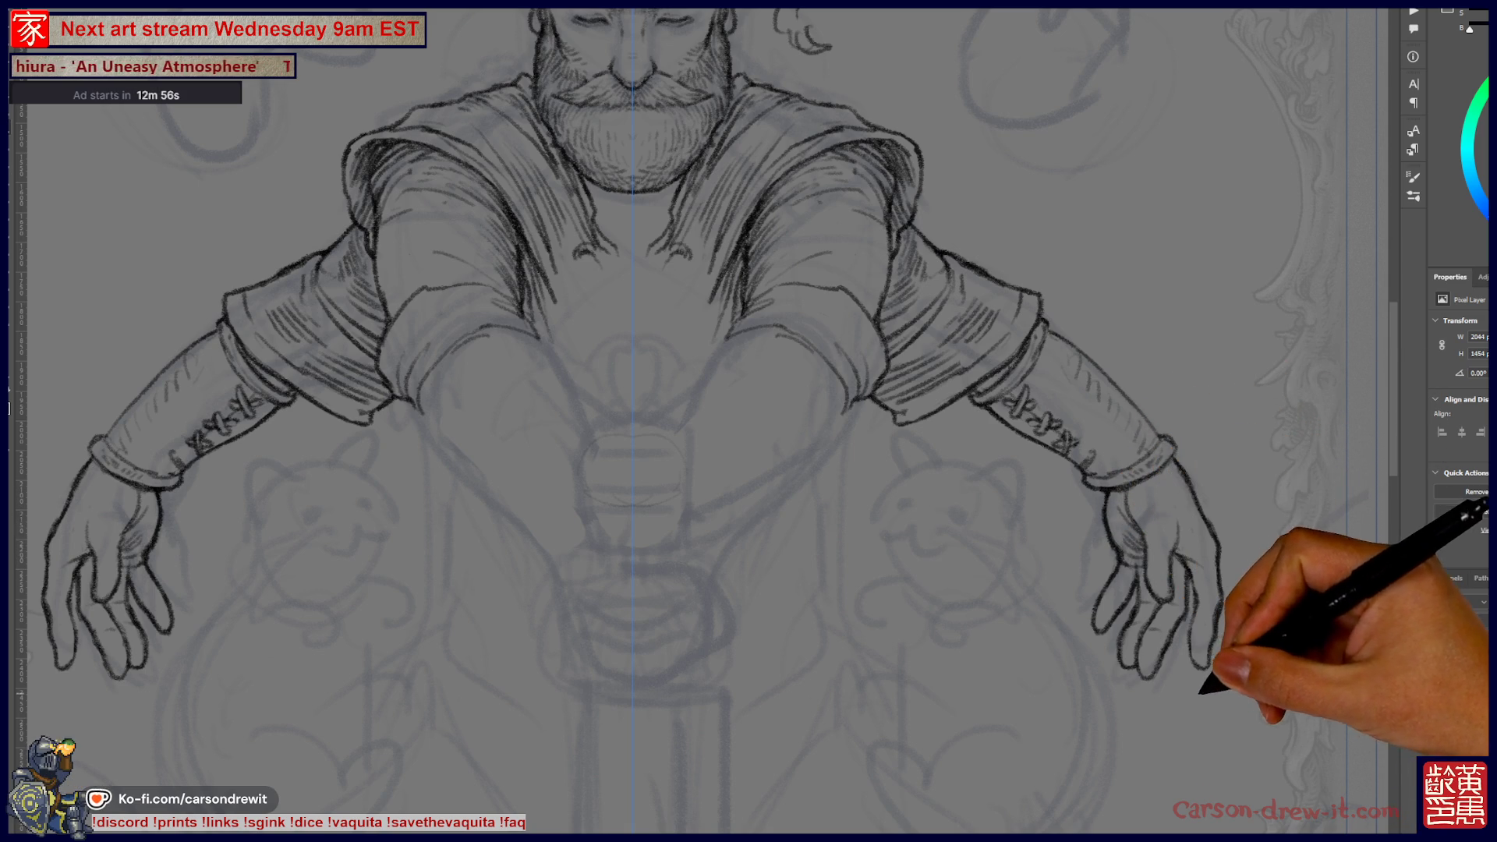
- Show the centre symmetry guide and bring the figure's lower torso into view
scroll(702, 421, "up", 1)
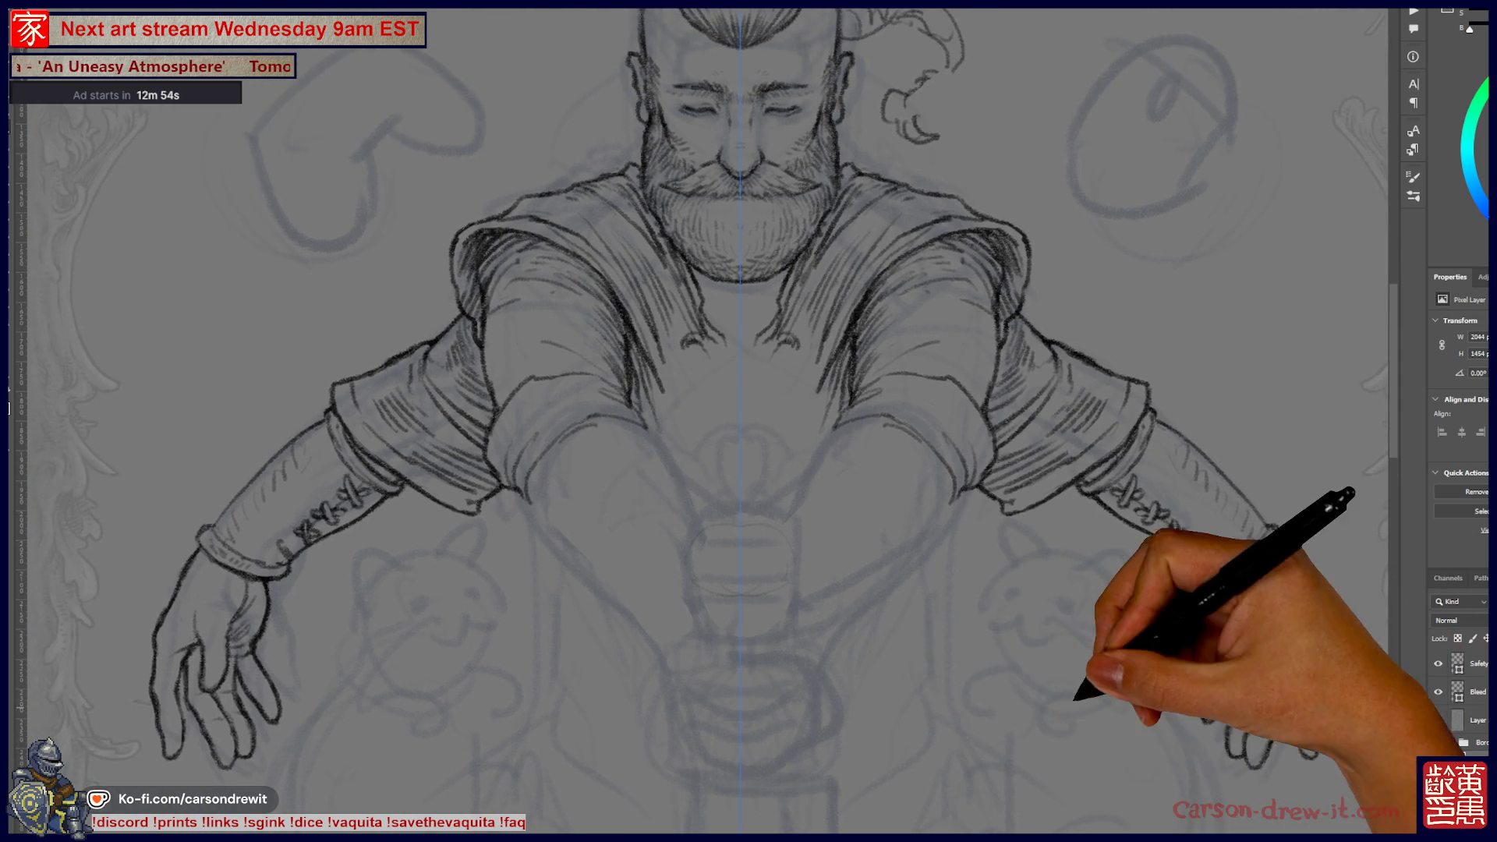
scroll(690, 420, "right", 2)
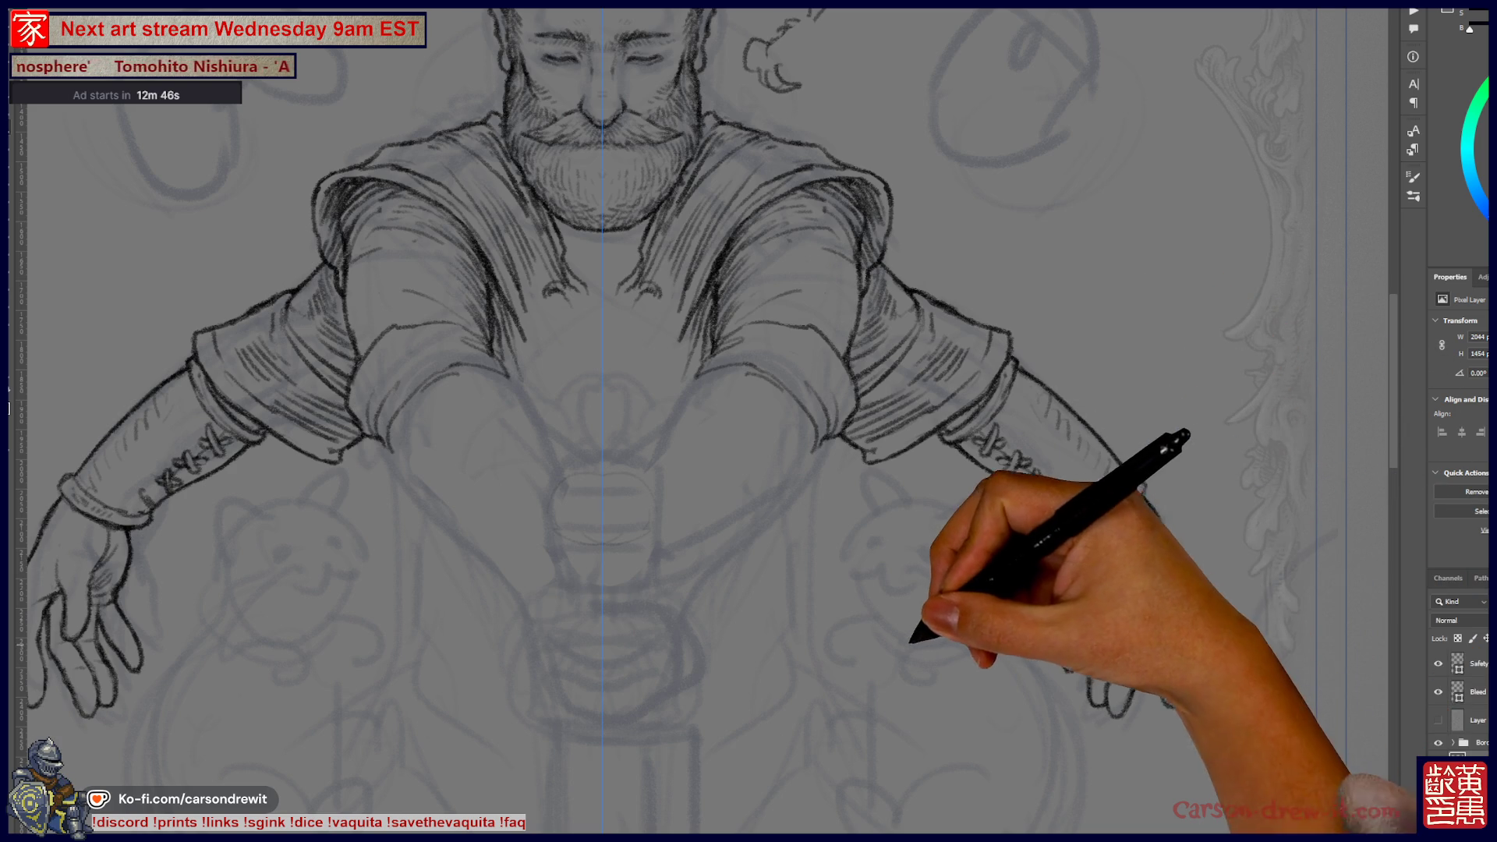
scroll(749, 421, "left", 5)
scroll(701, 421, "left", 2)
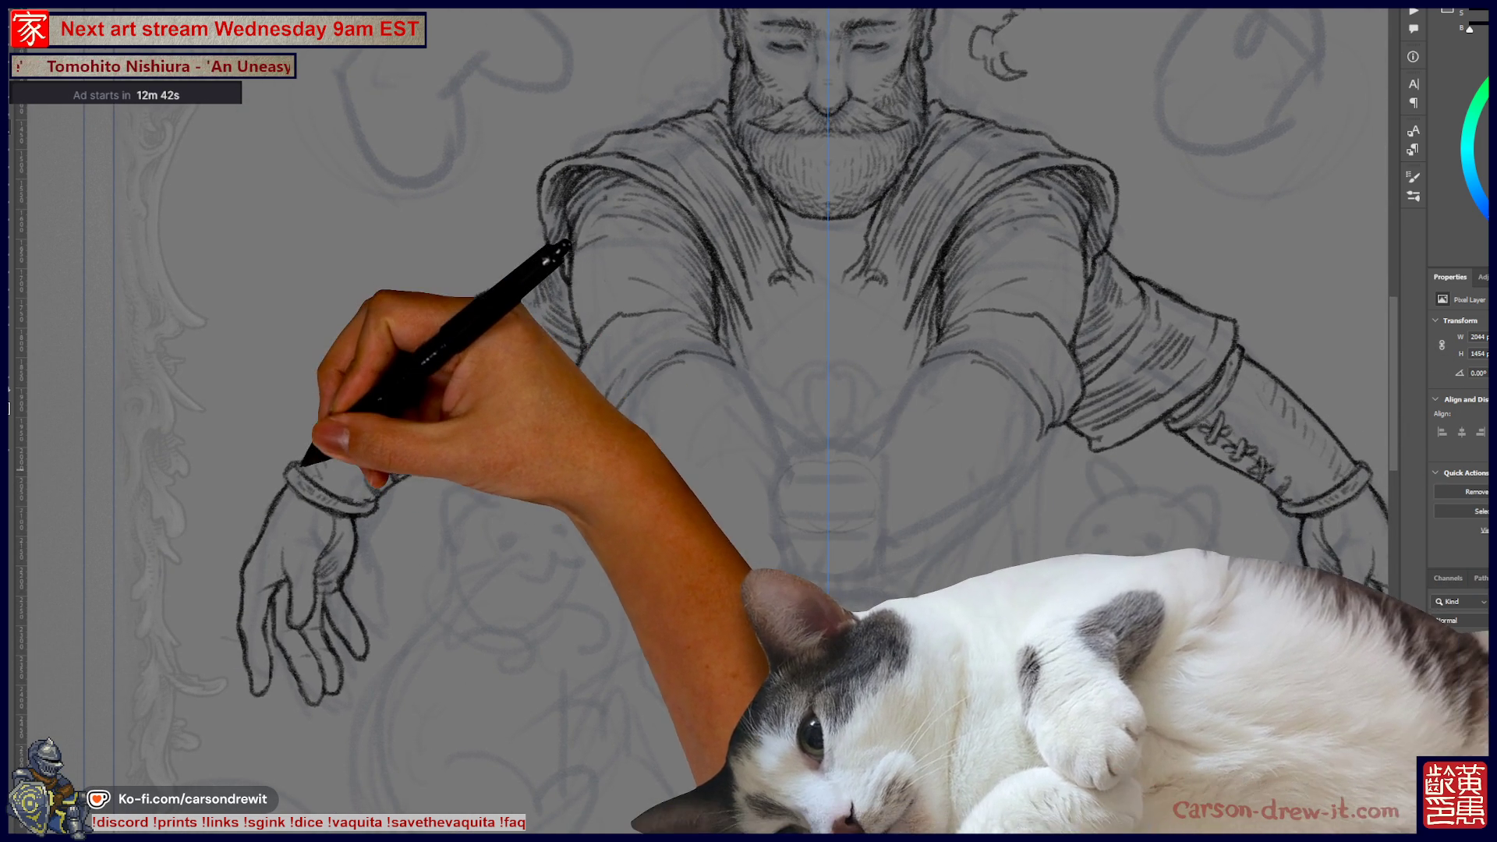
scroll(748, 421, "right", 2)
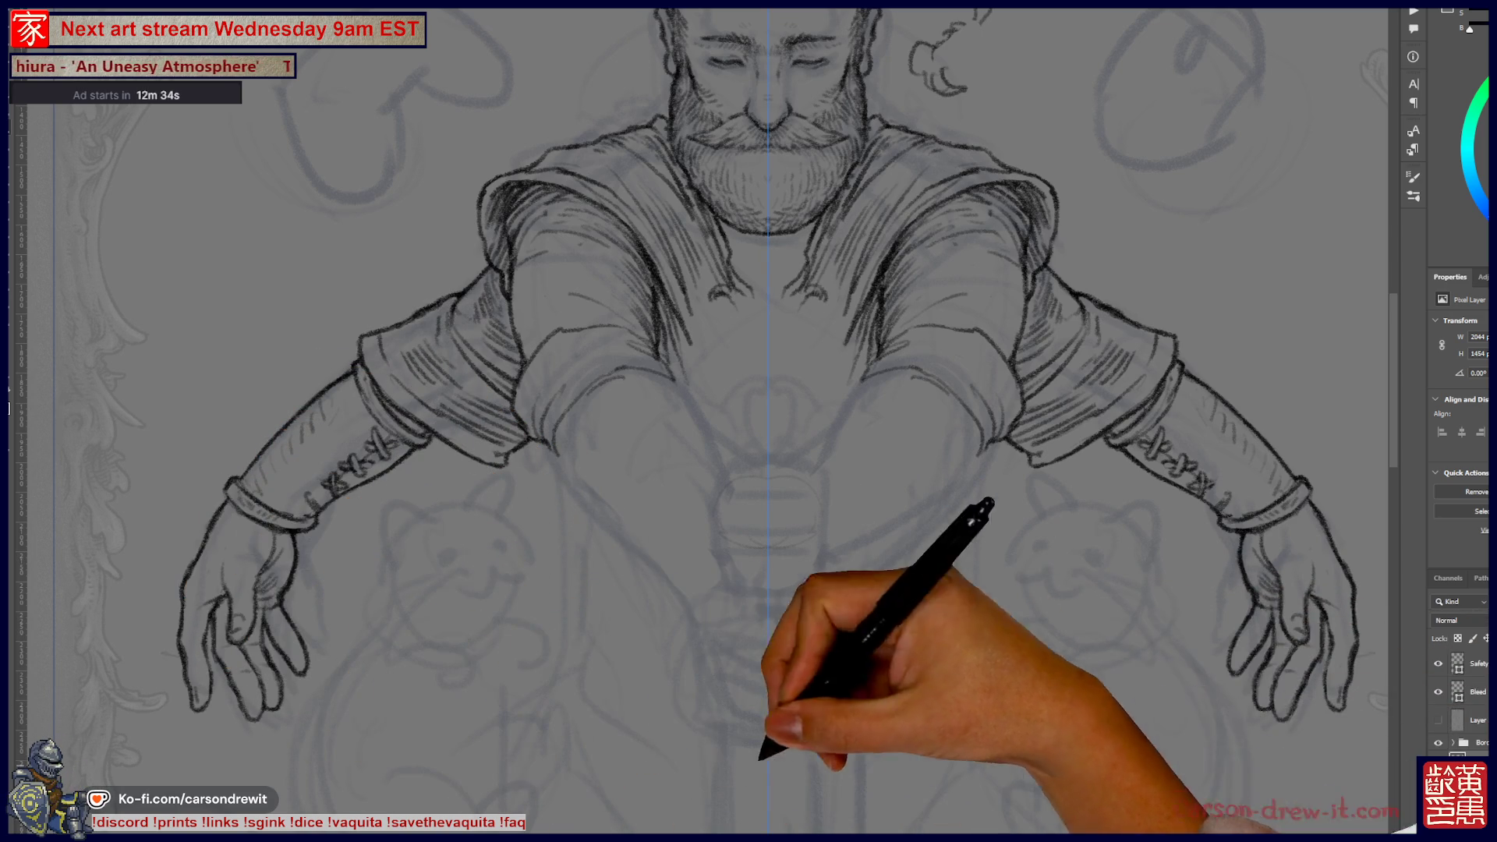
scroll(749, 421, "right", 3)
key("ctrl+semicolon")
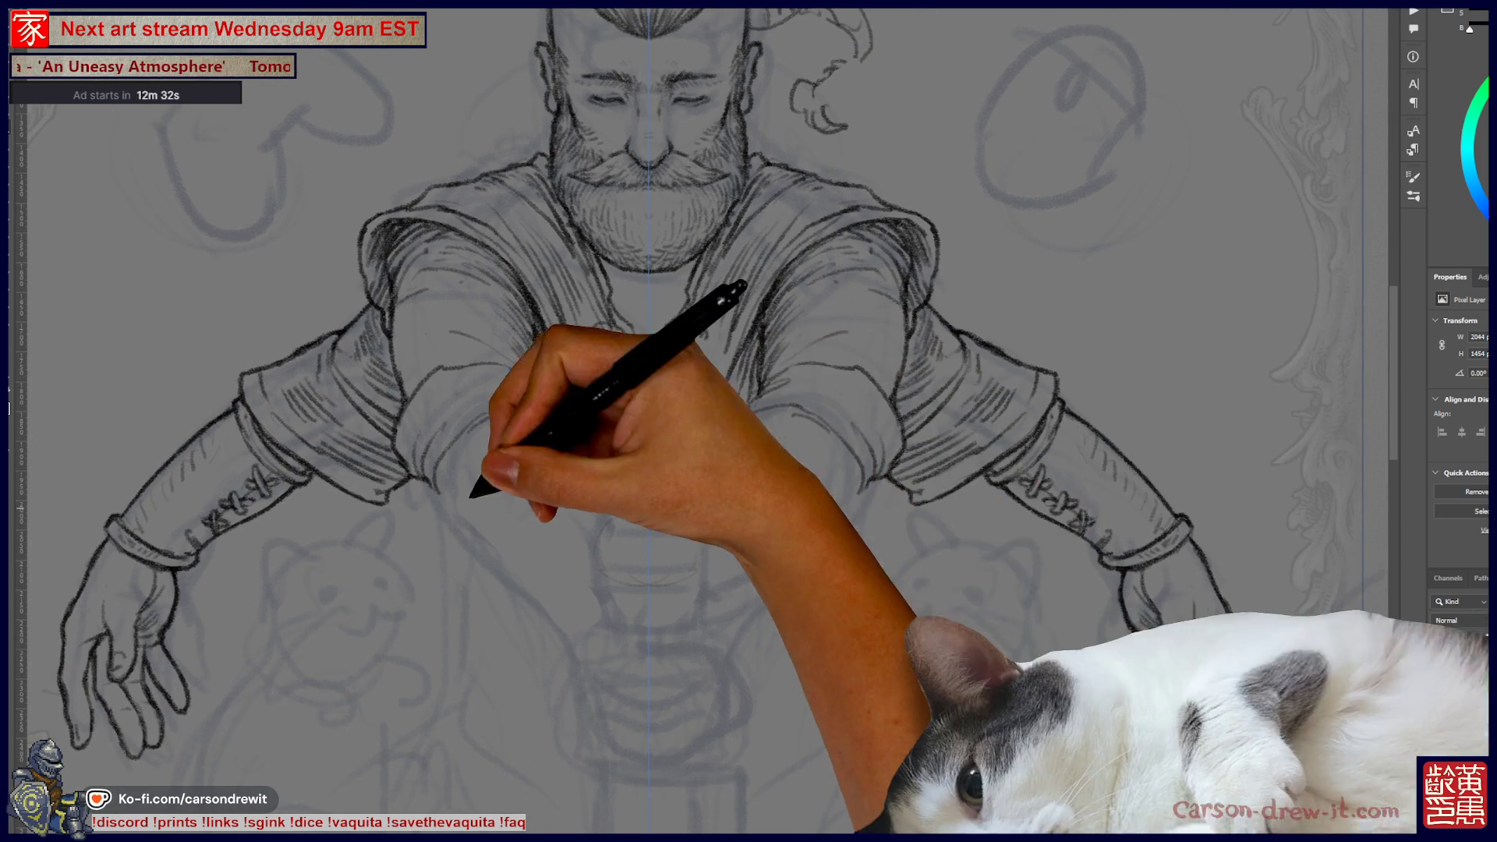
scroll(659, 425, "up", 3)
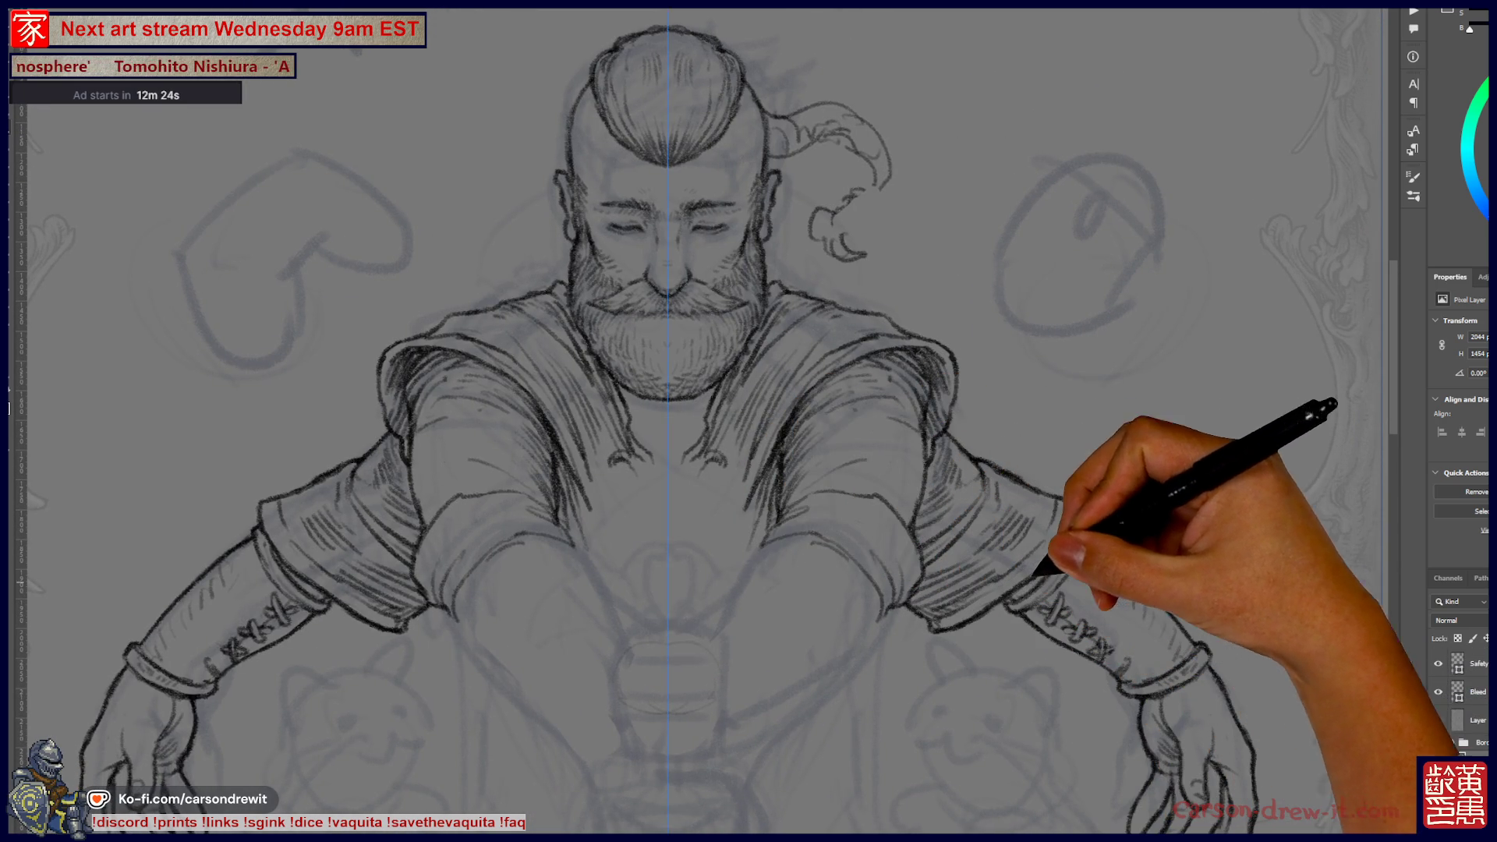
scroll(749, 421, "down", 5)
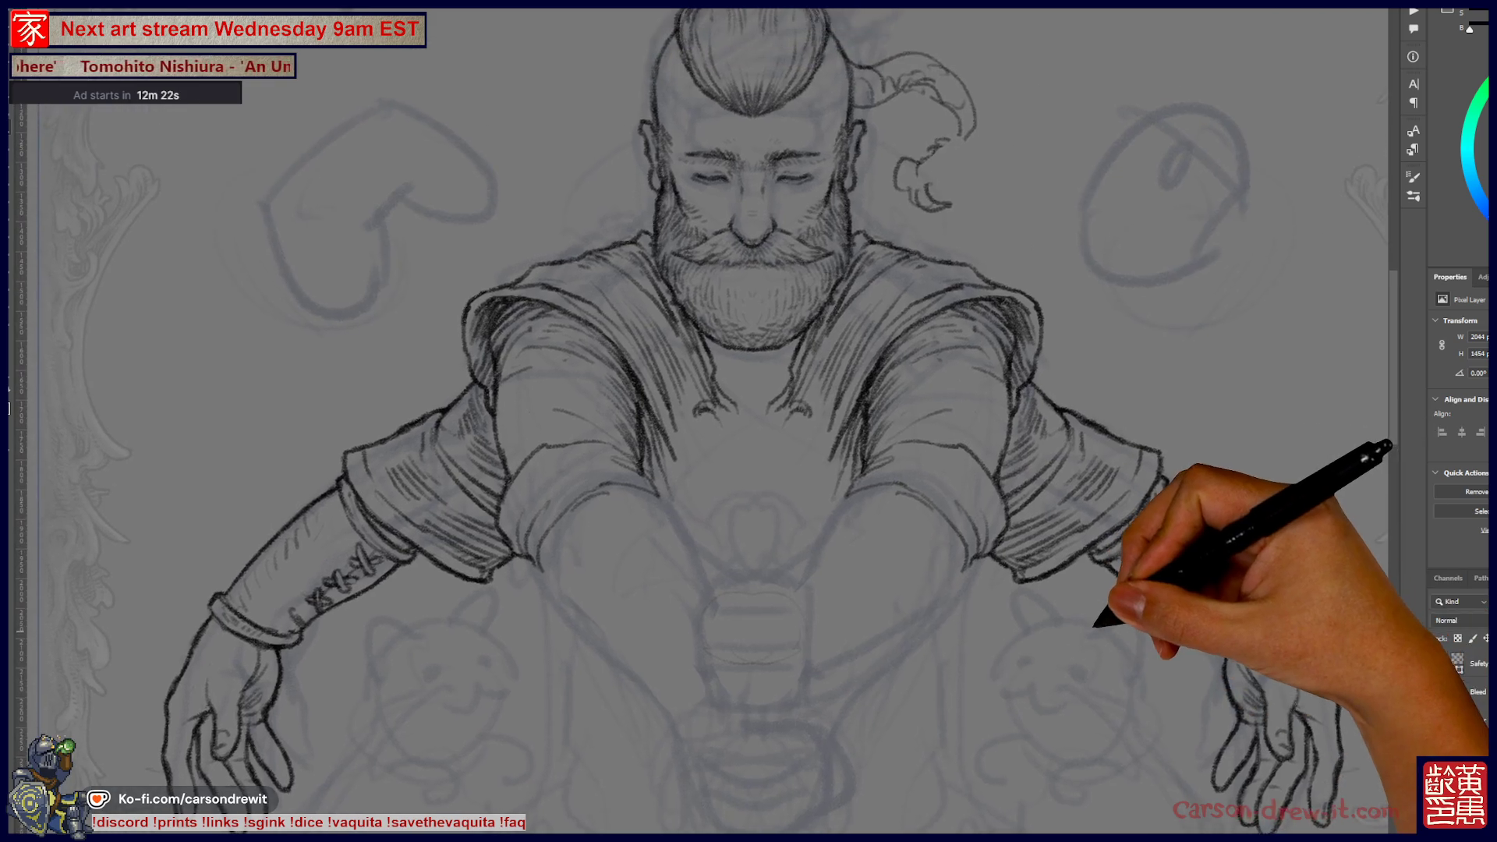
scroll(748, 421, "down", 2)
scroll(749, 421, "up", 3)
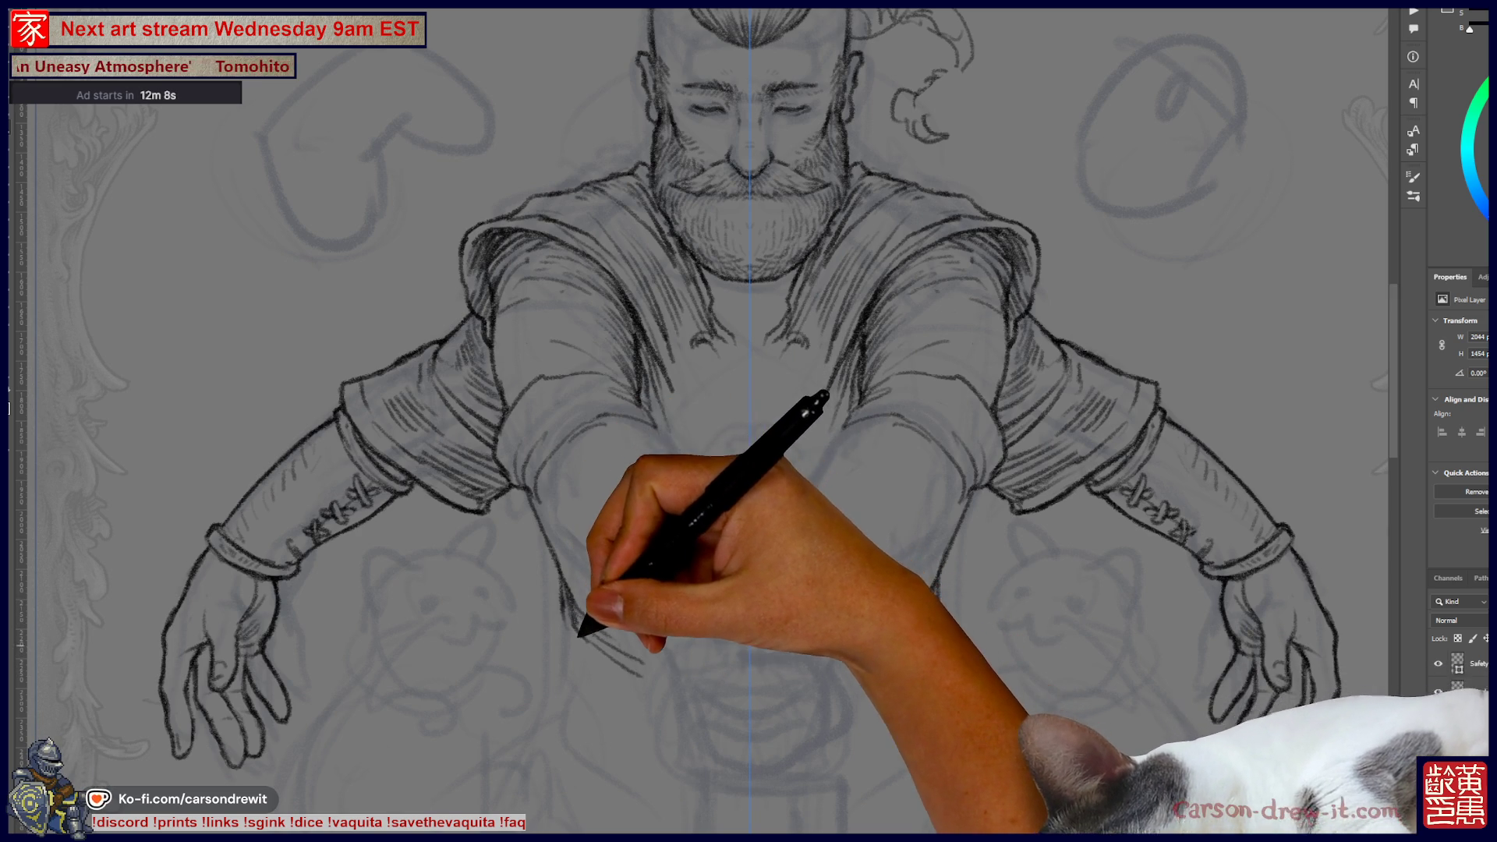
- Redraw the lower torso and waist lines over several undone attempts, ending in a pointed vest hem
mouse_move(569, 613)
left_mouse_down()
mouse_move(551, 692)
mouse_move(695, 762)
mouse_move(678, 768)
mouse_move(729, 770)
left_mouse_up()
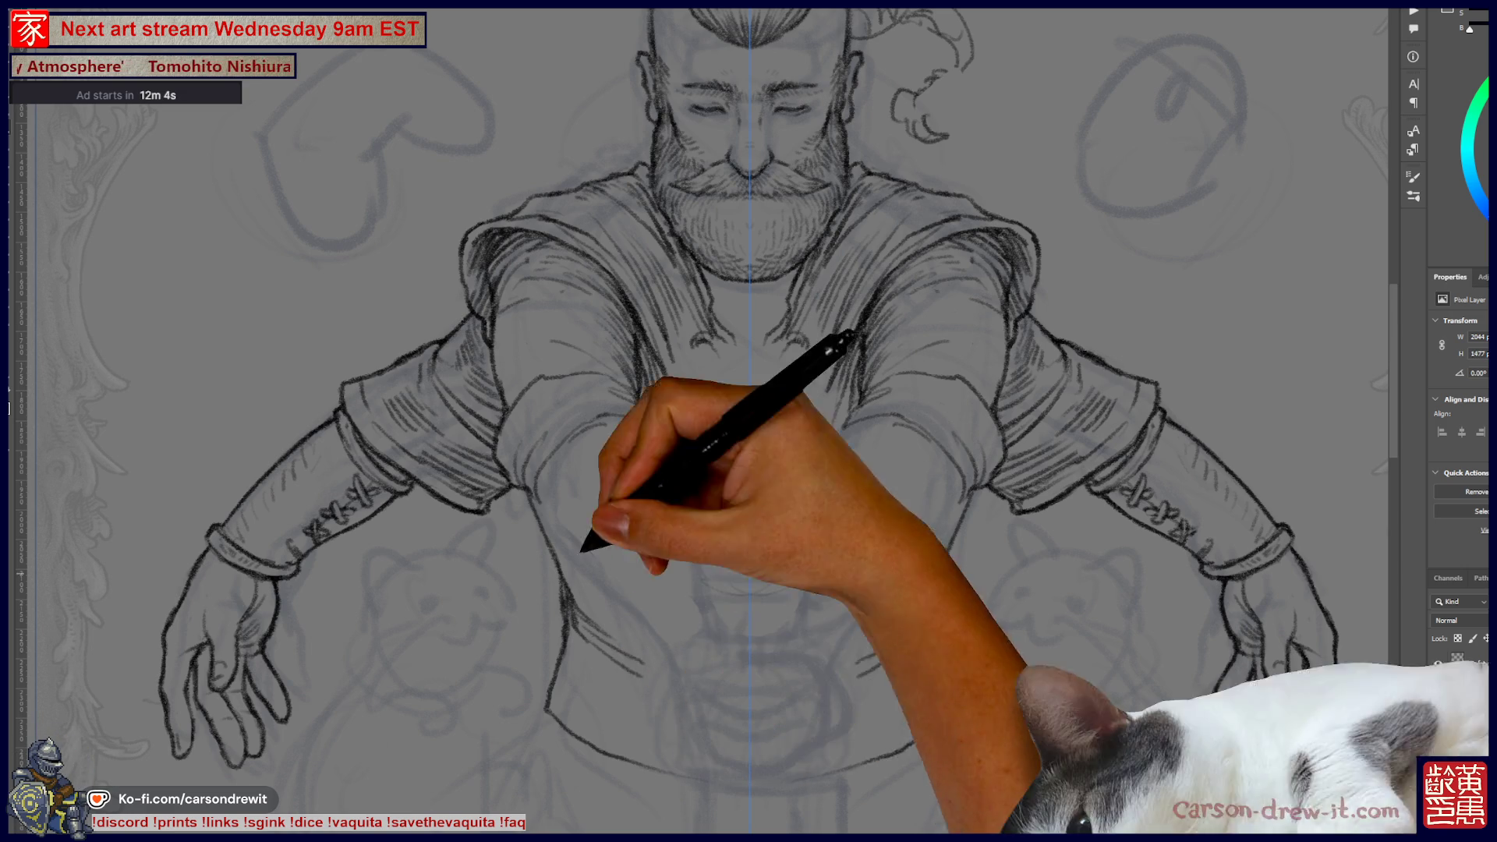
key("ctrl+z")
mouse_move(554, 670)
left_mouse_down()
mouse_move(568, 668)
mouse_move(575, 702)
mouse_move(705, 780)
left_mouse_up()
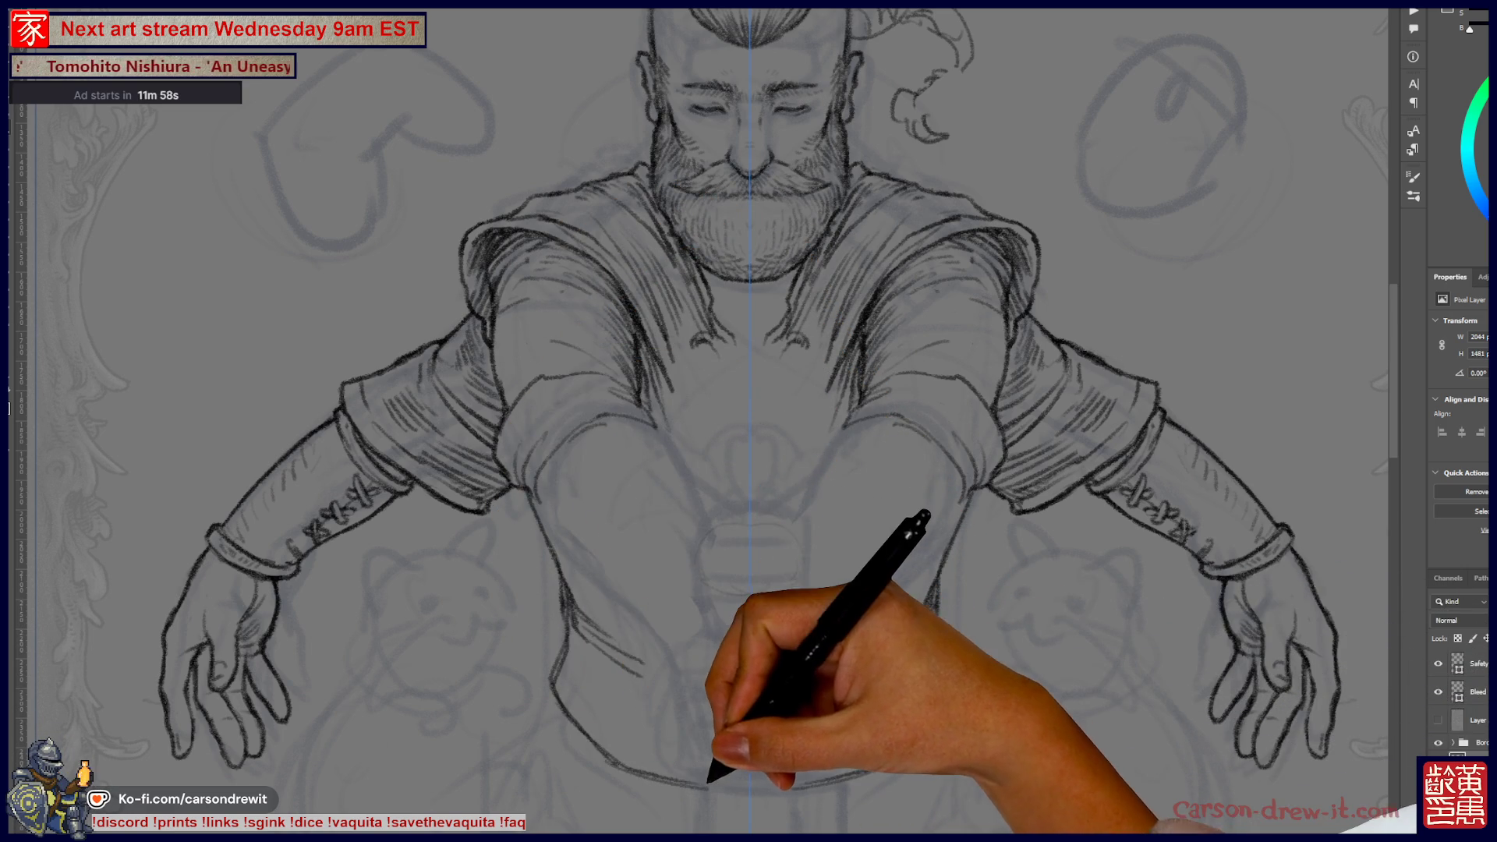
key("ctrl+z")
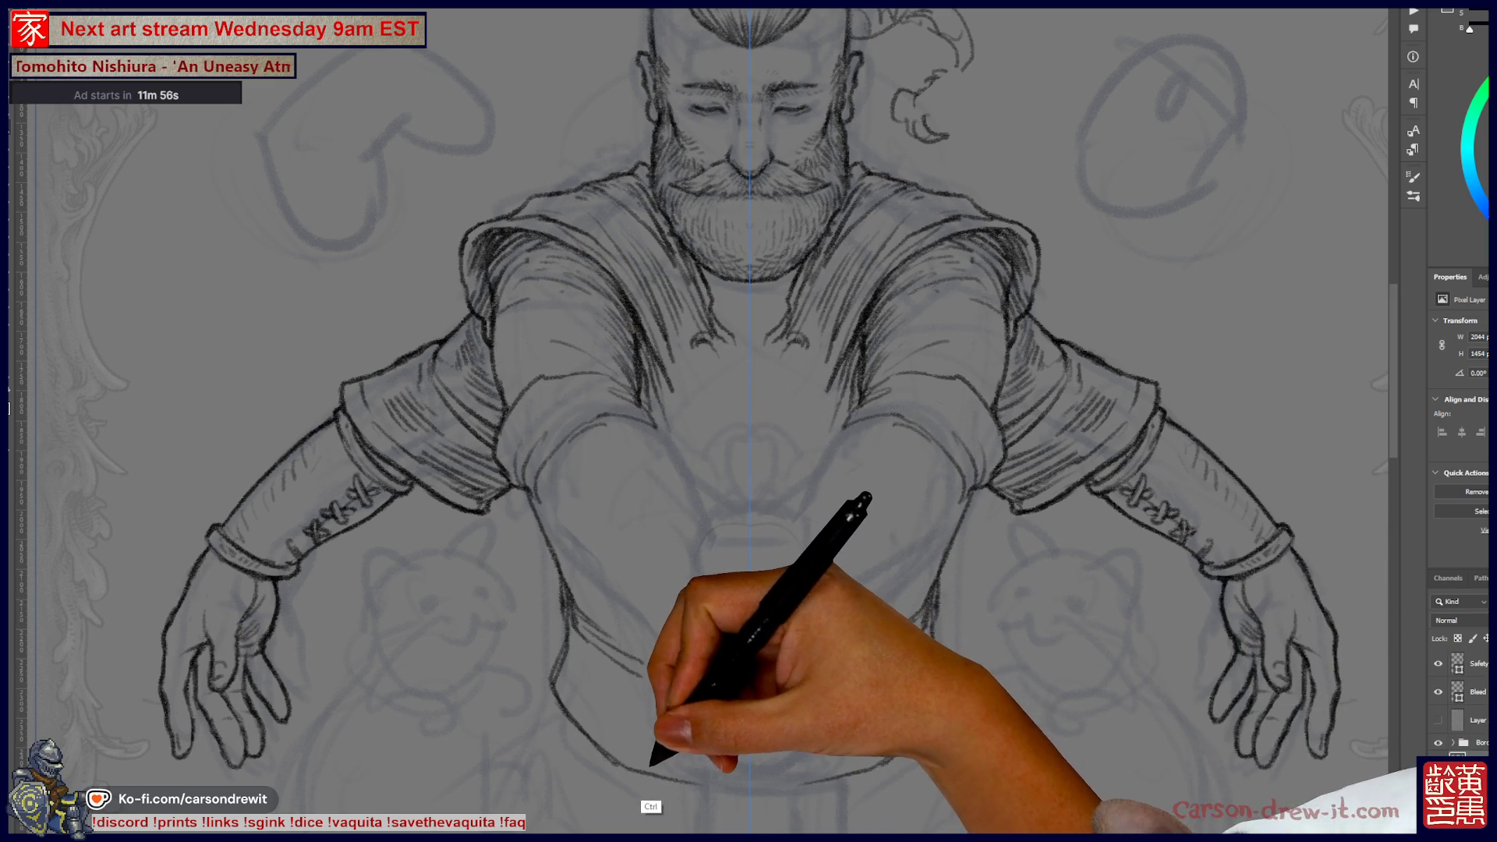
left_click_drag(593, 727, 686, 783)
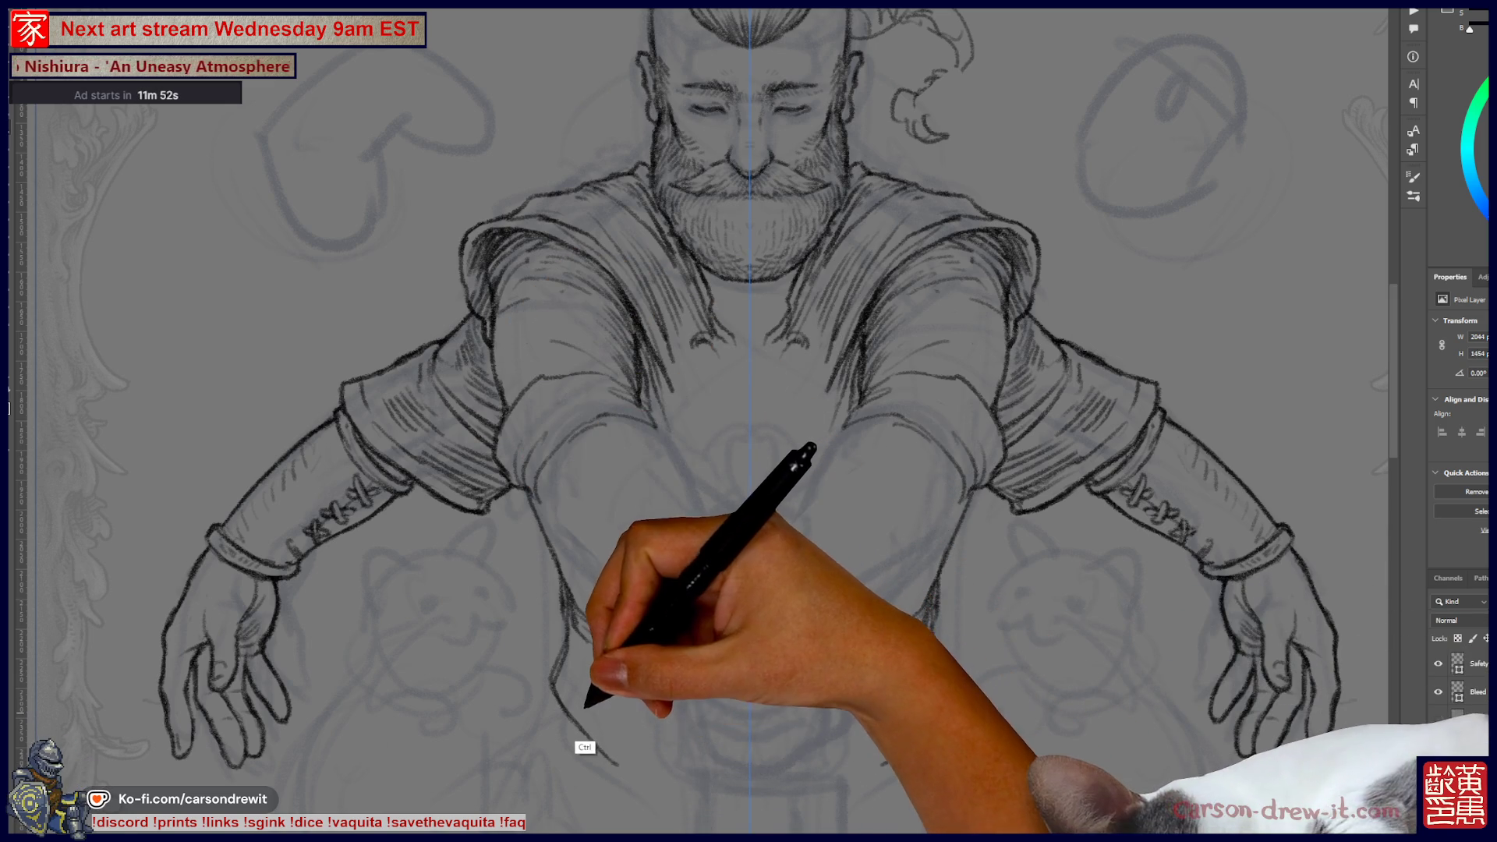
key("ctrl+z")
left_click_drag(680, 794, 752, 718)
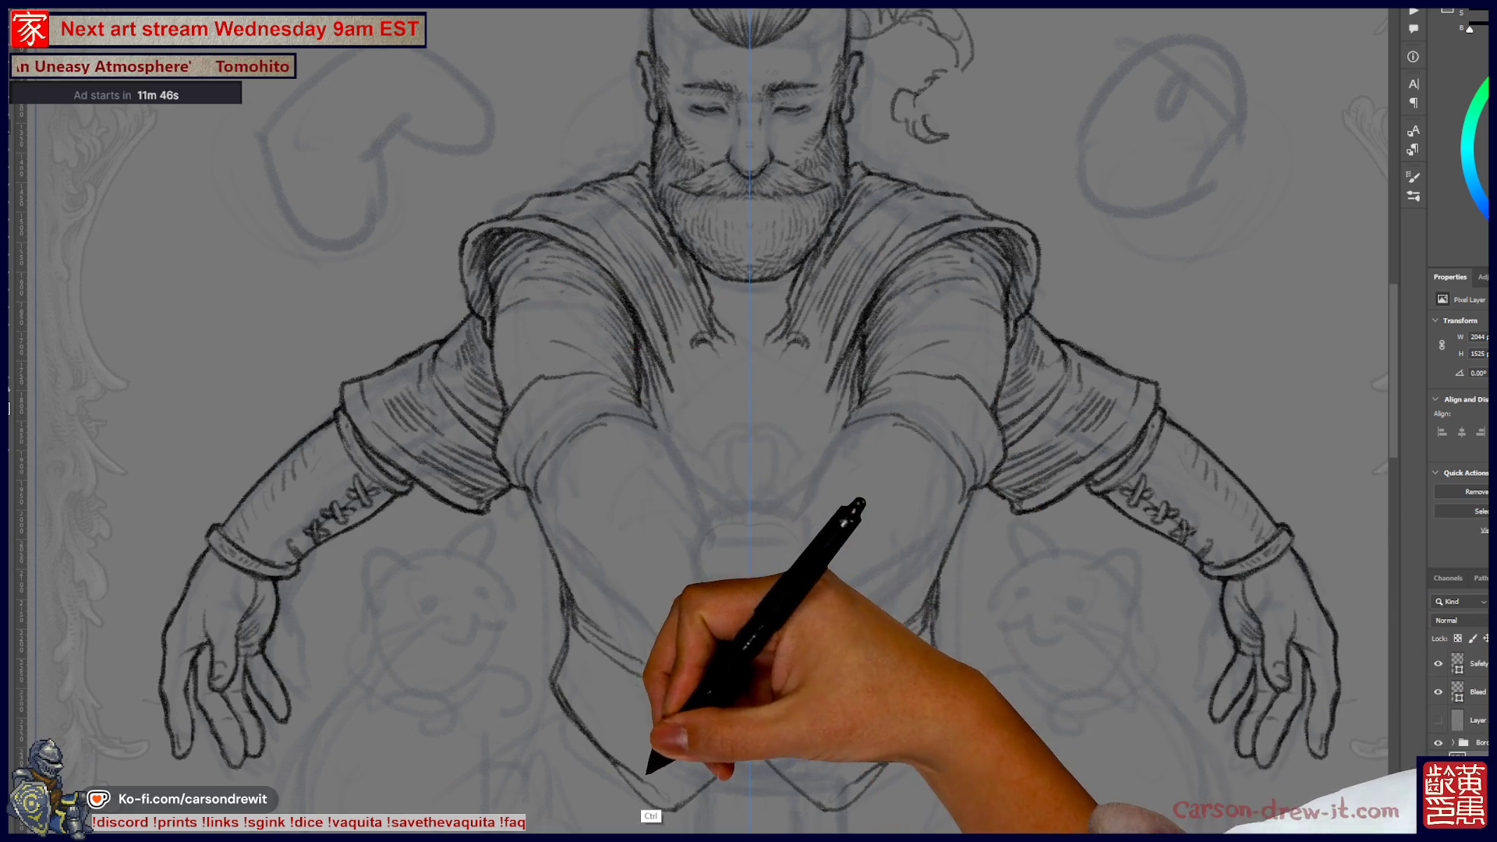
key("ctrl+z")
left_click_drag(577, 694, 668, 784)
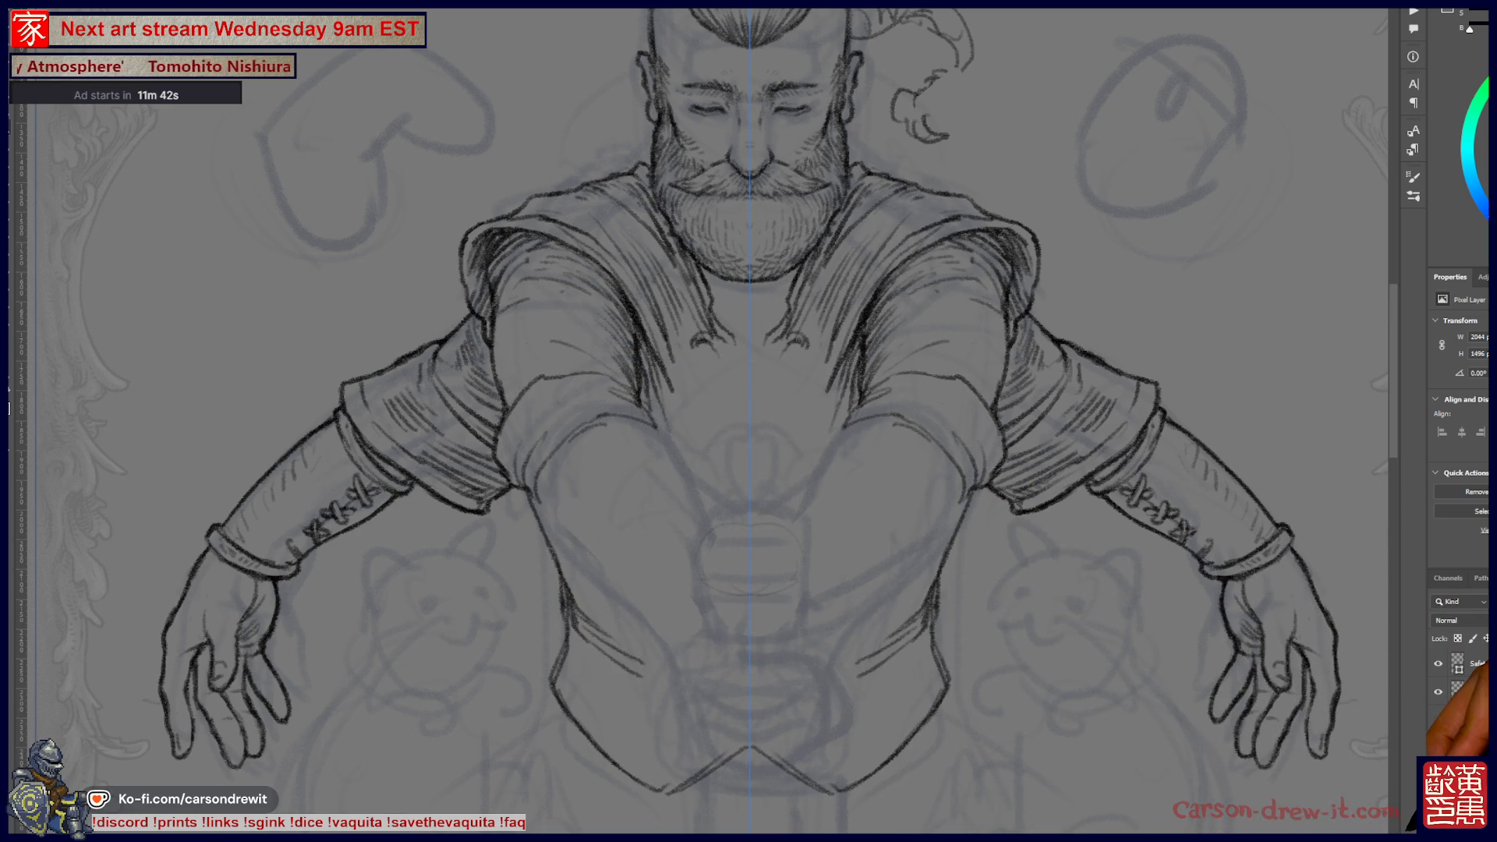
key("ctrl+0")
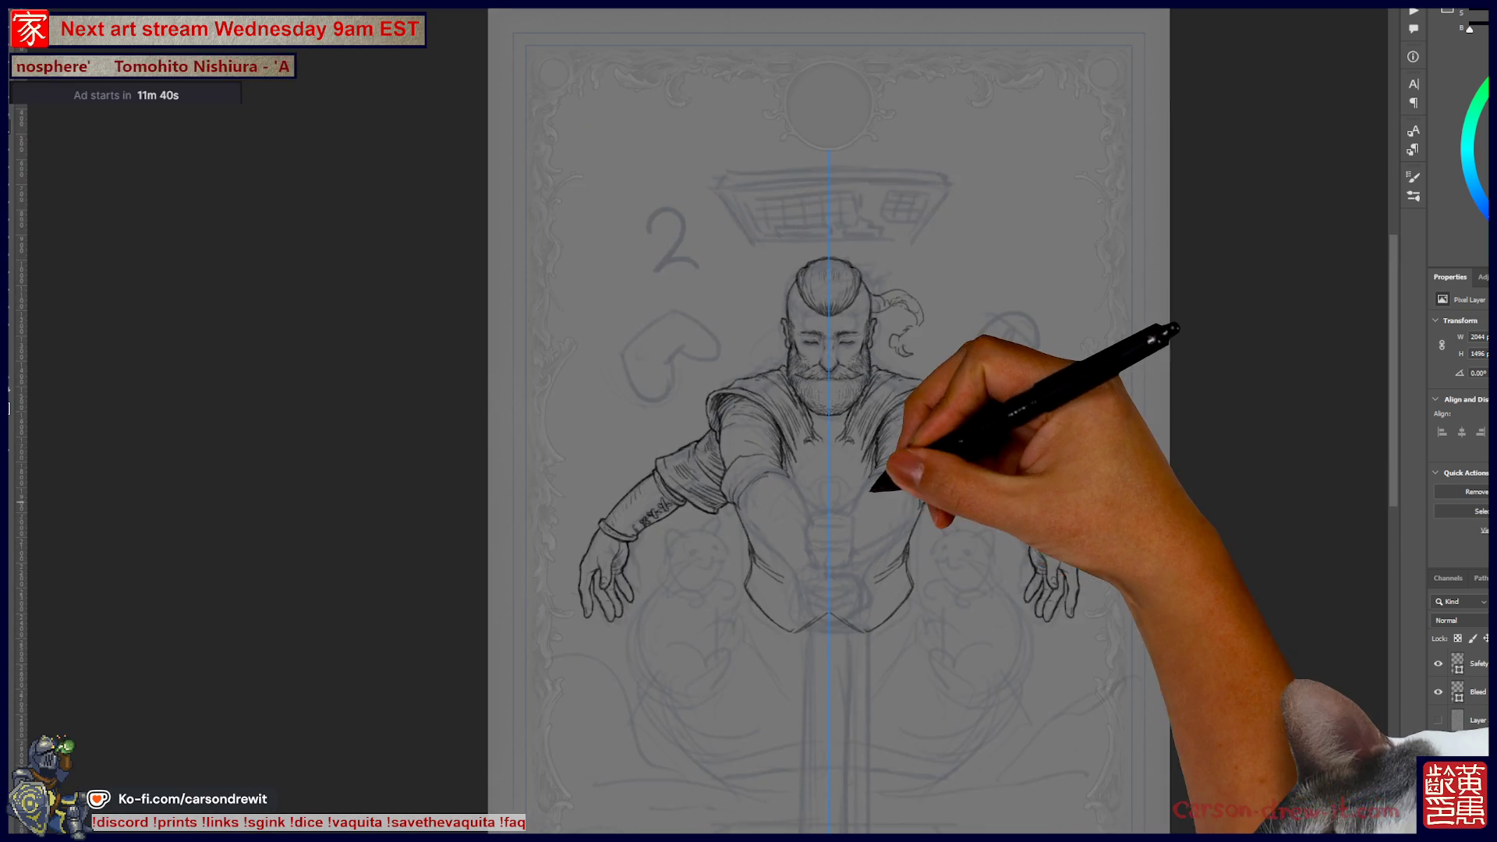
key("ctrl+plus")
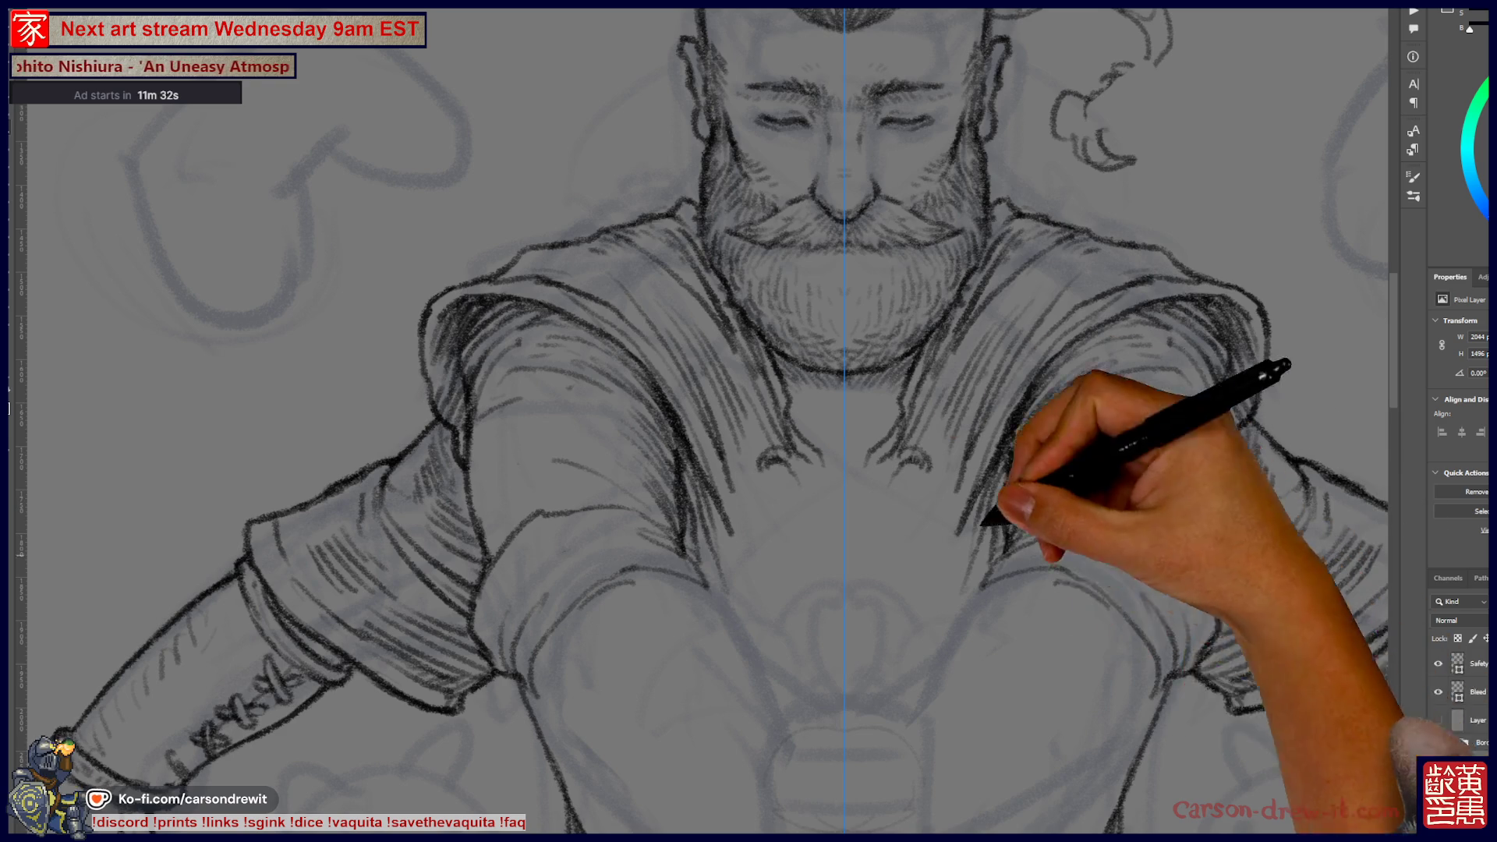
left_click_drag(741, 394, 692, 619)
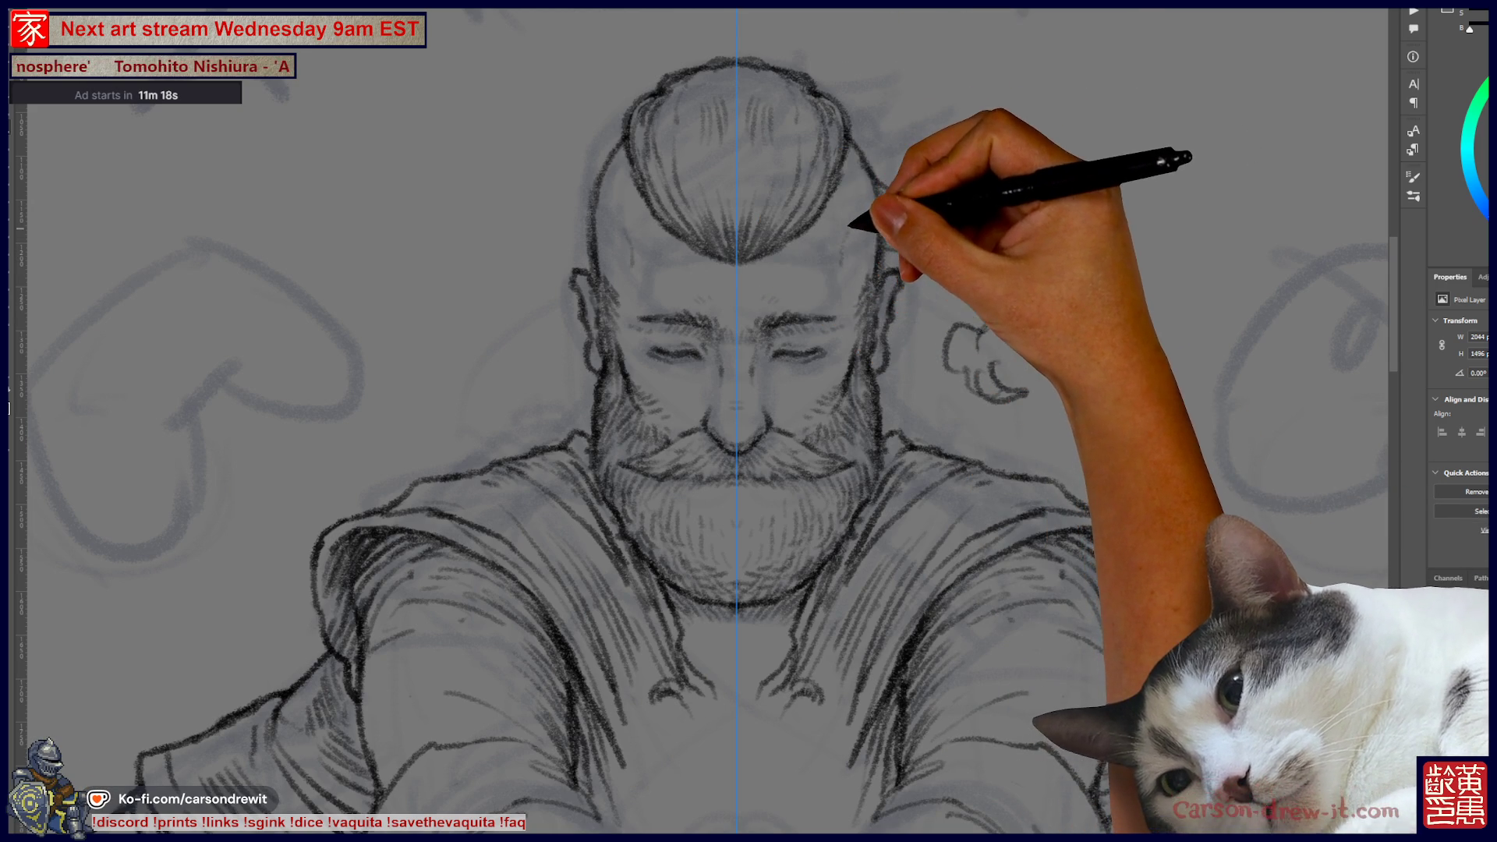
- Ink the top-knot and curling ponytail in firmer lines ending in small tight curls
key("ctrl")
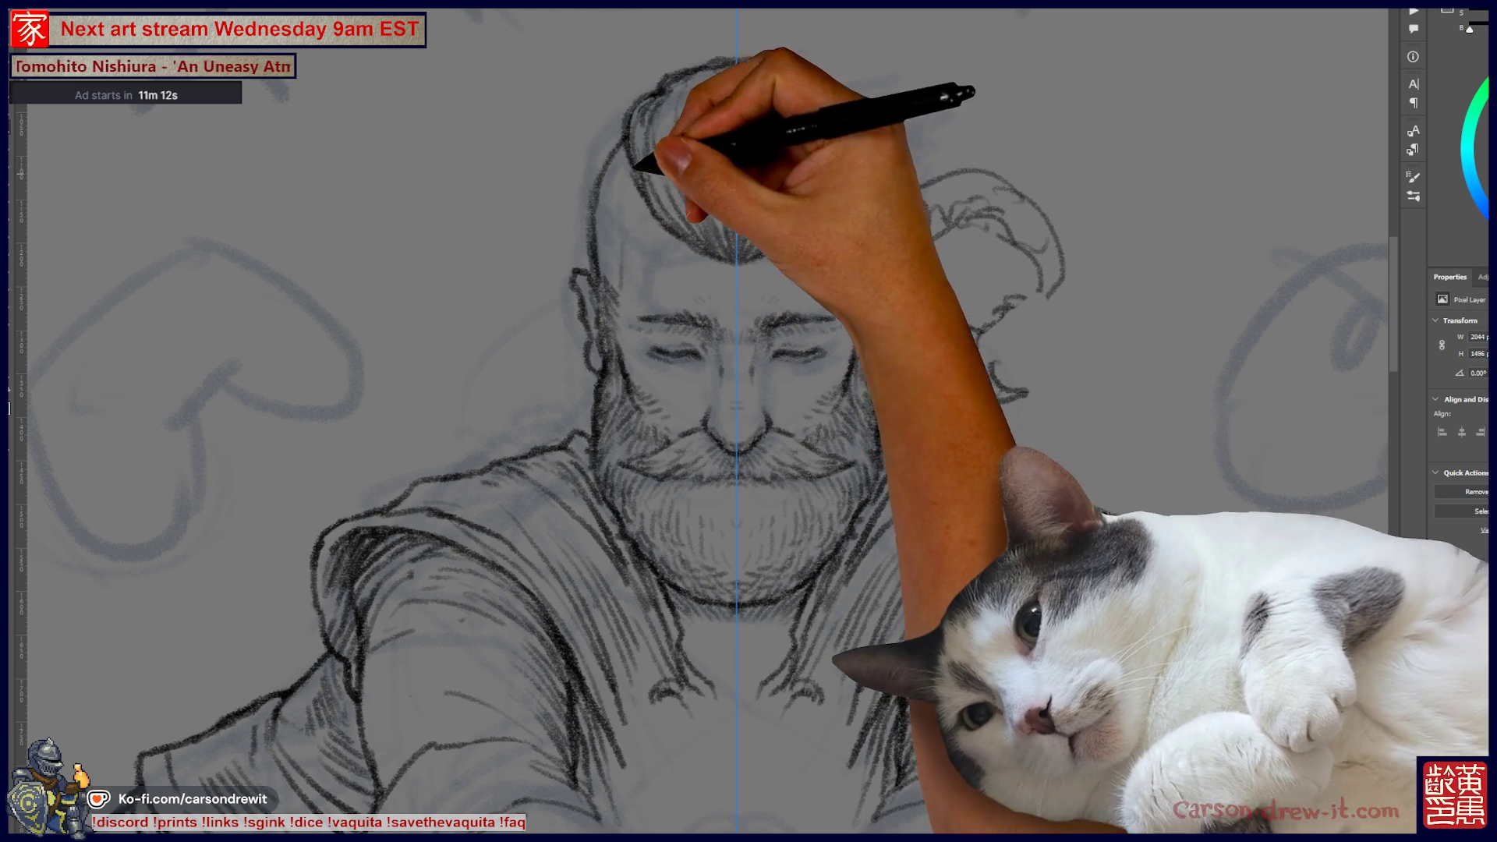
key("ctrl")
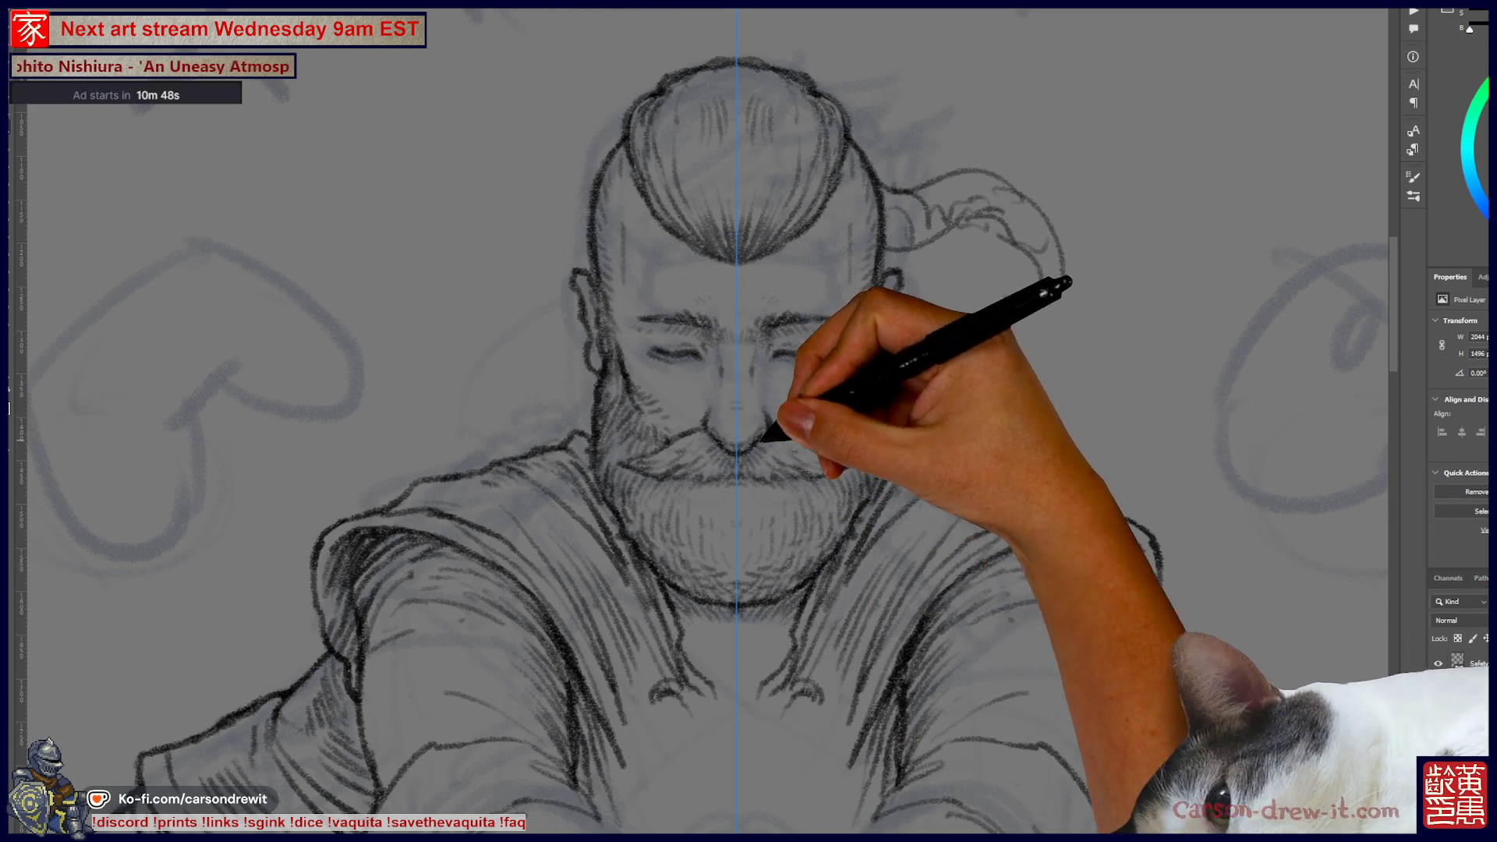
left_click_drag(985, 534, 823, 568)
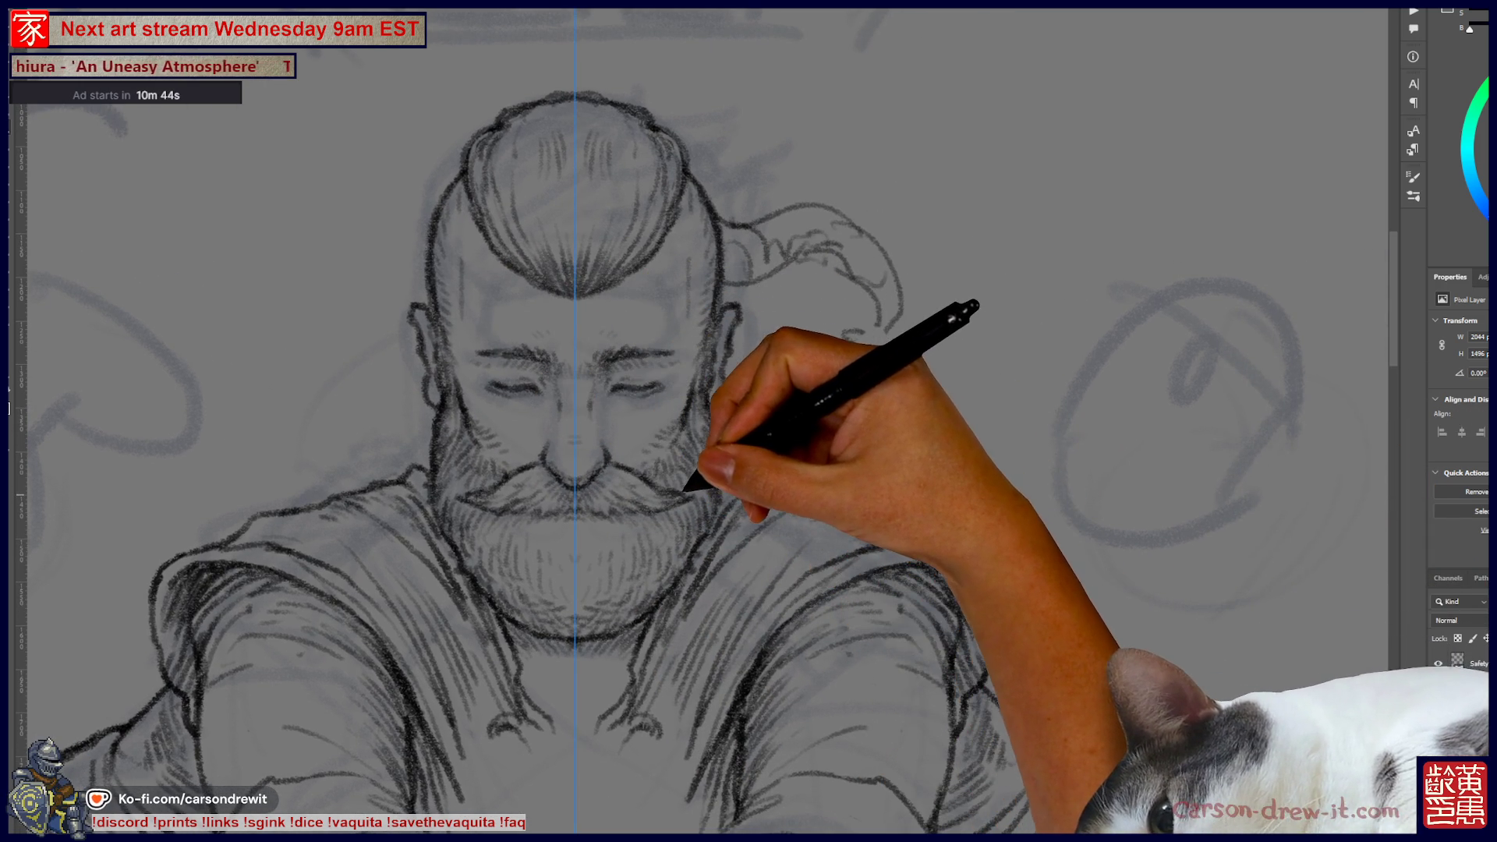
left_click_drag(780, 468, 723, 273)
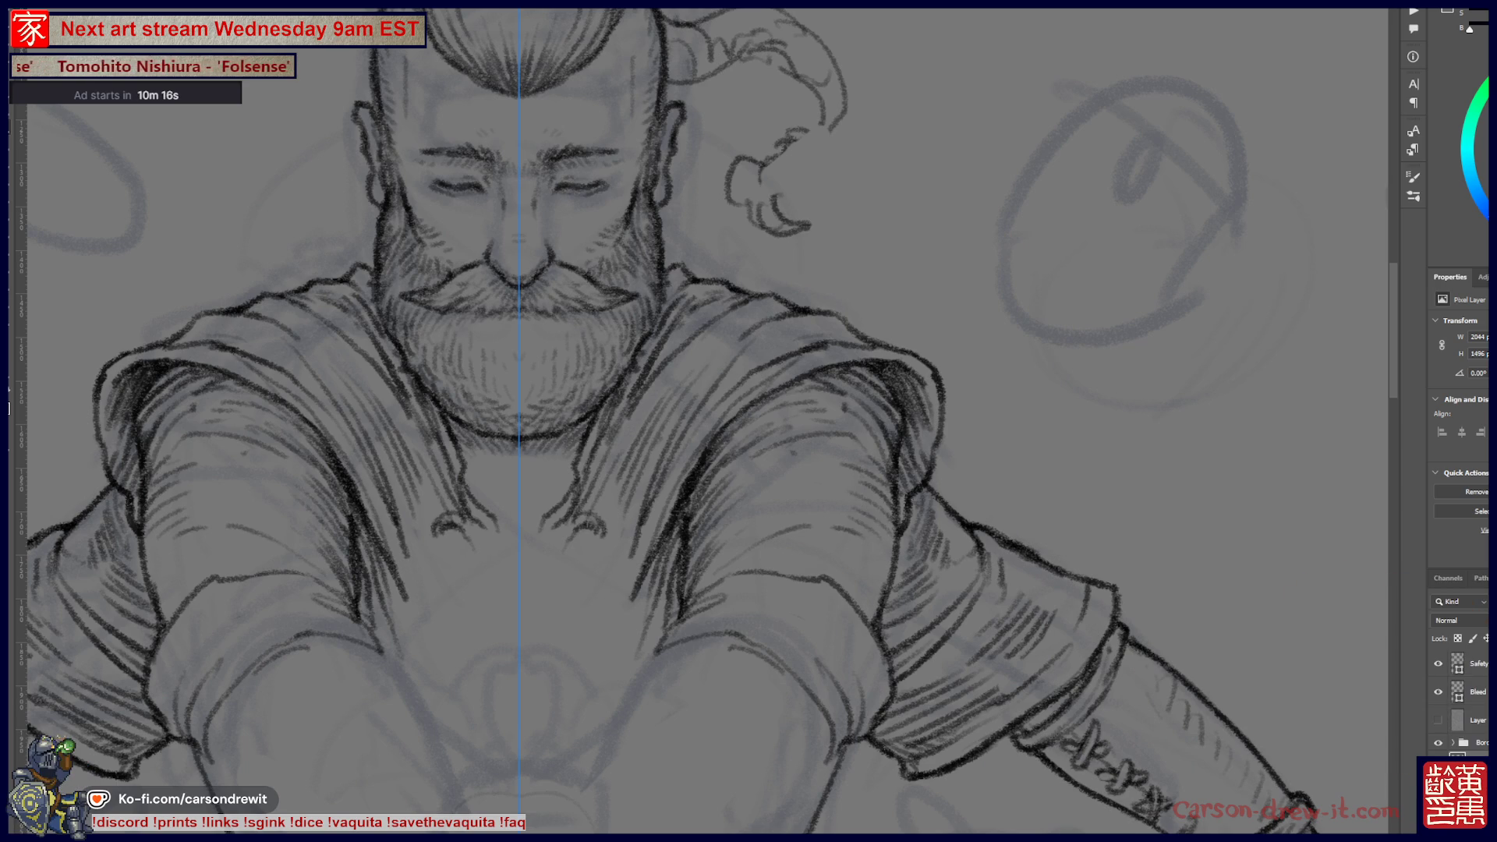
scroll(702, 421, "down", 3)
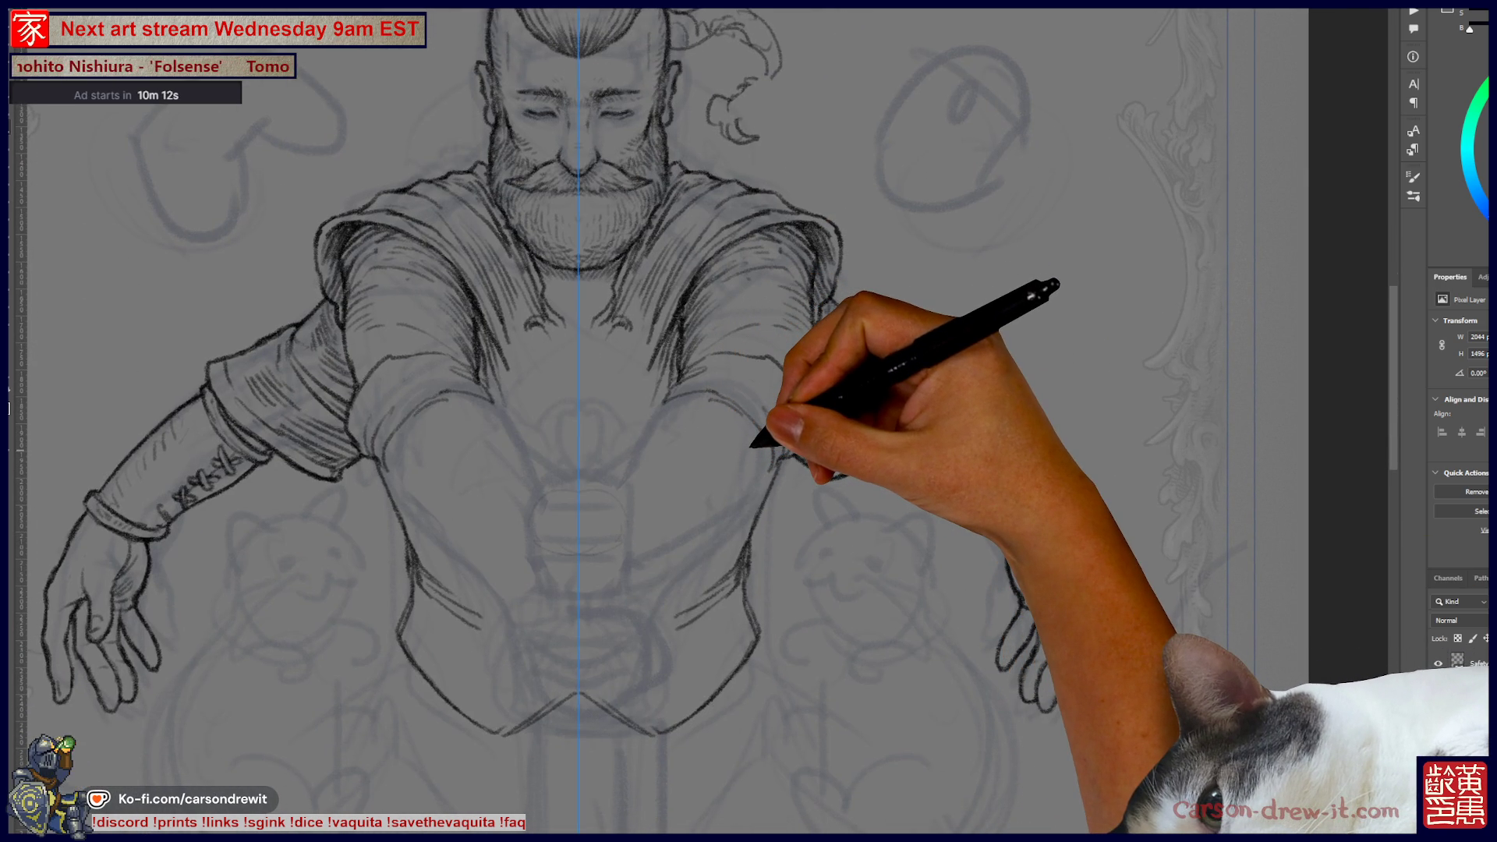
- Hide the centre guide and hatch the rolled sleeves and forearms on both arms
scroll(750, 452, "up", 2)
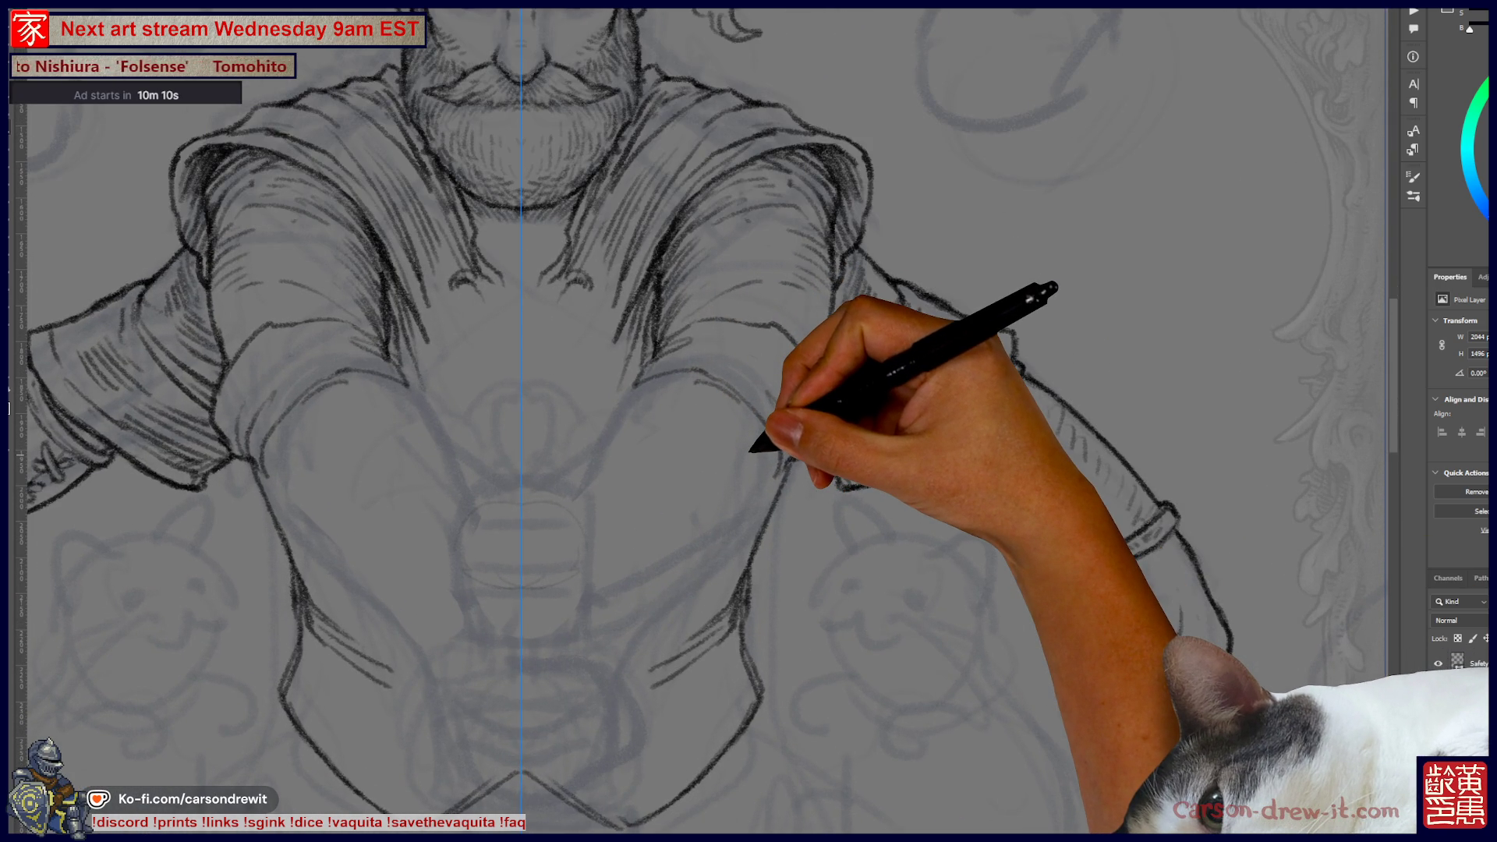
left_click_drag(750, 451, 688, 513)
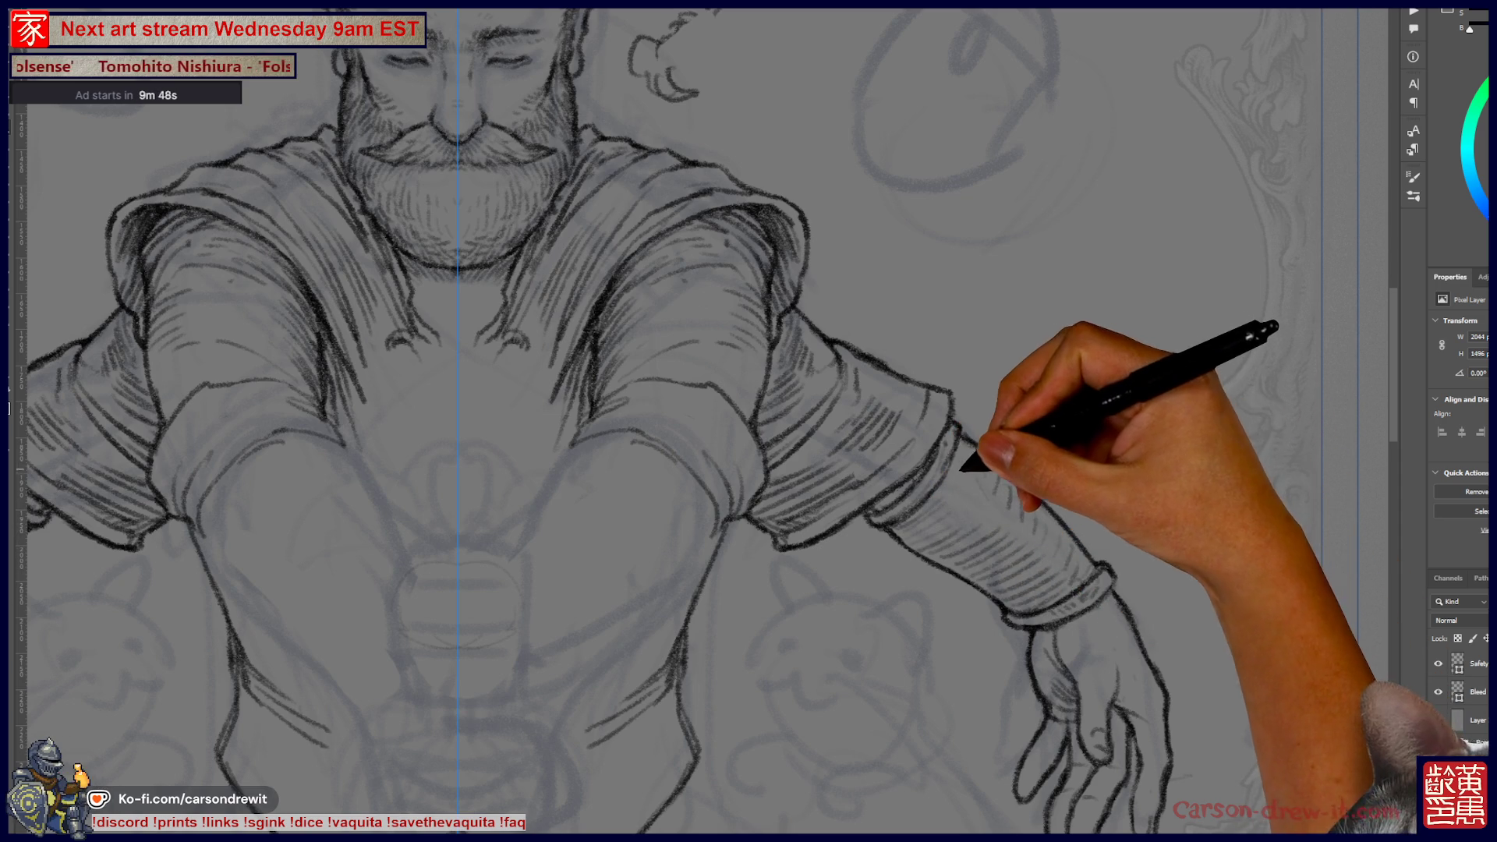
key("ctrl+semicolon")
left_click_drag(546, 390, 729, 312)
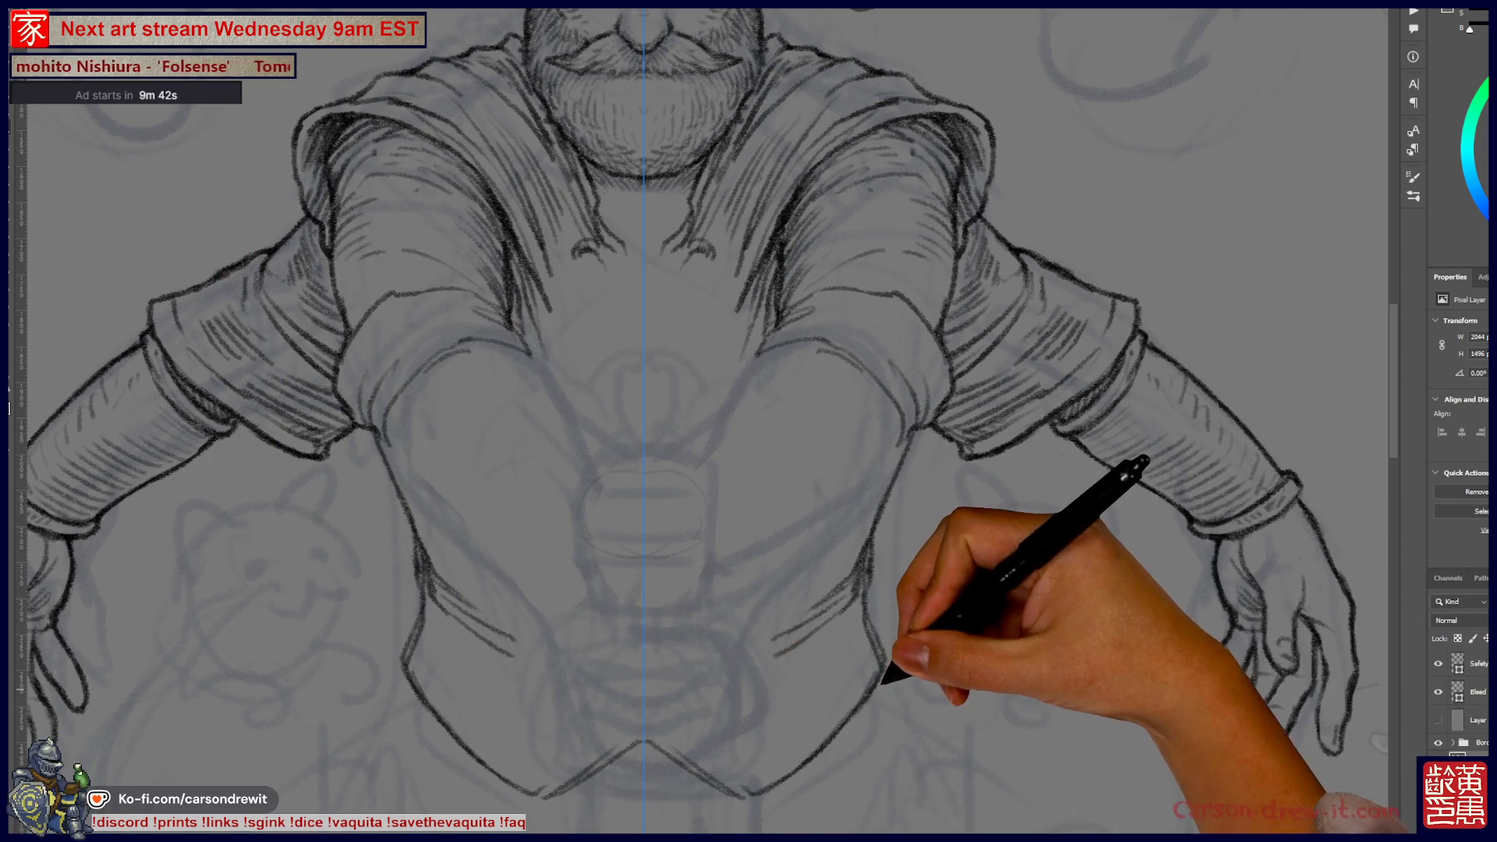
left_click_drag(702, 390, 747, 297)
left_click_drag(702, 351, 733, 518)
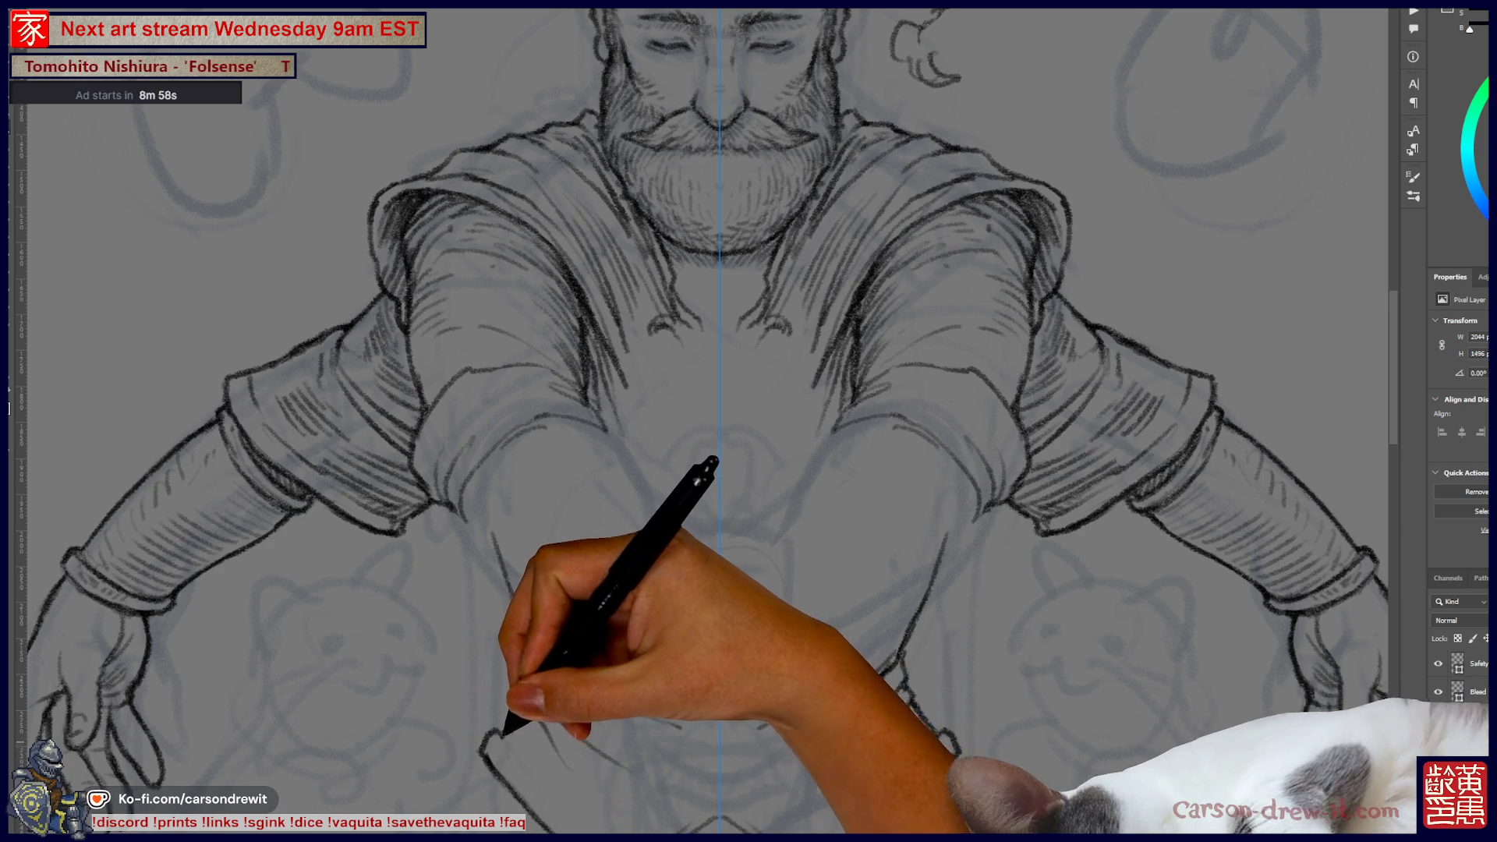
left_click_drag(749, 421, 659, 323)
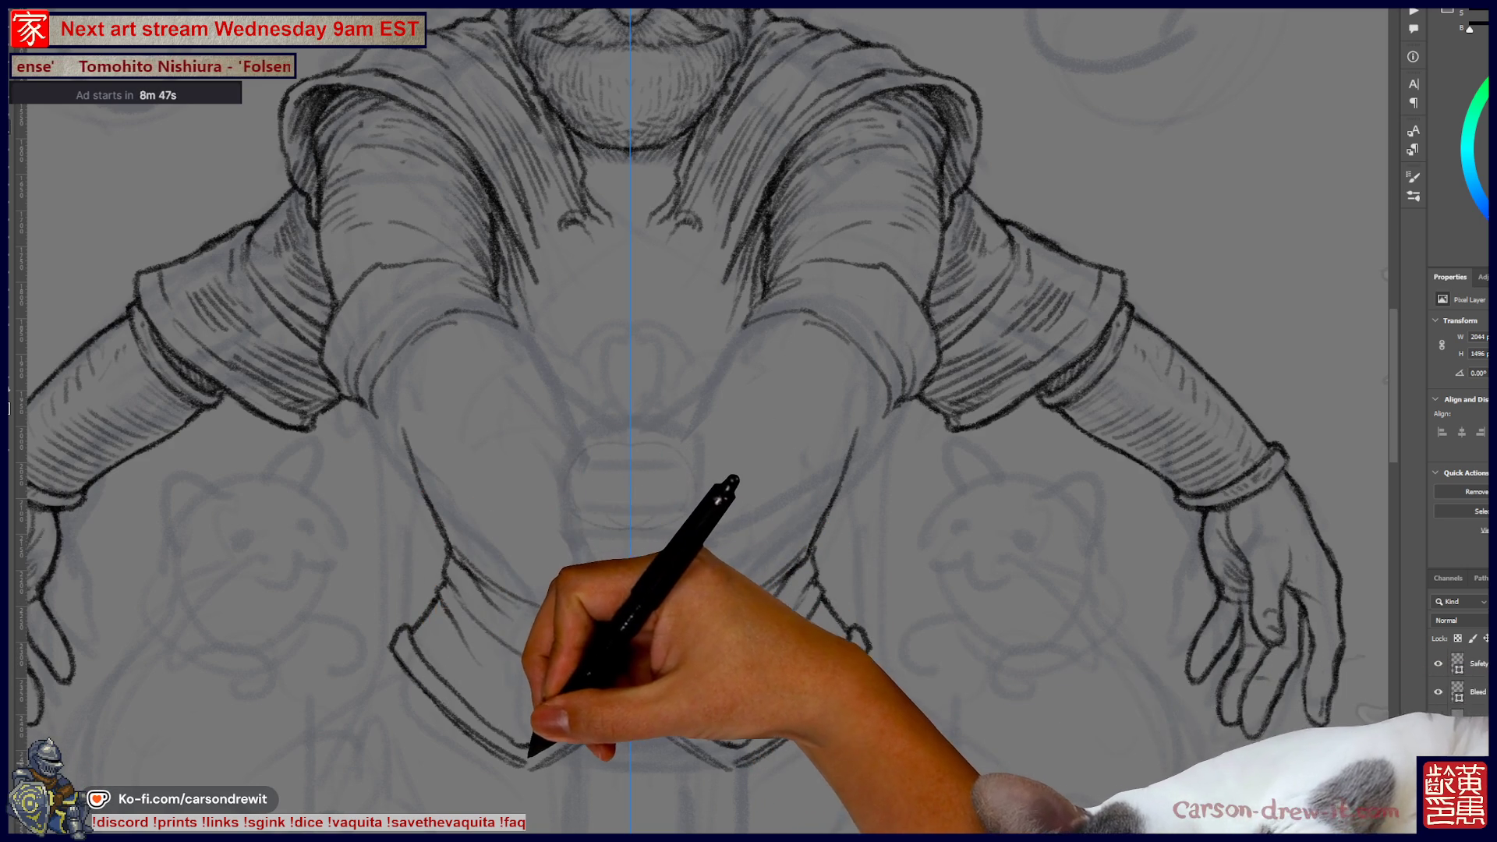
- Sketch a light rounded shape with horizontal bands at the waist below the crossed arms
left_click_drag(581, 468, 686, 475)
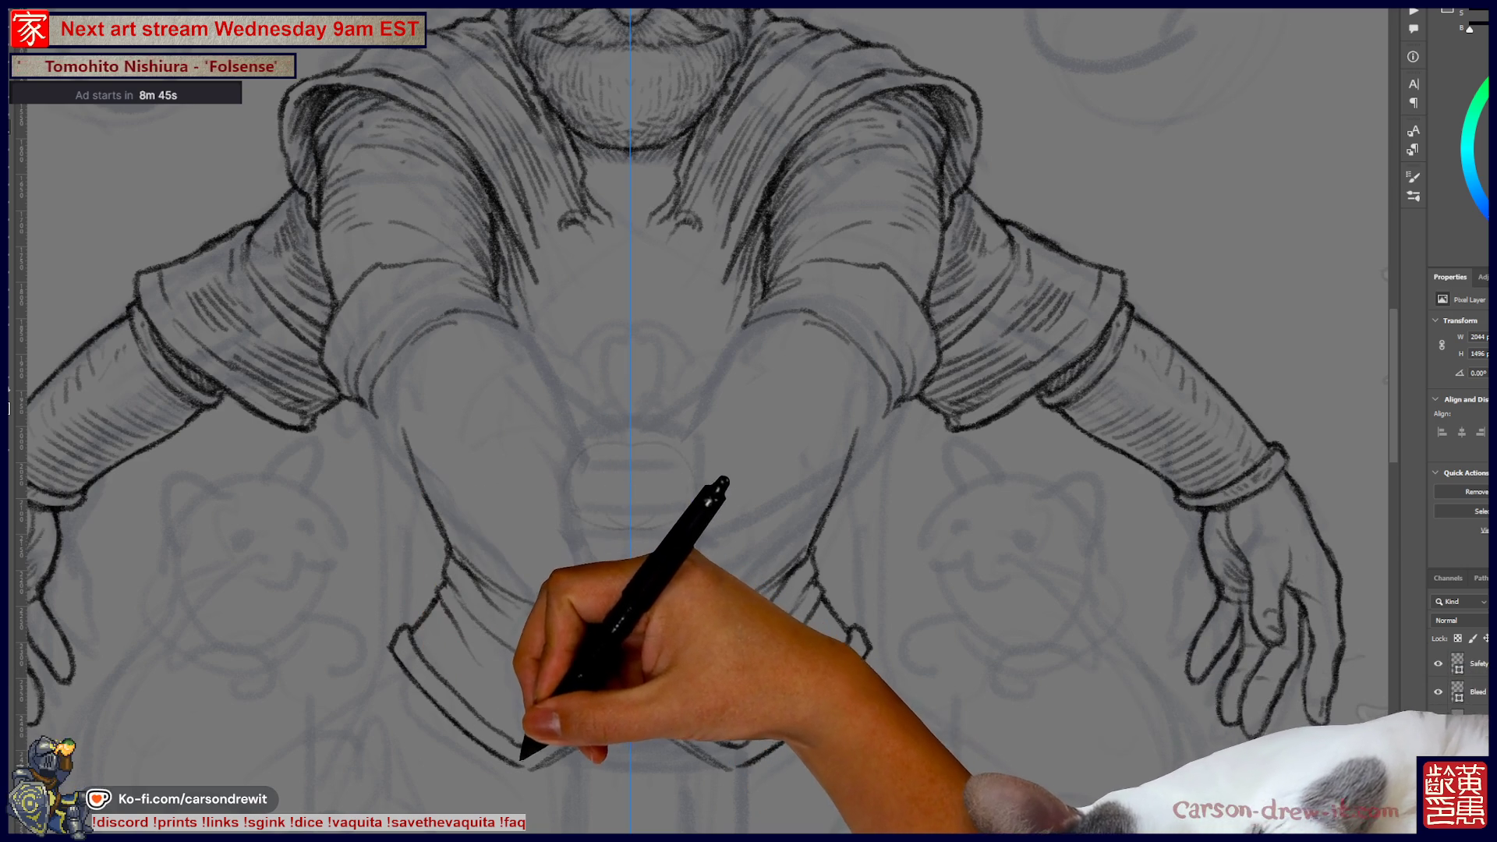
scroll(702, 421, "up", 3)
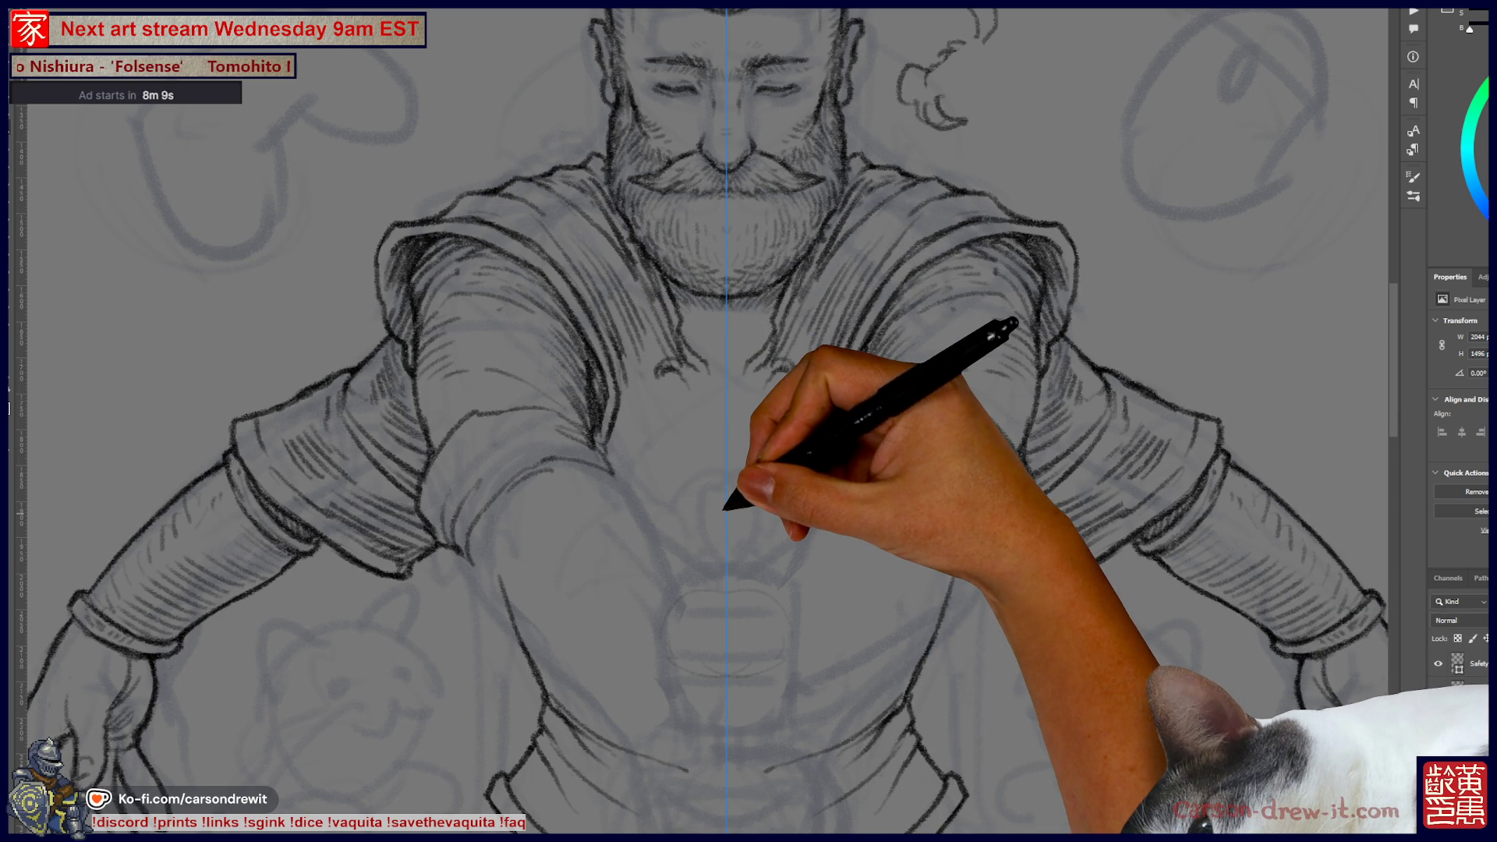
key("ctrl+0")
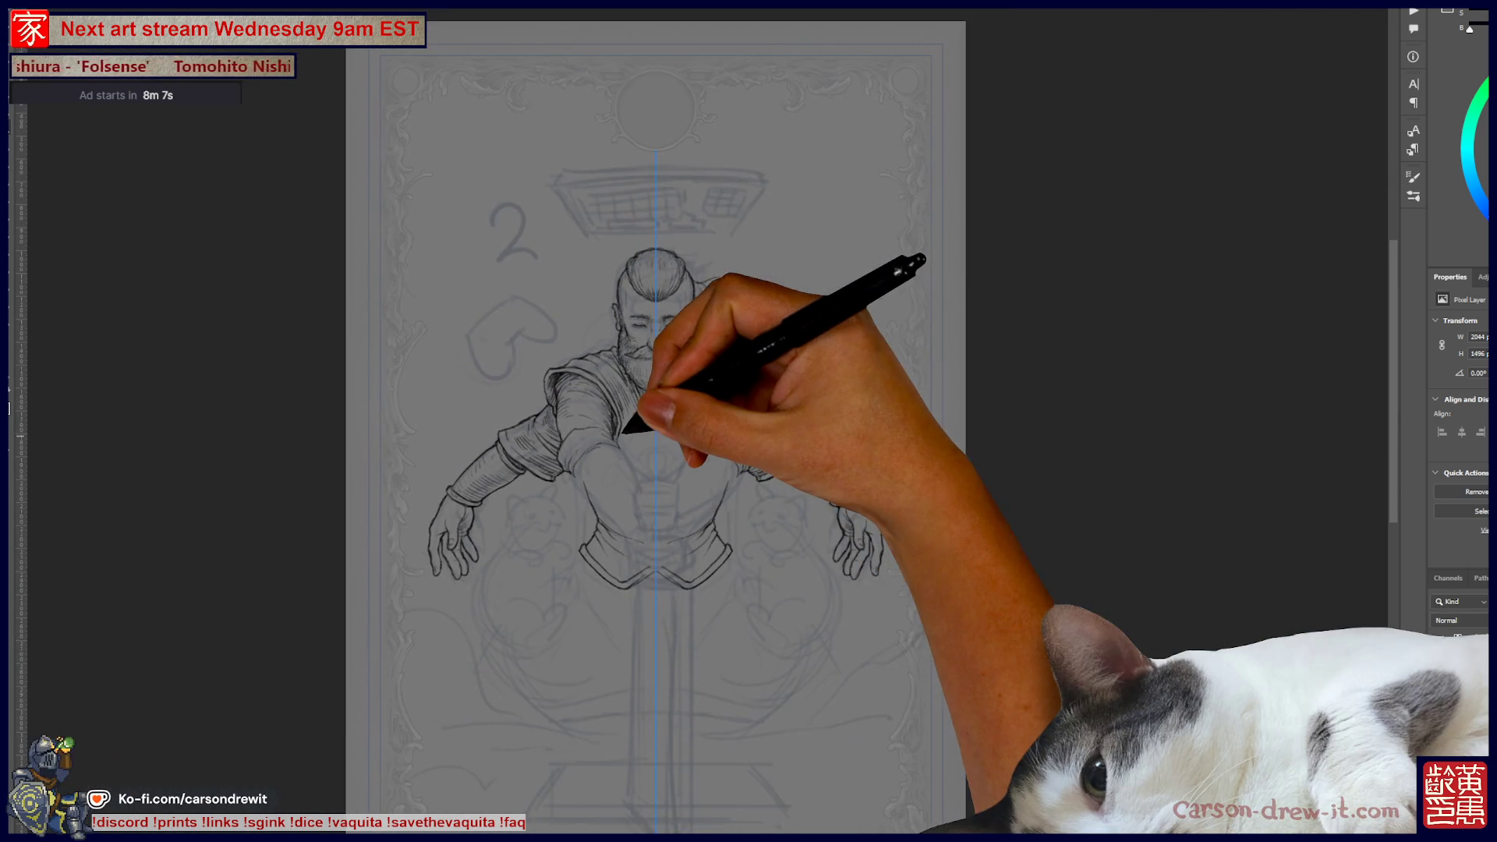
- Draw knotted toggles on the hood drawstrings and add pencil hatching to the shirt body and hem
key("ctrl+plus")
key("ctrl+plus")
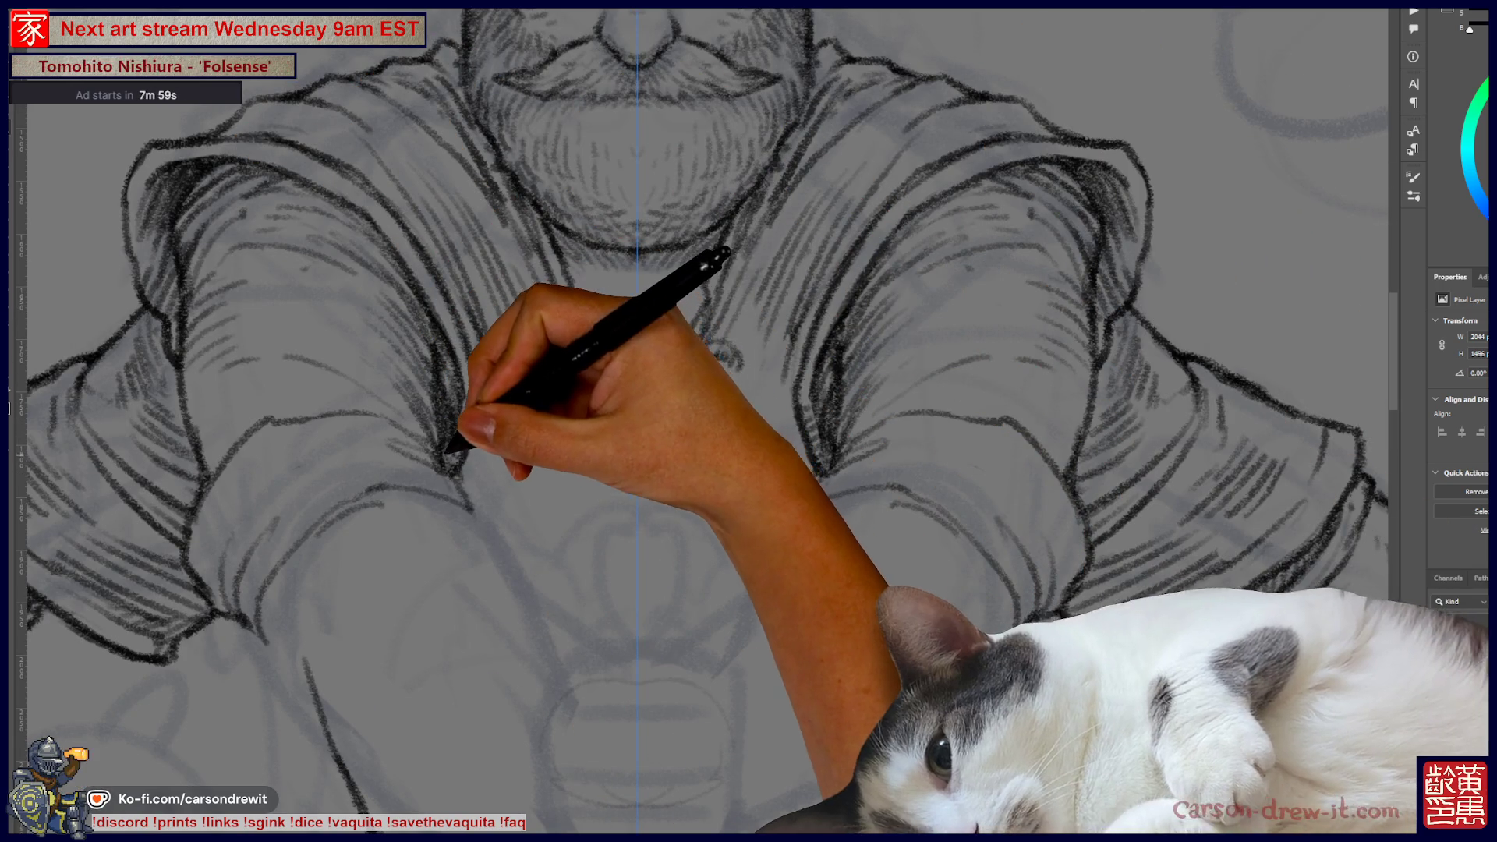
key("ctrl+minus")
key("ctrl+minus")
key("ctrl+minus")
left_click_drag(597, 588, 729, 526)
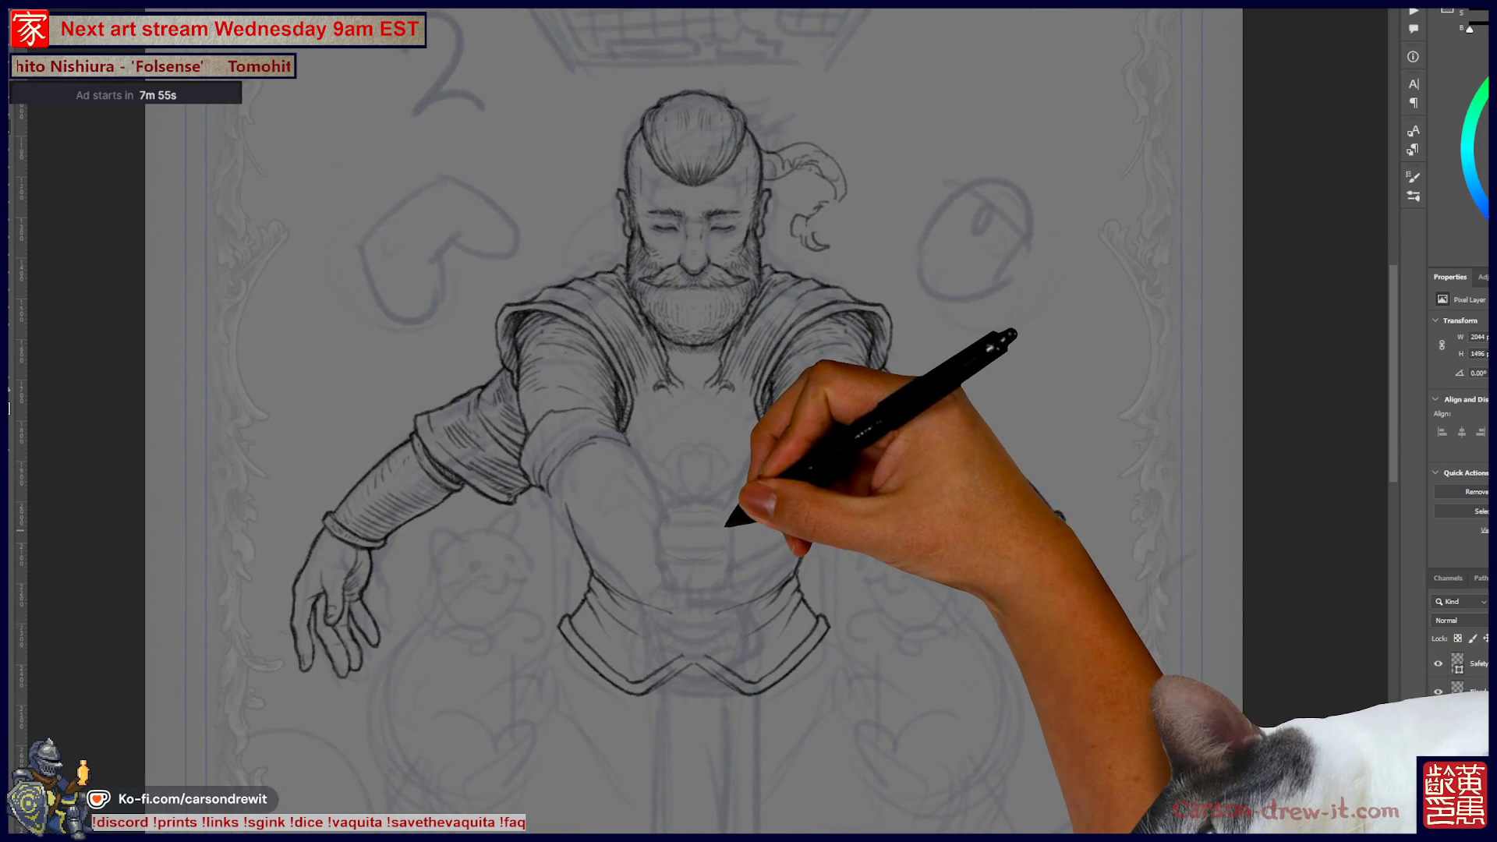
key("ctrl+minus")
left_click_drag(833, 575, 803, 550)
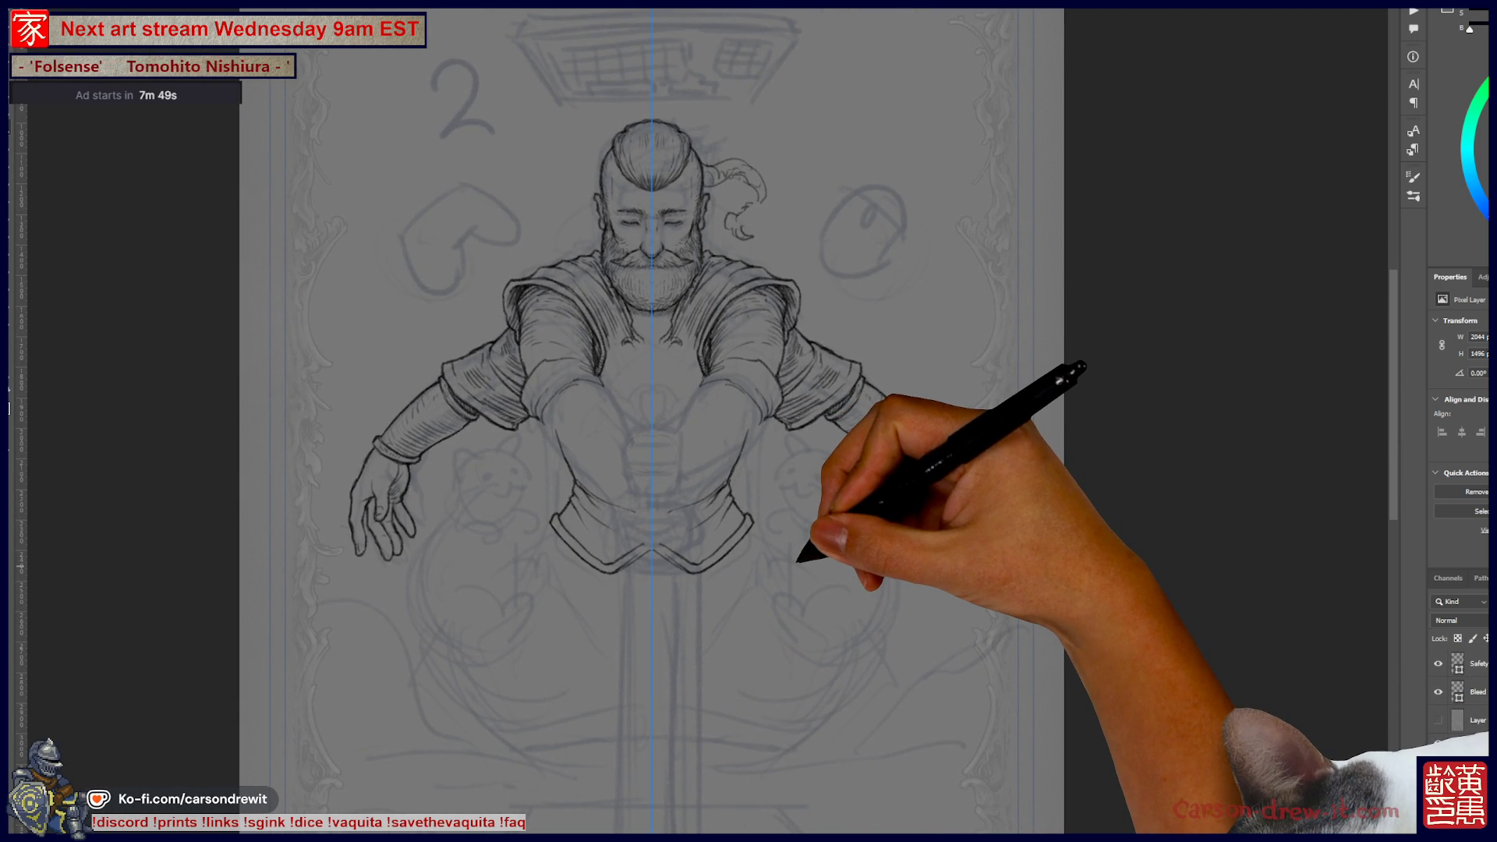
key("ctrl+equal")
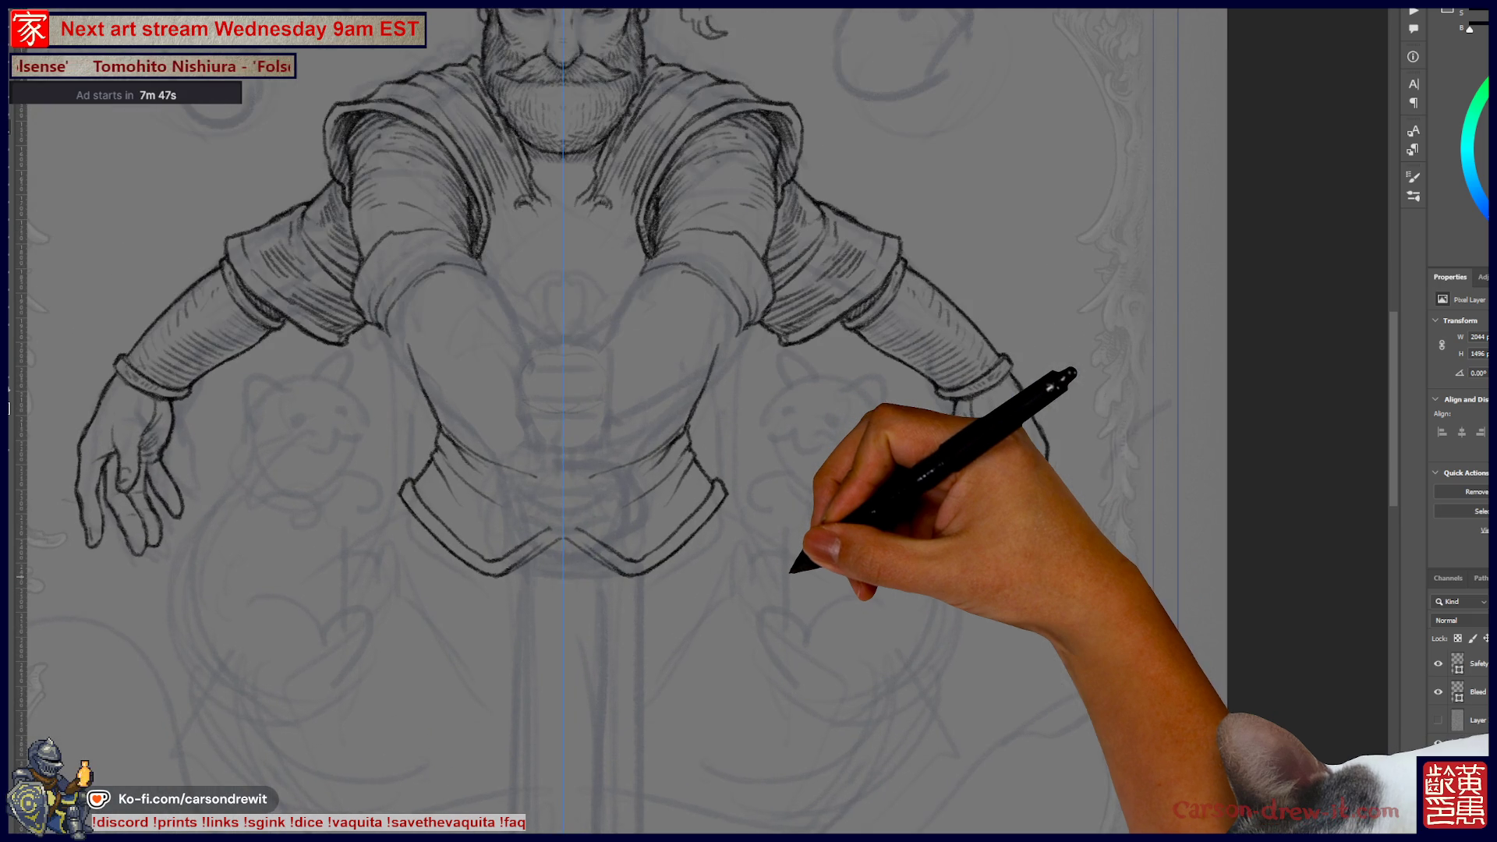
left_click_drag(748, 421, 784, 475)
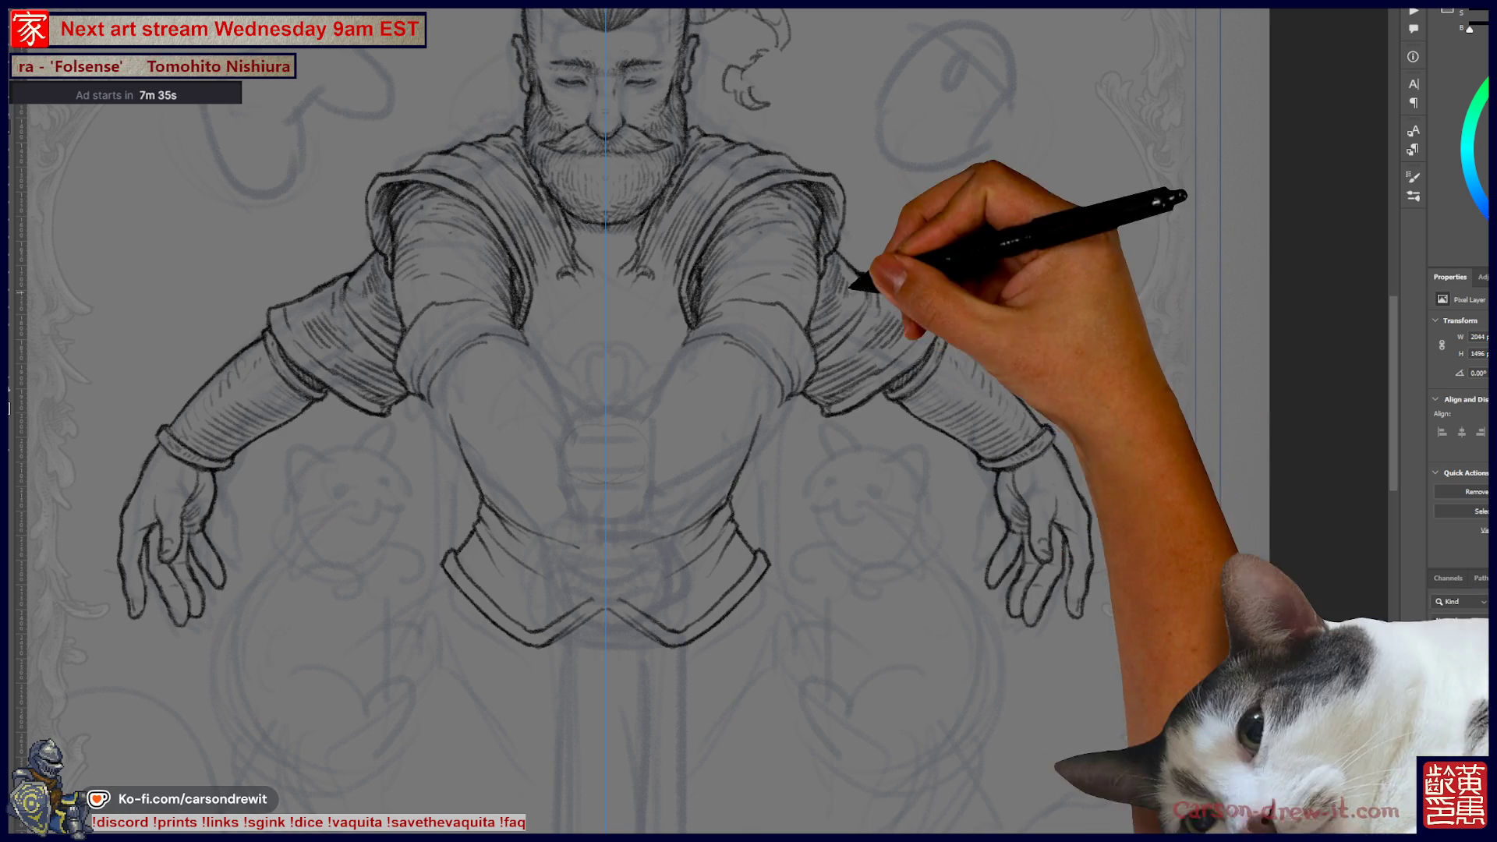
left_click_drag(749, 421, 827, 496)
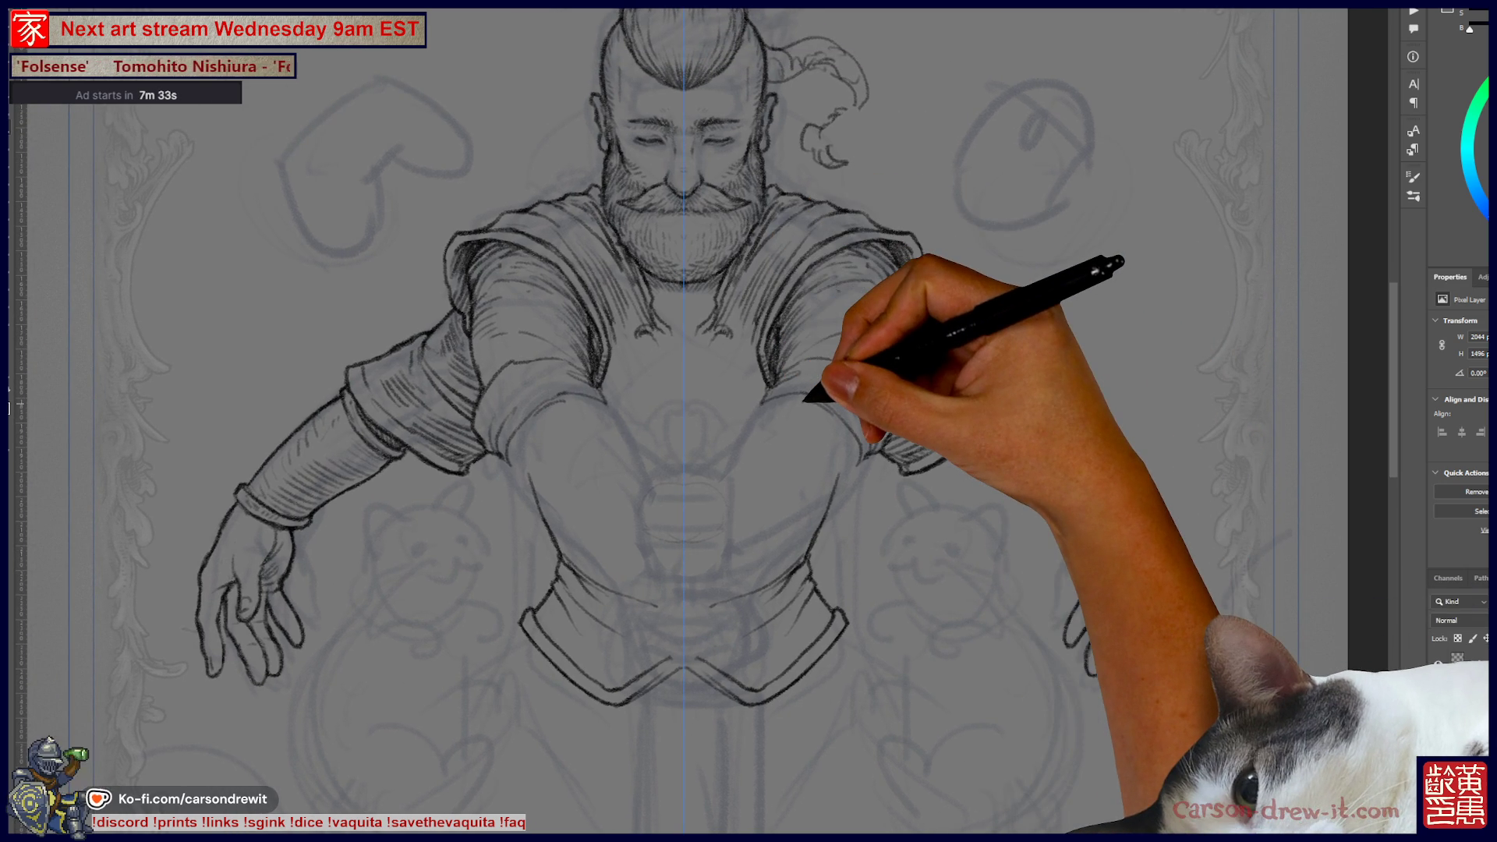
key("ctrl+plus")
left_click_drag(748, 421, 758, 354)
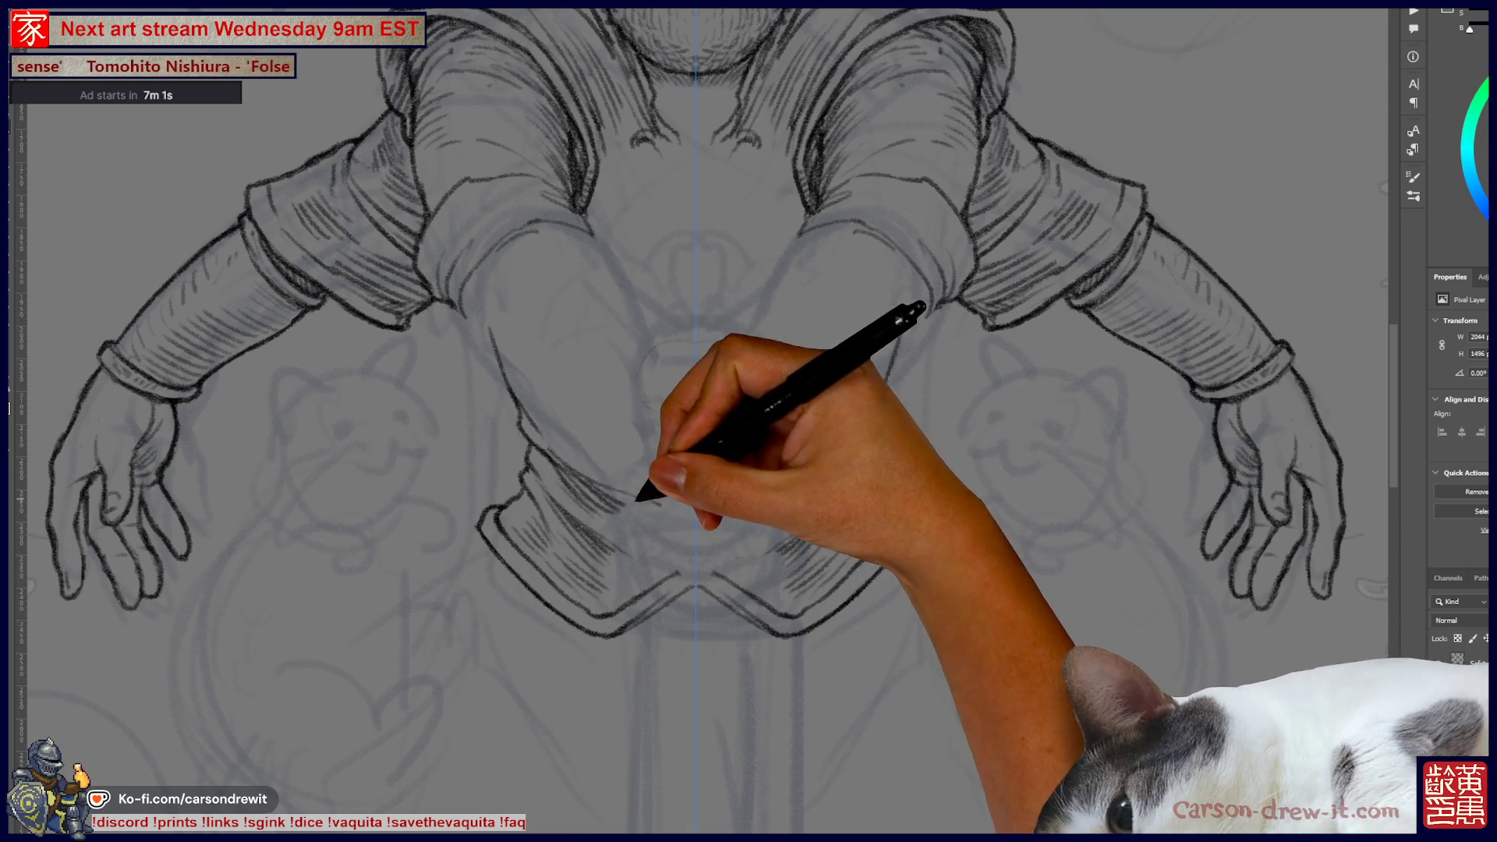
scroll(701, 421, "up", 3)
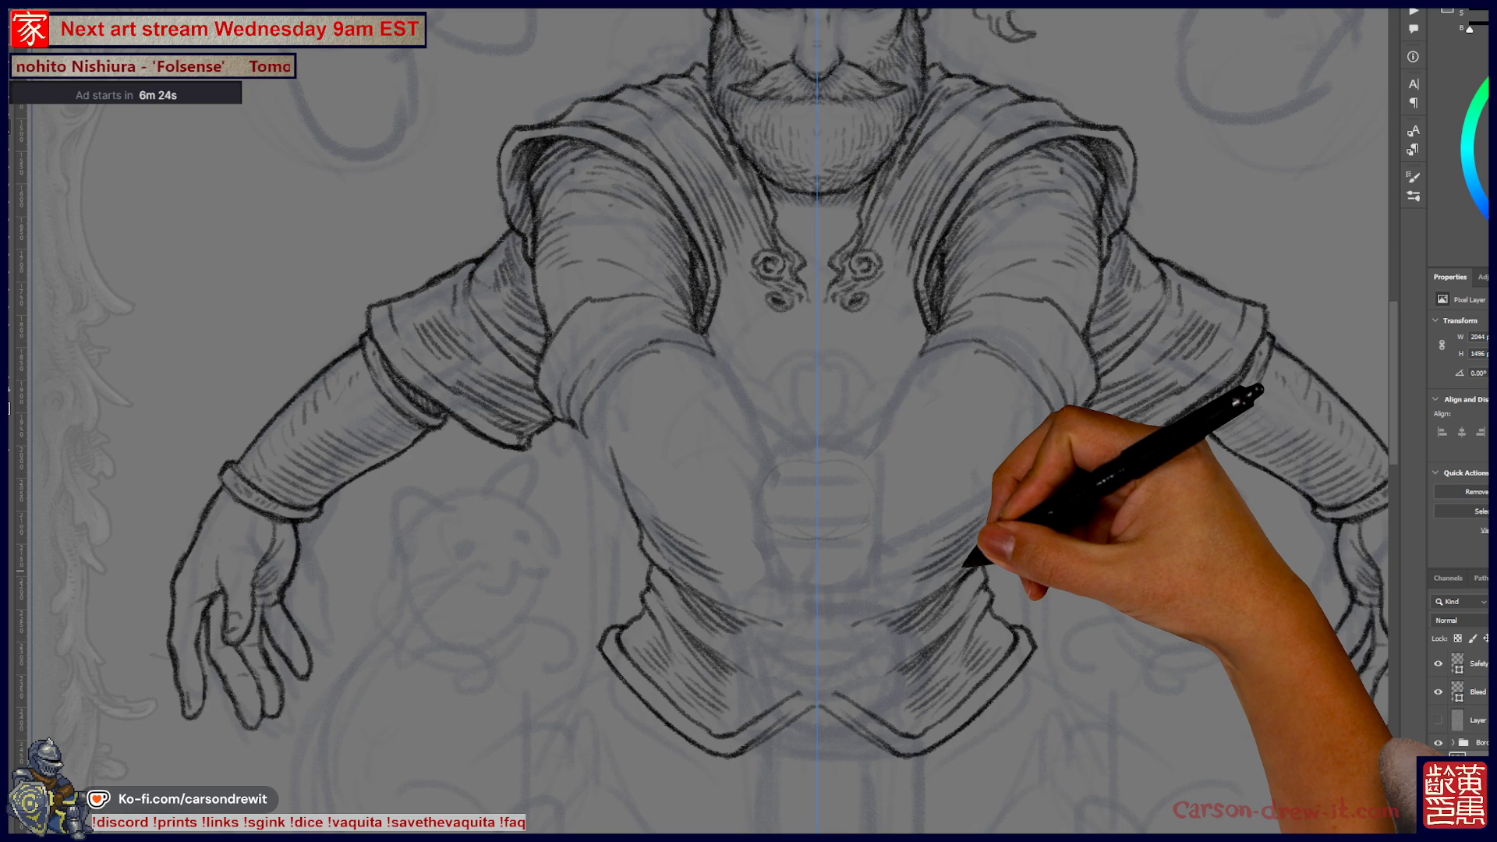
- Sketch pencil lines sweeping outward across the figure's lap below the shirt hem
scroll(702, 421, "up", 4)
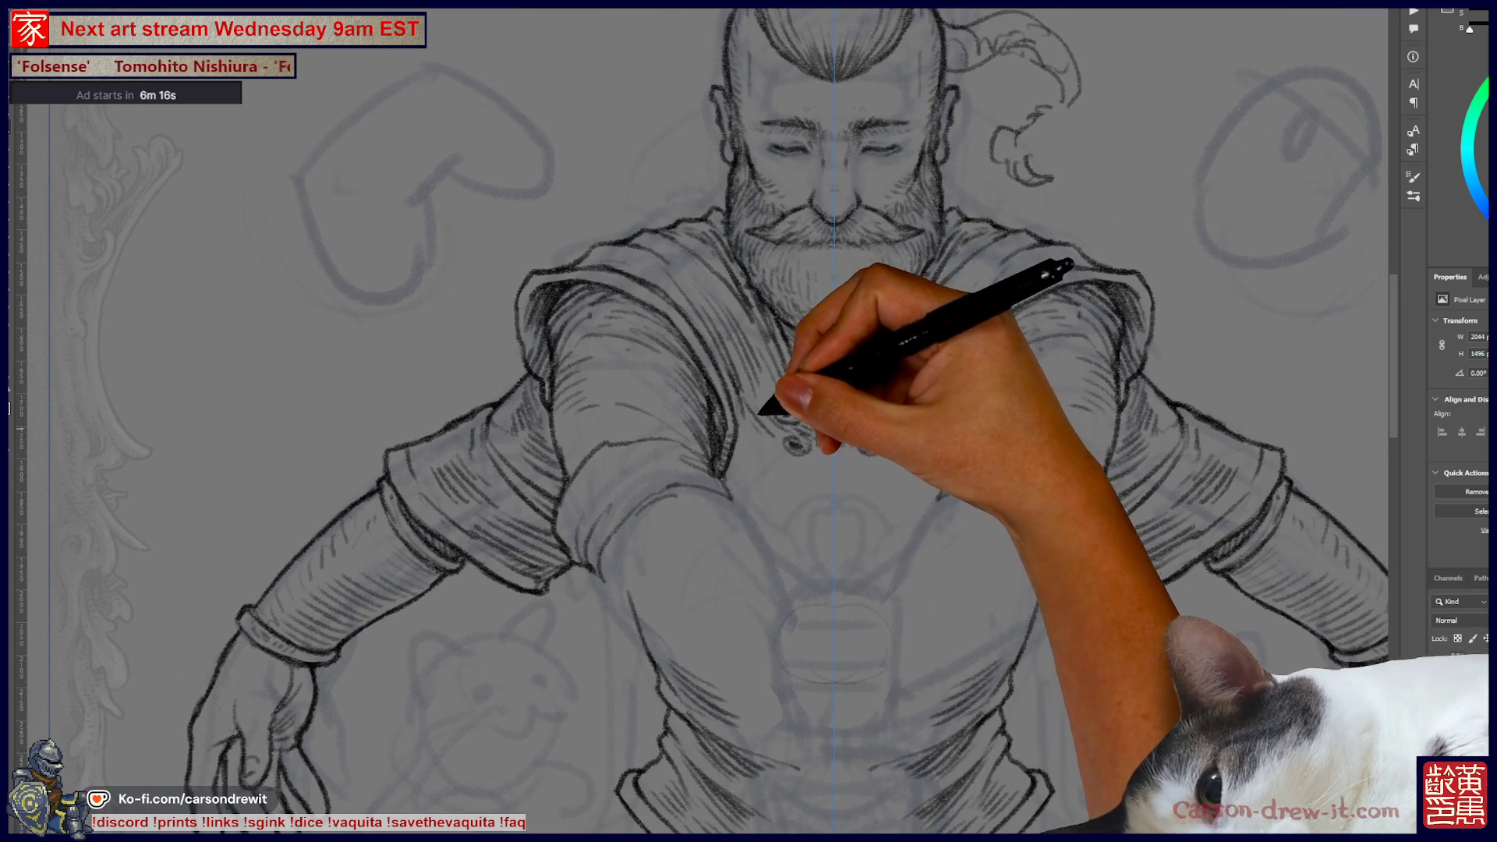
scroll(702, 421, "right", 3)
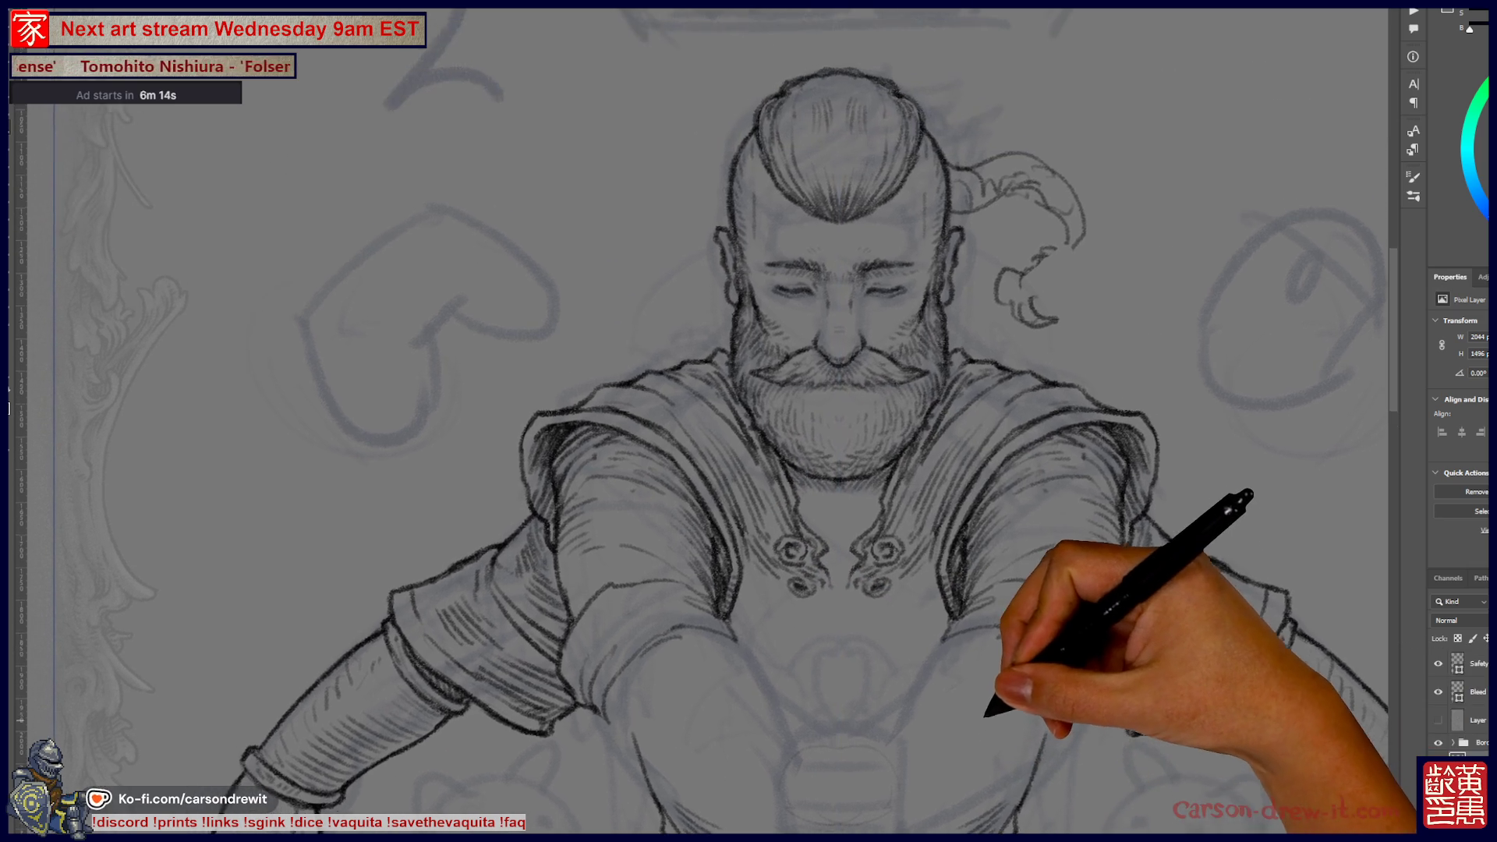
scroll(702, 421, "down", 5)
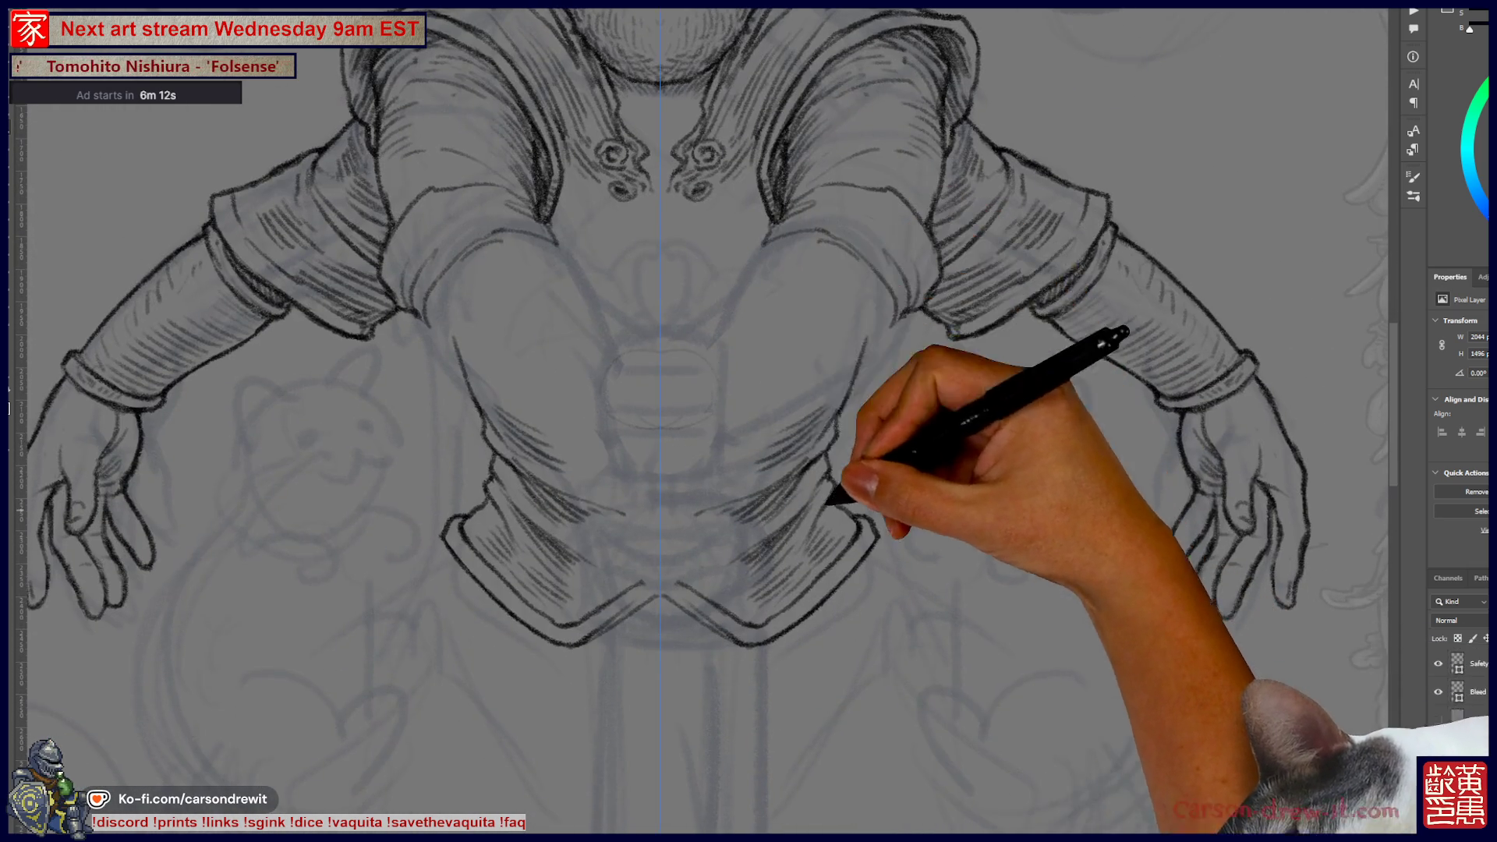
scroll(702, 421, "down", 3)
scroll(702, 421, "up", 1)
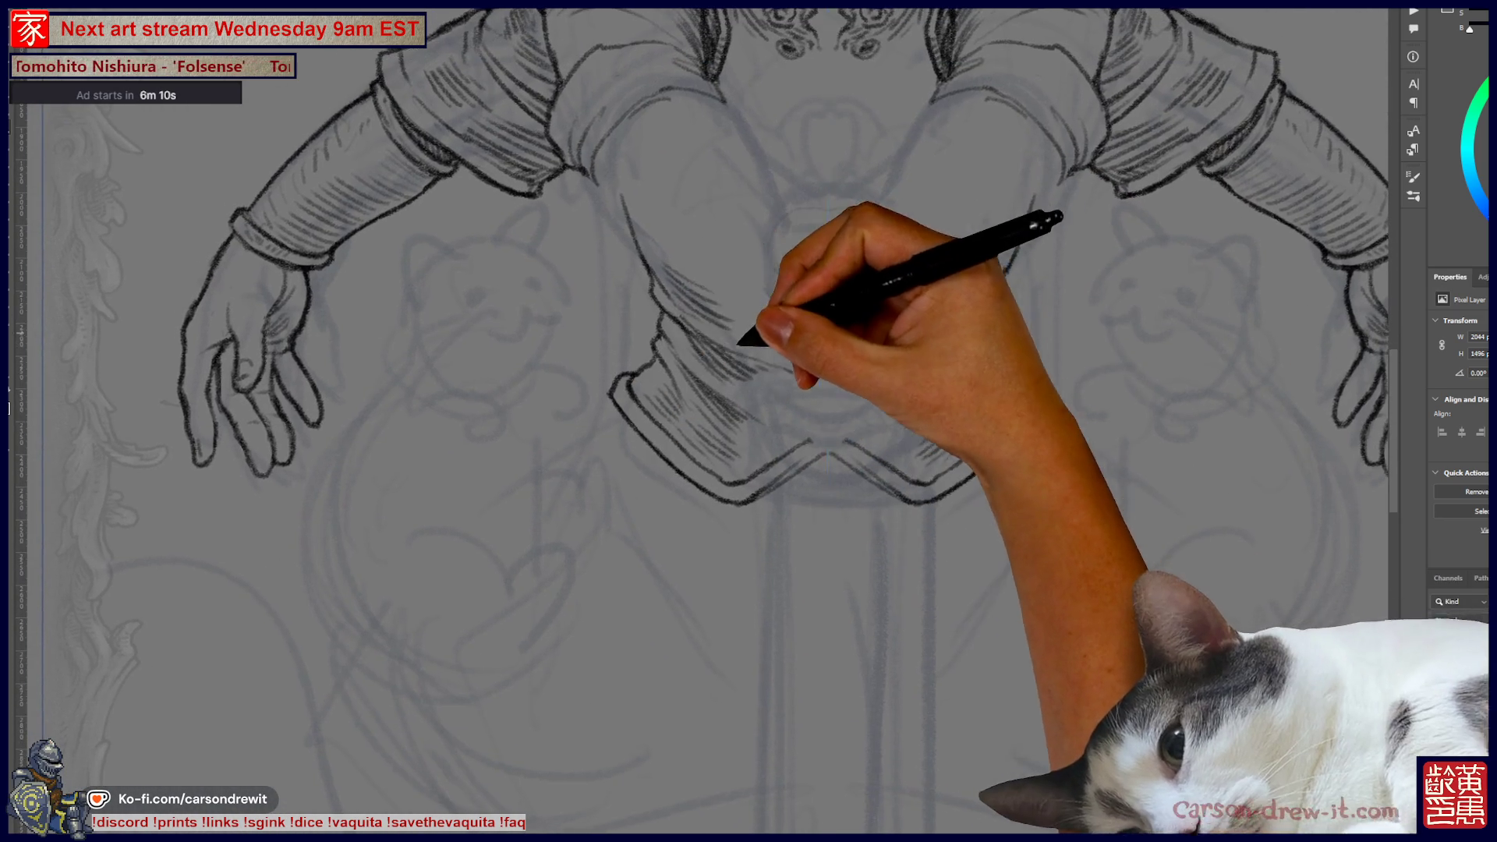
scroll(702, 421, "up", 4)
scroll(702, 421, "down", 7)
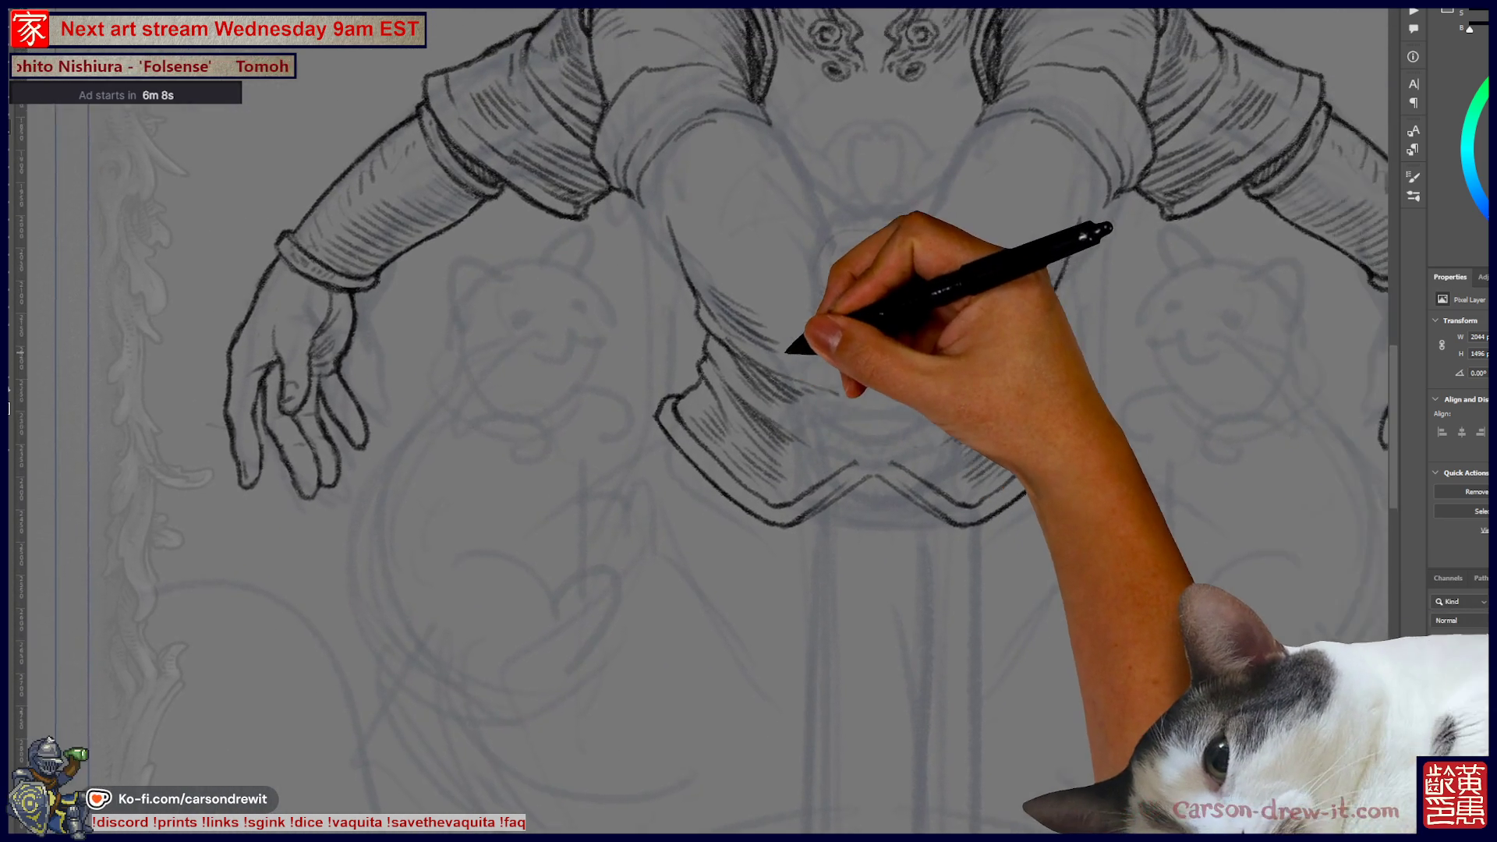
scroll(702, 421, "up", 5)
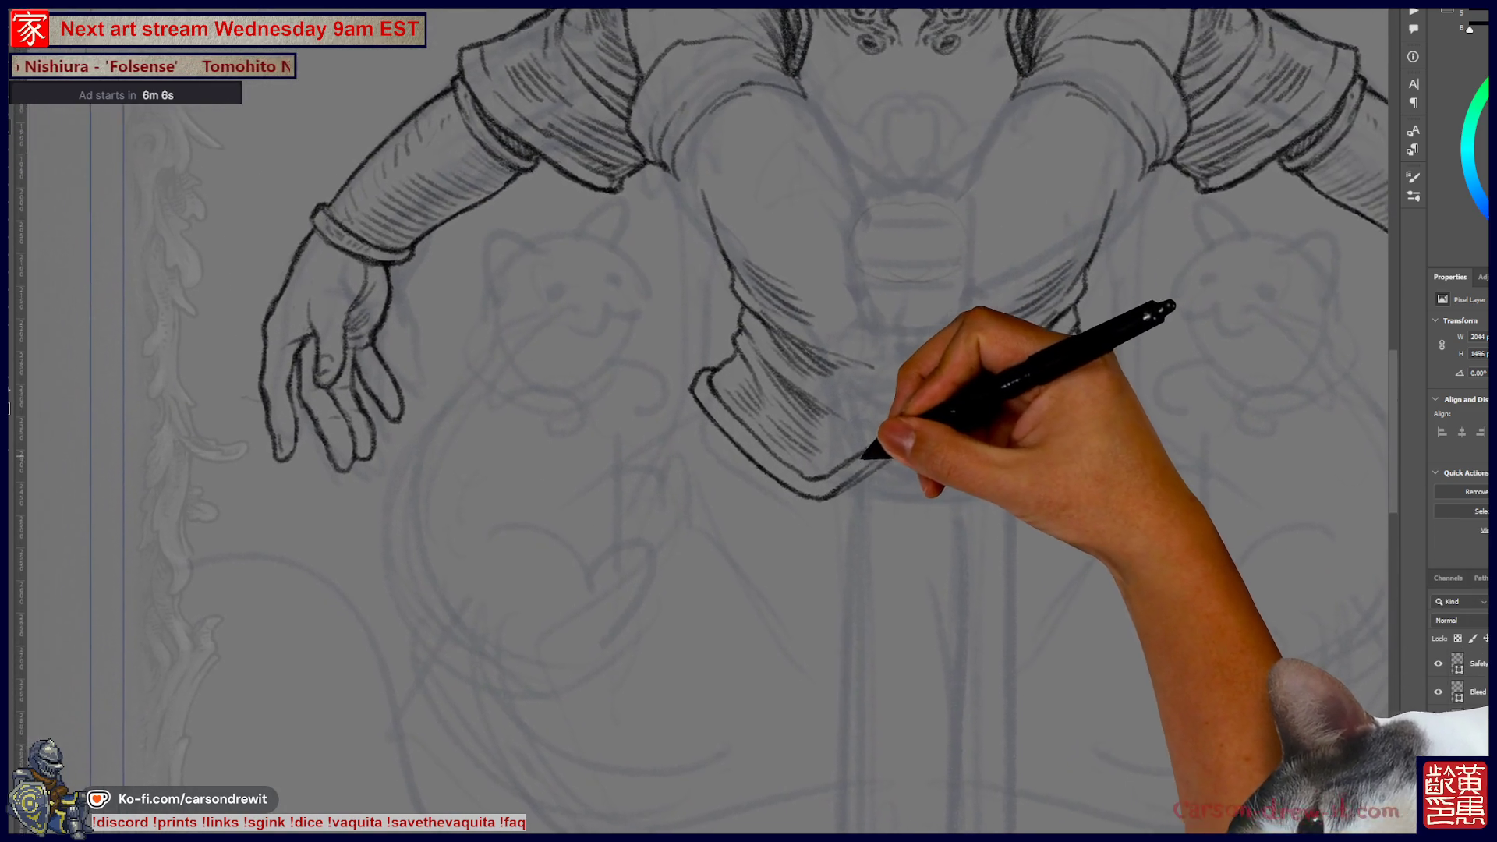
scroll(701, 421, "up", 3)
scroll(702, 421, "down", 4)
scroll(701, 422, "down", 1)
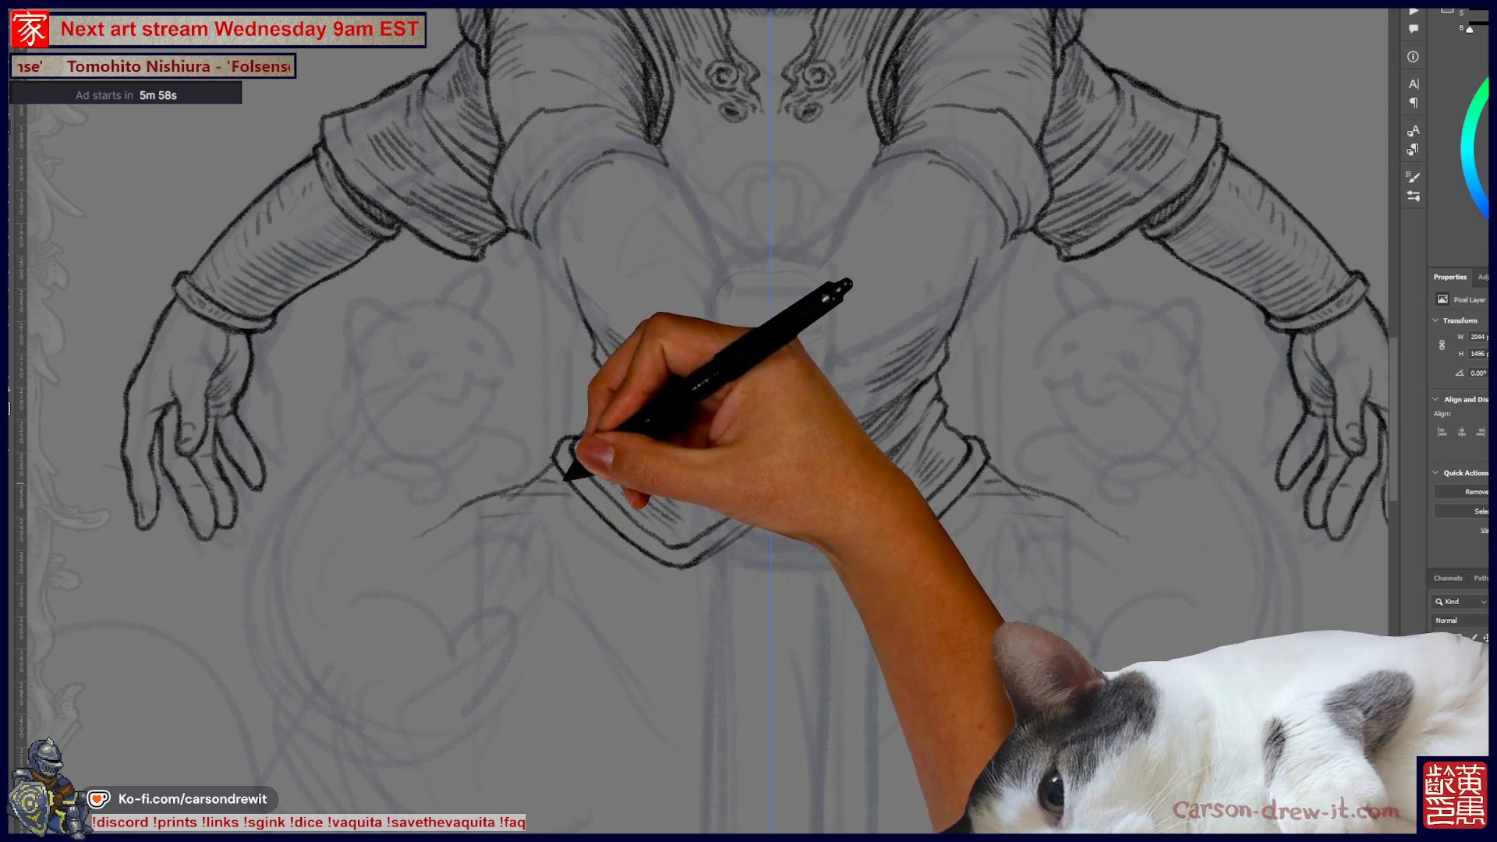
scroll(702, 421, "up", 2)
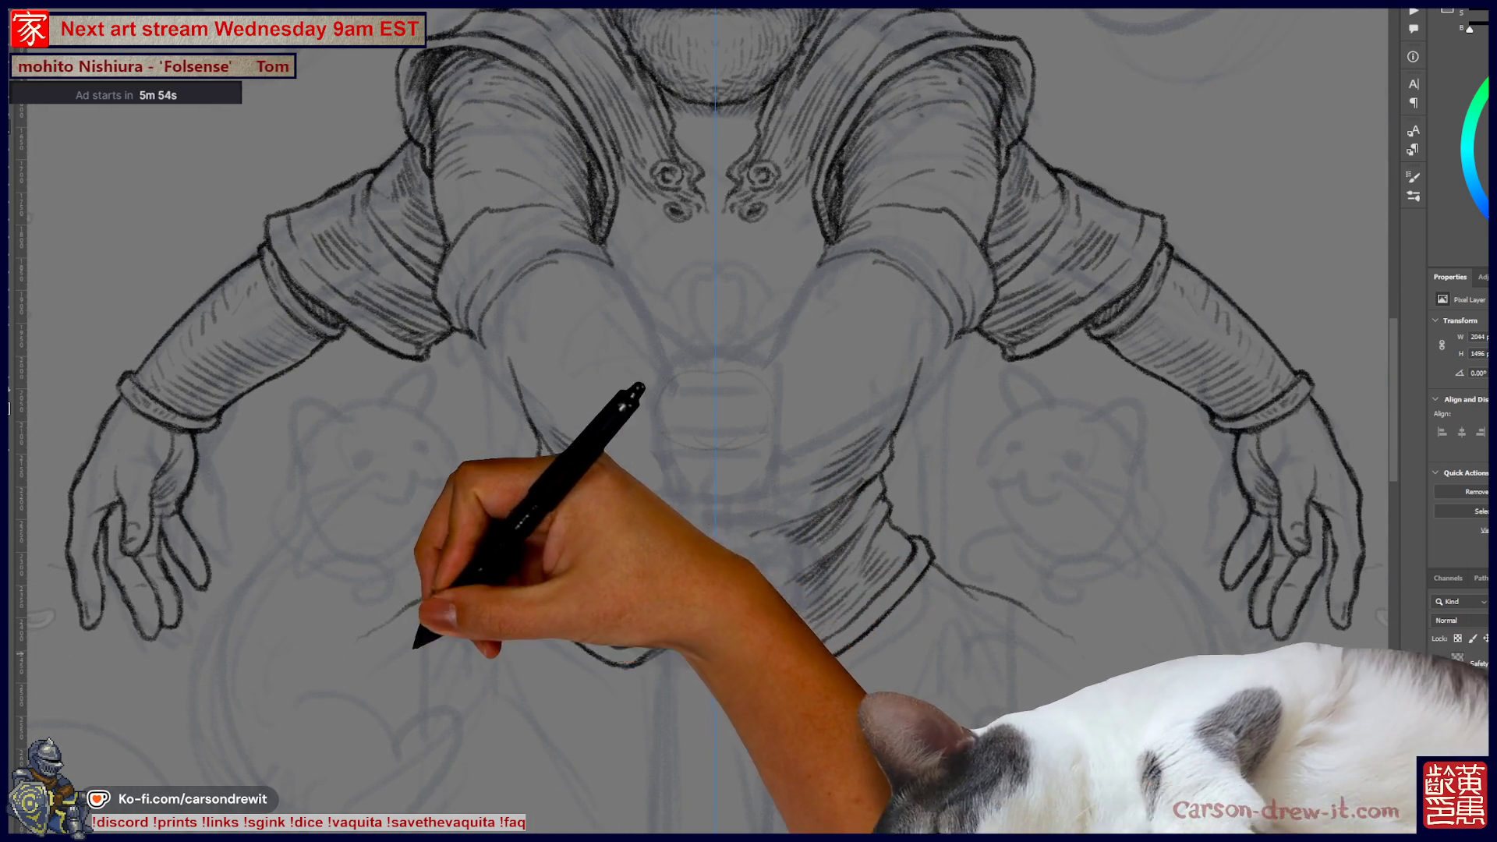
mouse_move(544, 653)
left_mouse_down()
mouse_move(485, 712)
mouse_move(508, 742)
mouse_move(713, 661)
left_mouse_up()
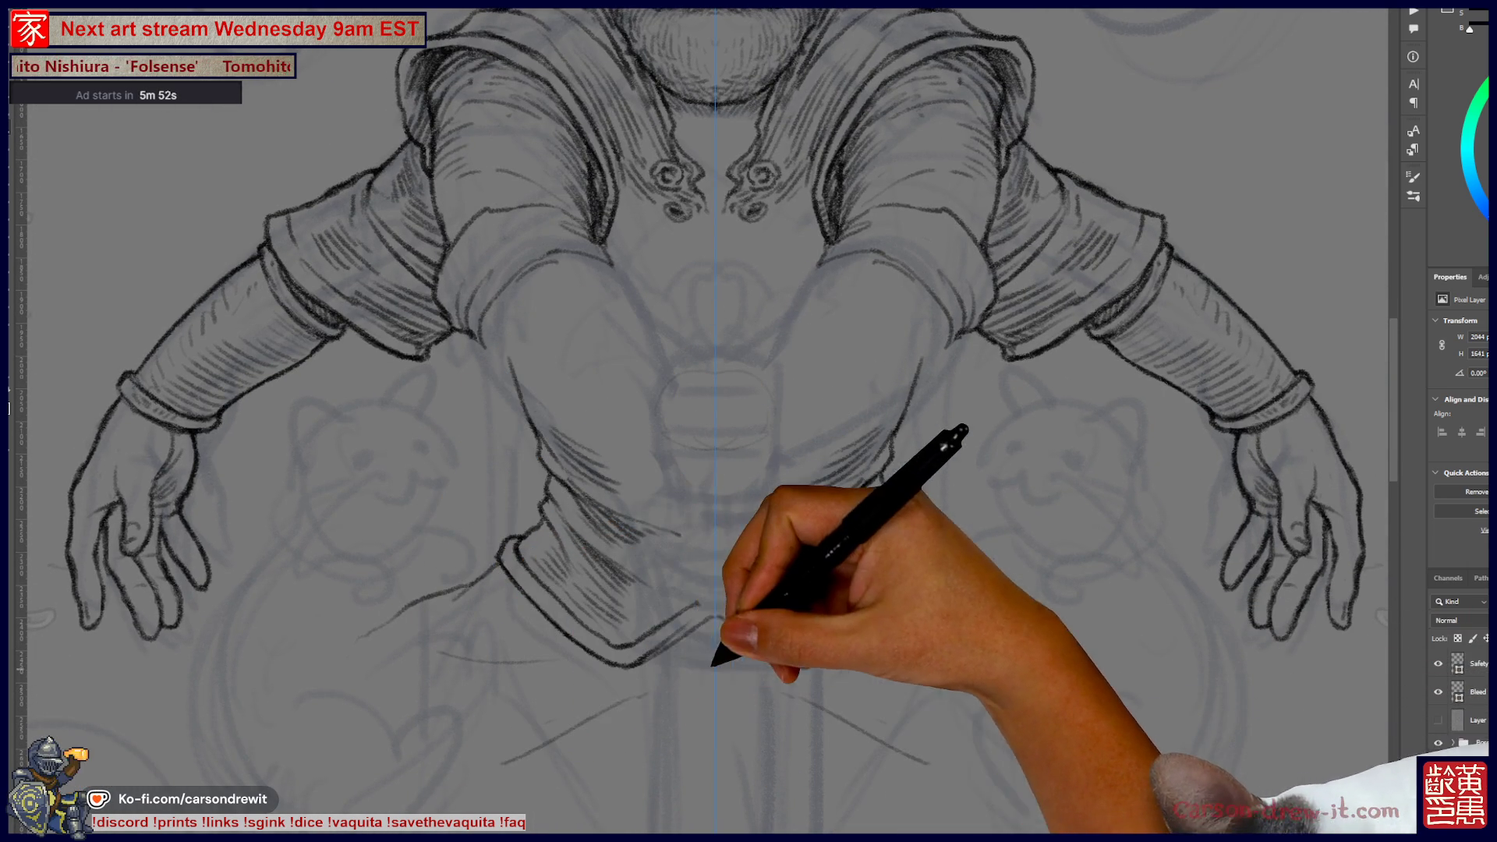
scroll(702, 421, "up", 3)
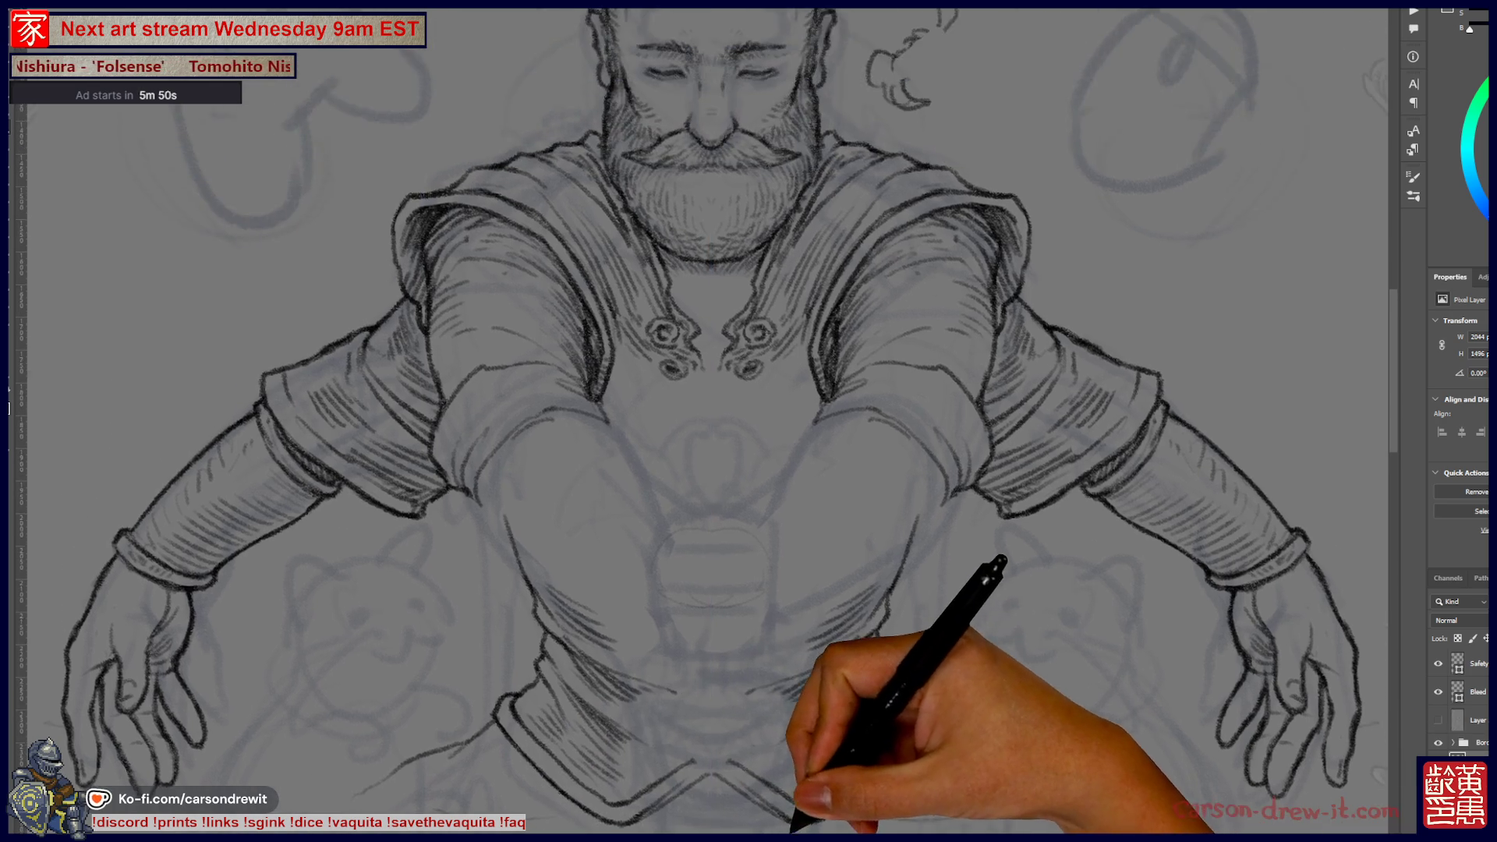
scroll(702, 422, "down", 3)
scroll(702, 421, "left", 3)
scroll(701, 421, "down", 3)
- Draw a long lower-body curve plus a skirt line and arc below the hem
mouse_move(535, 407)
left_mouse_down()
mouse_move(418, 502)
mouse_move(373, 593)
mouse_move(376, 679)
mouse_move(616, 803)
left_mouse_up()
left_click_drag(532, 583, 800, 622)
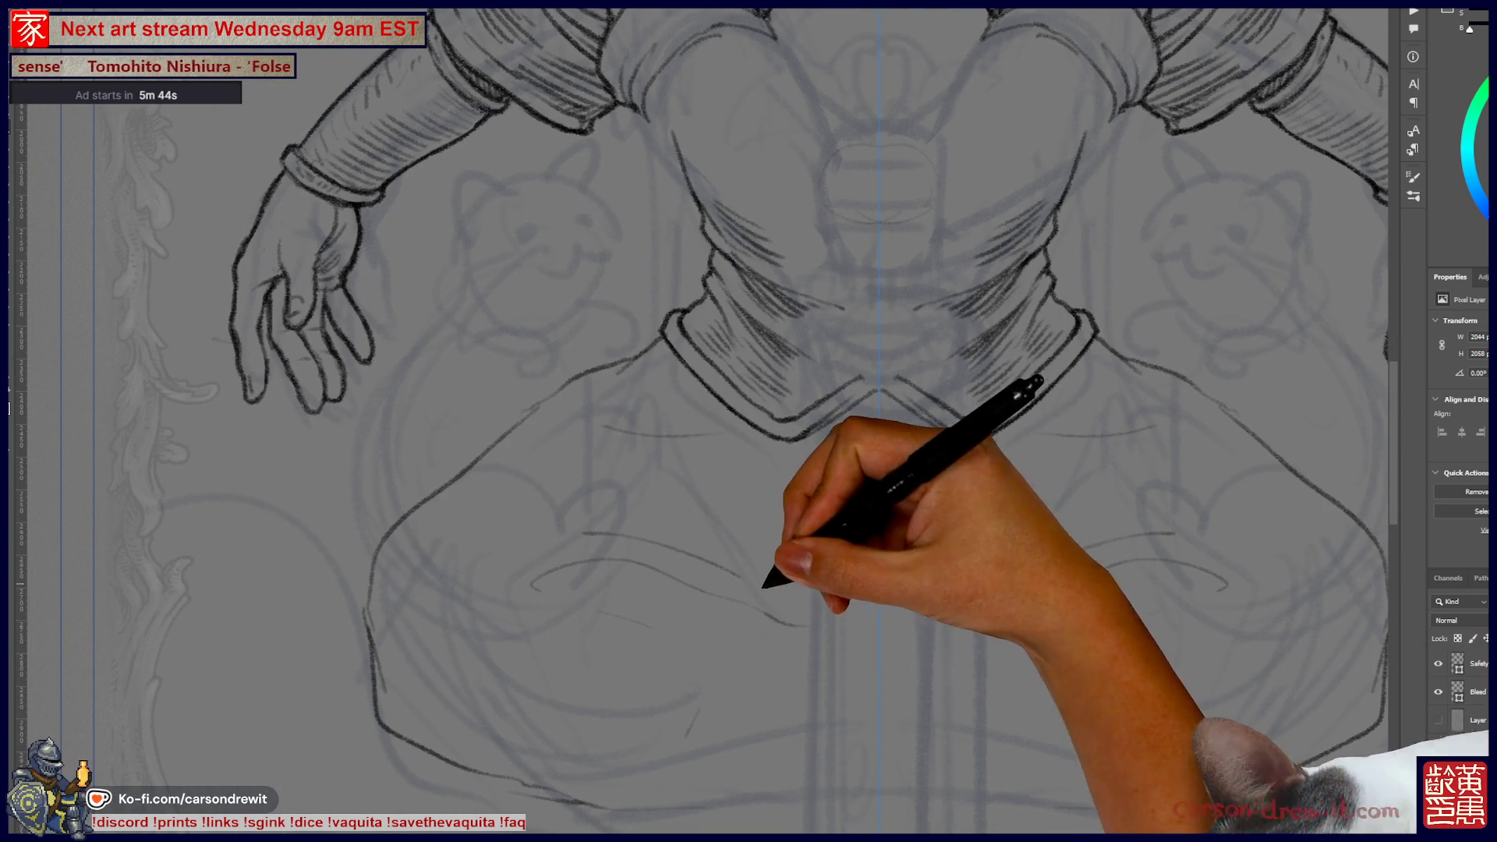
scroll(702, 421, "up", 5)
scroll(702, 422, "right", 3)
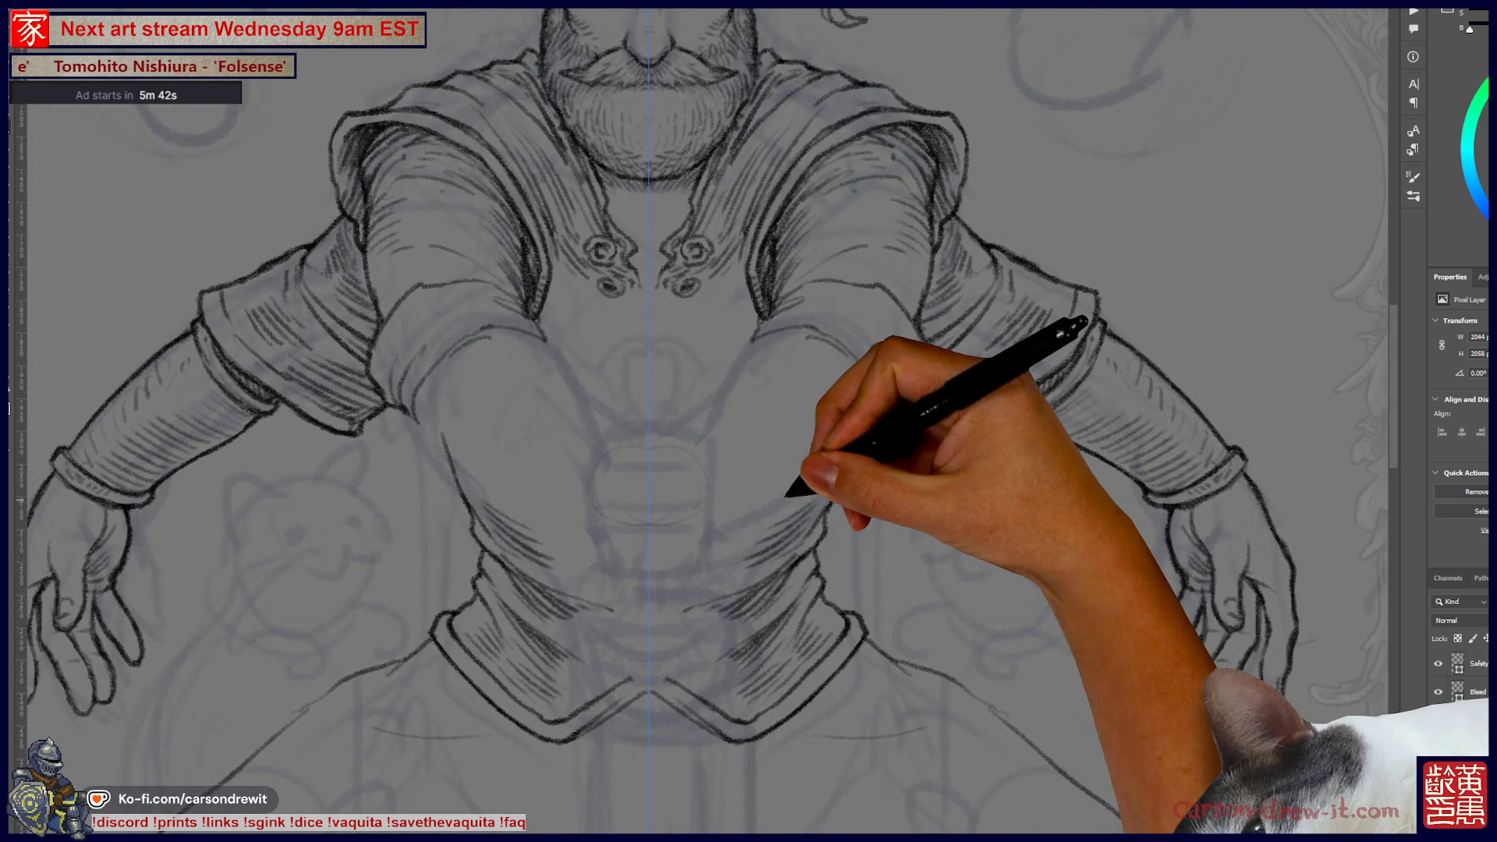
scroll(702, 421, "down", 3)
scroll(701, 421, "down", 1)
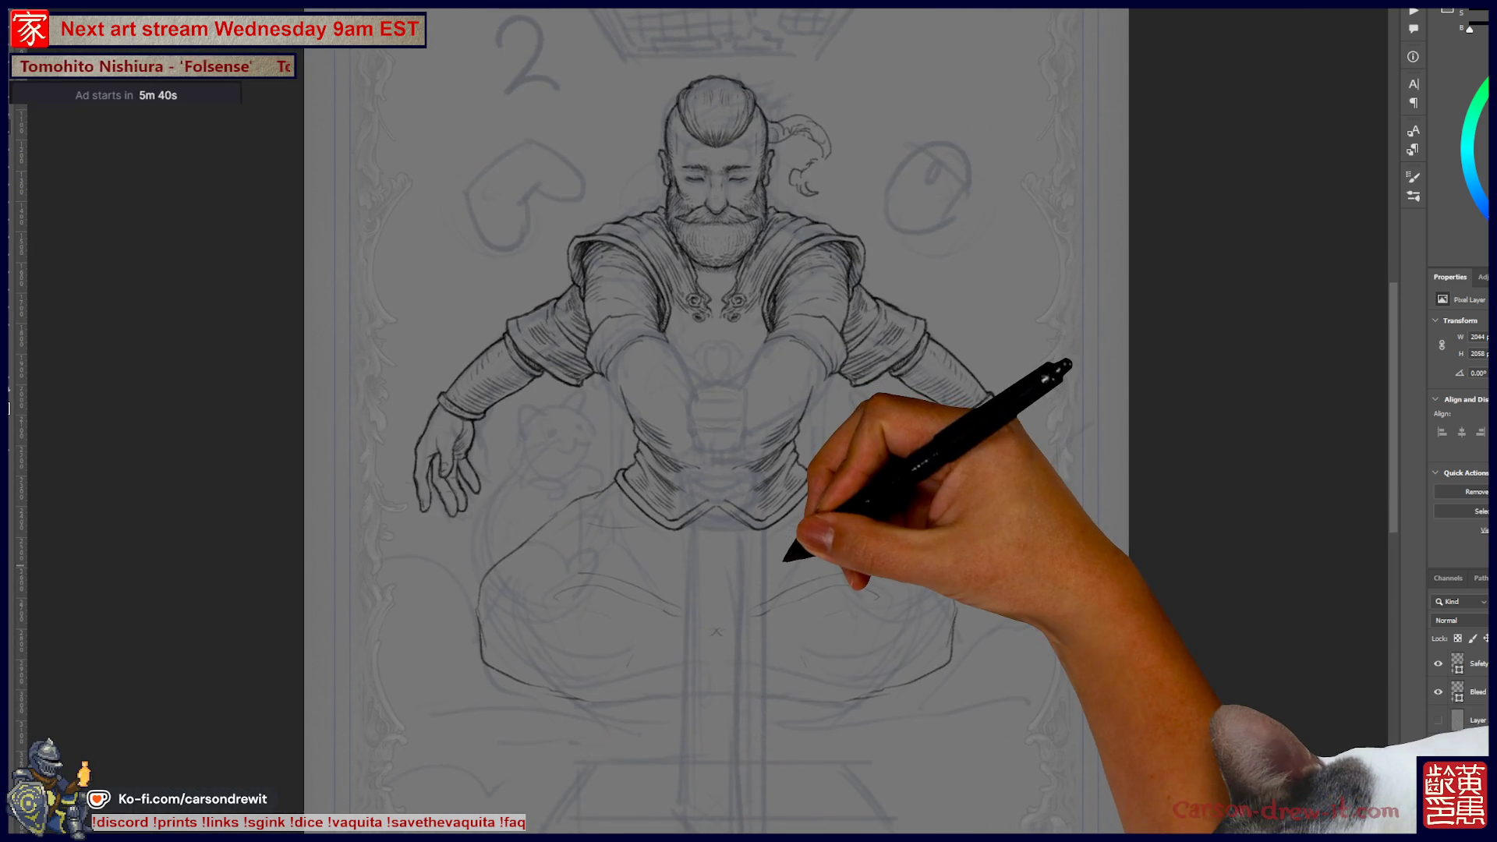
scroll(702, 421, "up", 2)
scroll(787, 561, "up", 1)
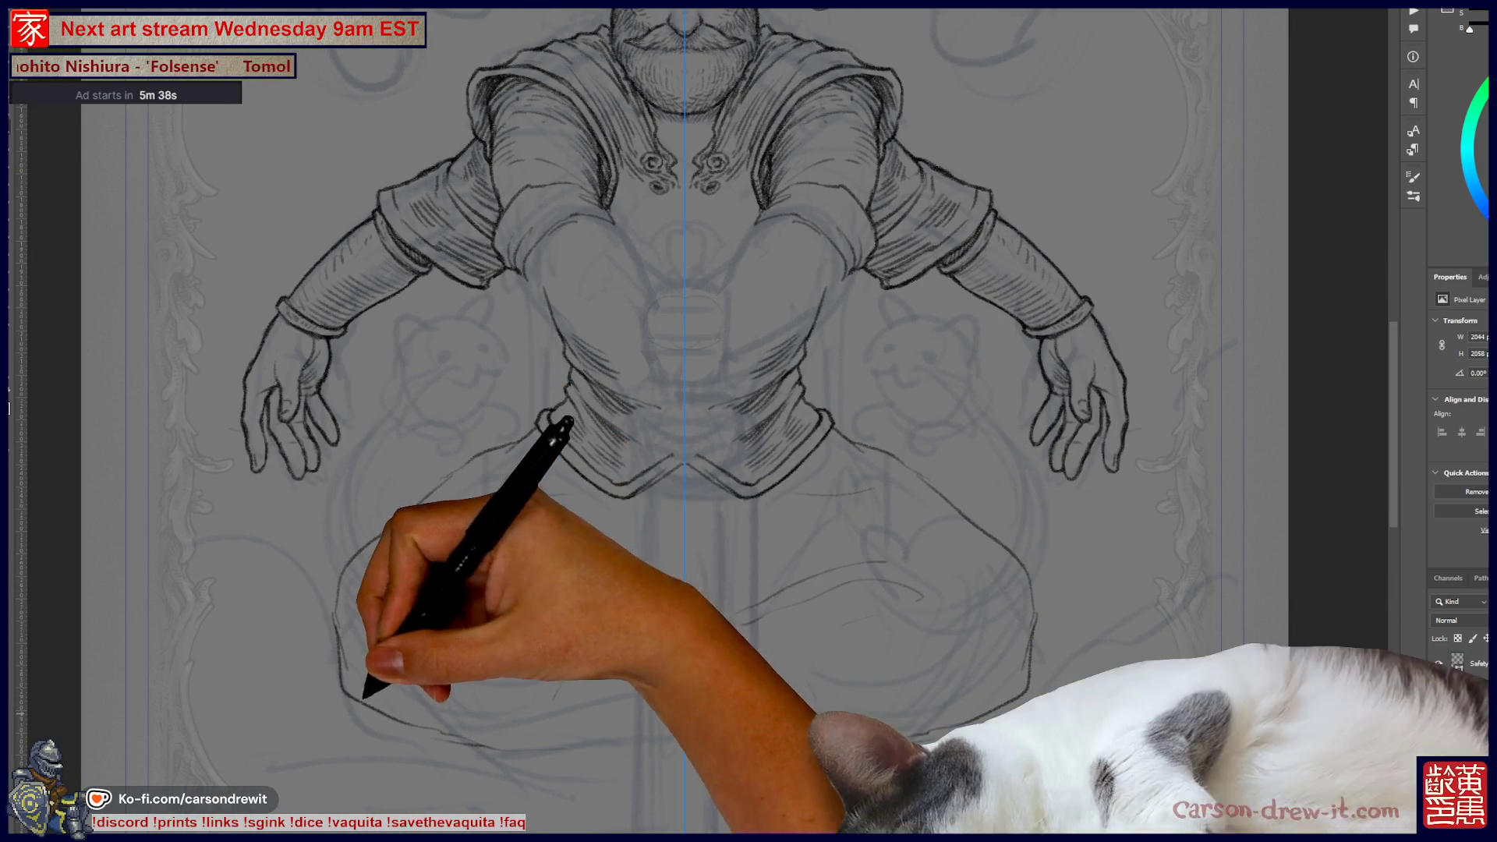
scroll(686, 421, "up", 3)
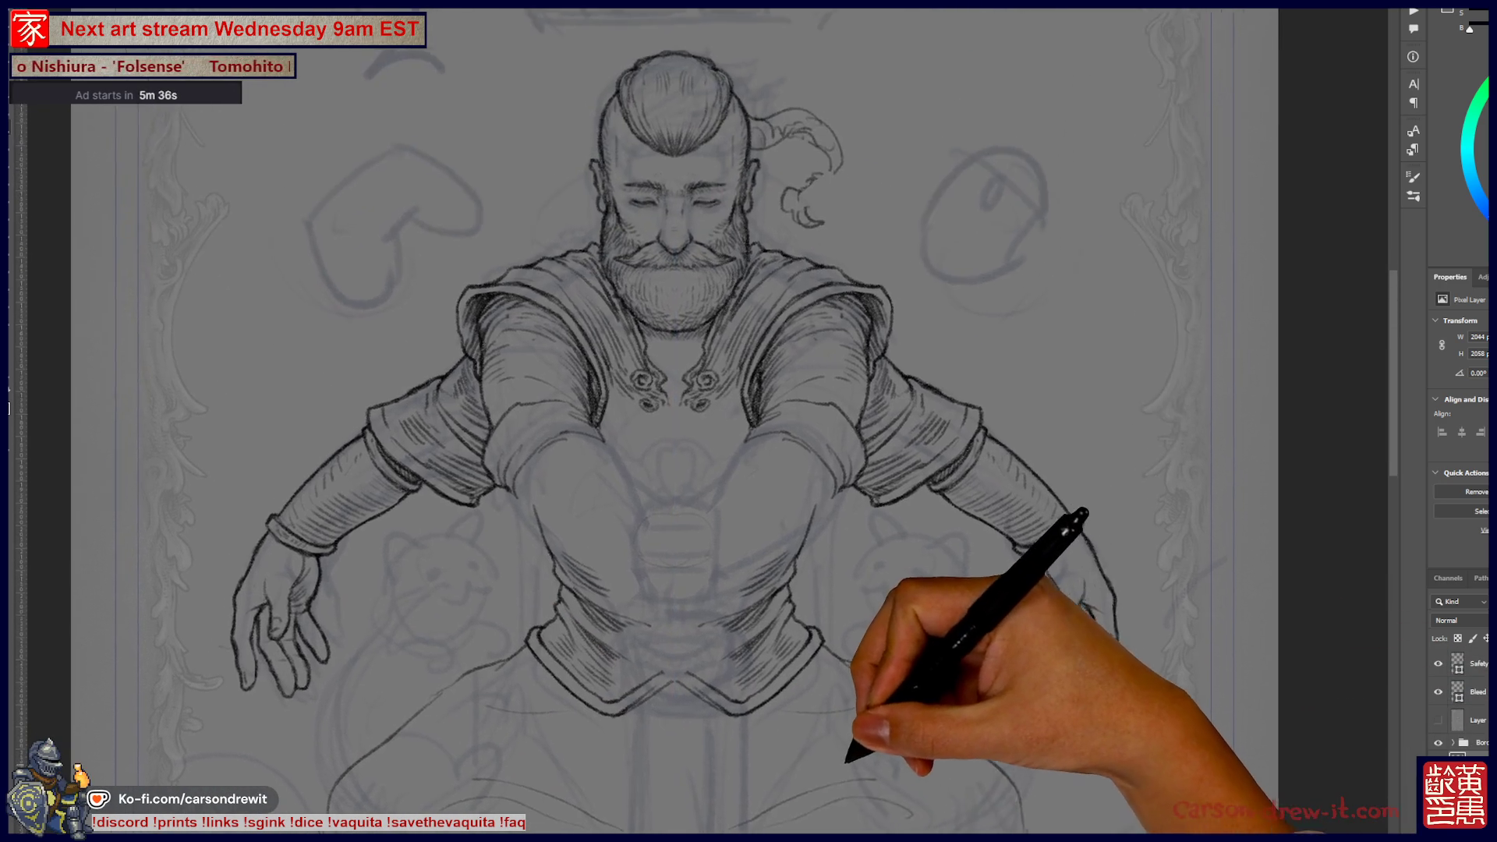
- Try sketching mirrored hip and leg lines, then undo them
left_click_drag(233, 620, 343, 659)
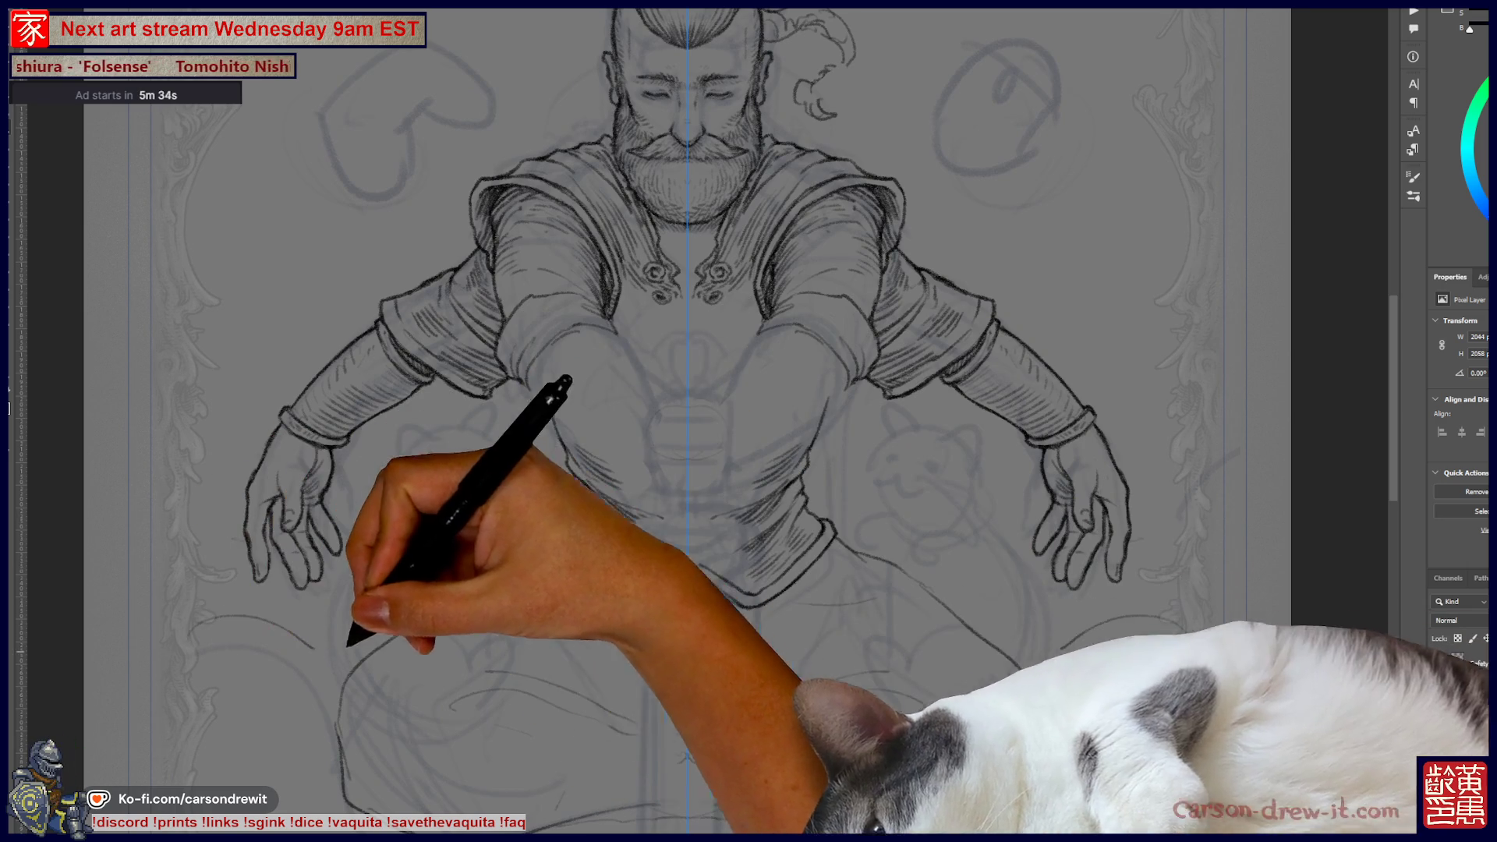
key("ctrl+z")
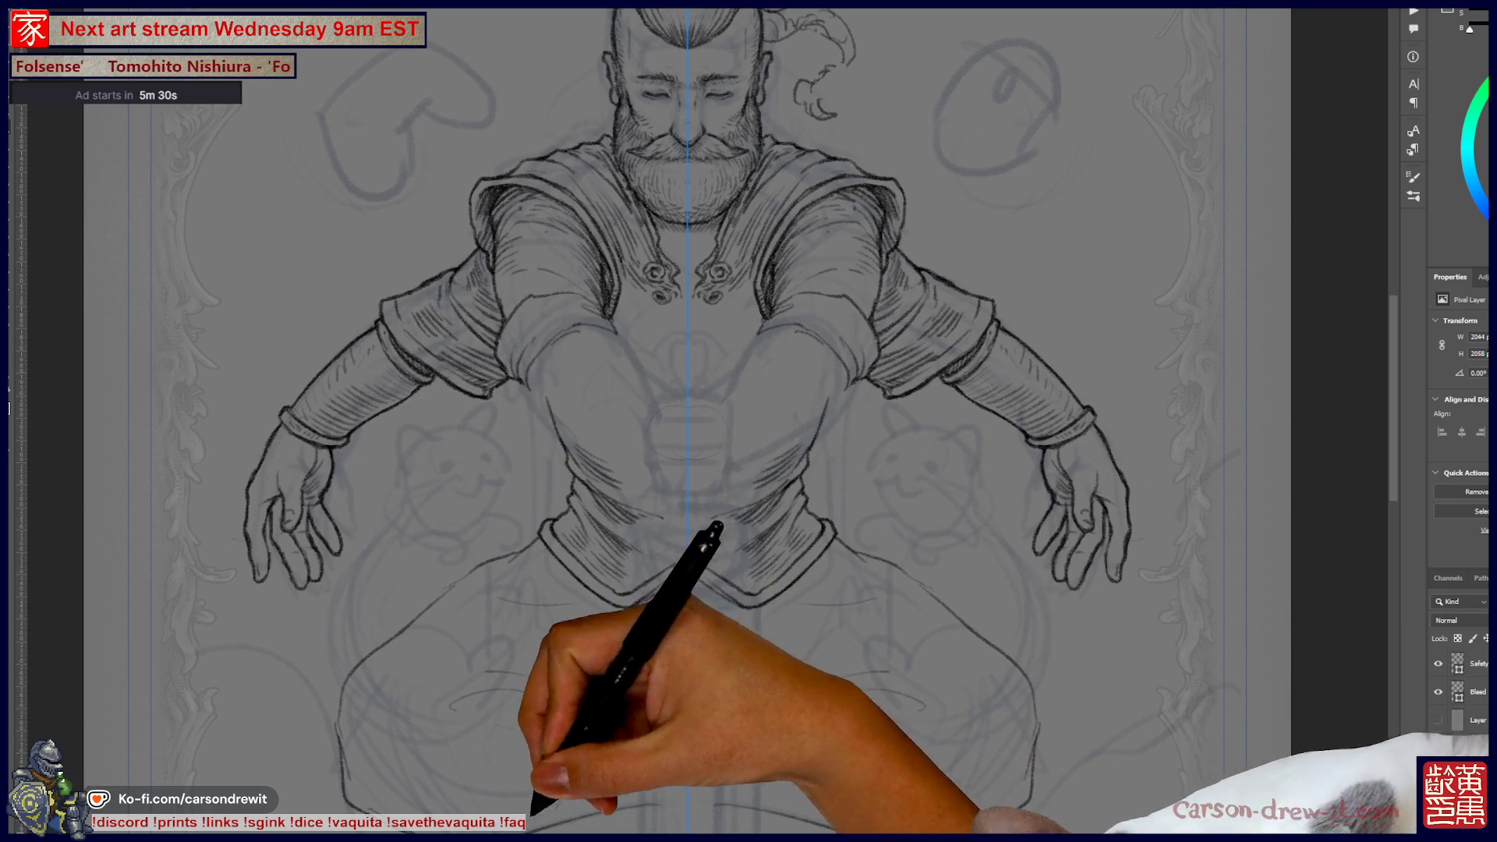
mouse_move(780, 679)
left_mouse_down()
mouse_move(885, 620)
mouse_move(943, 671)
left_mouse_up()
left_click_drag(811, 734, 905, 663)
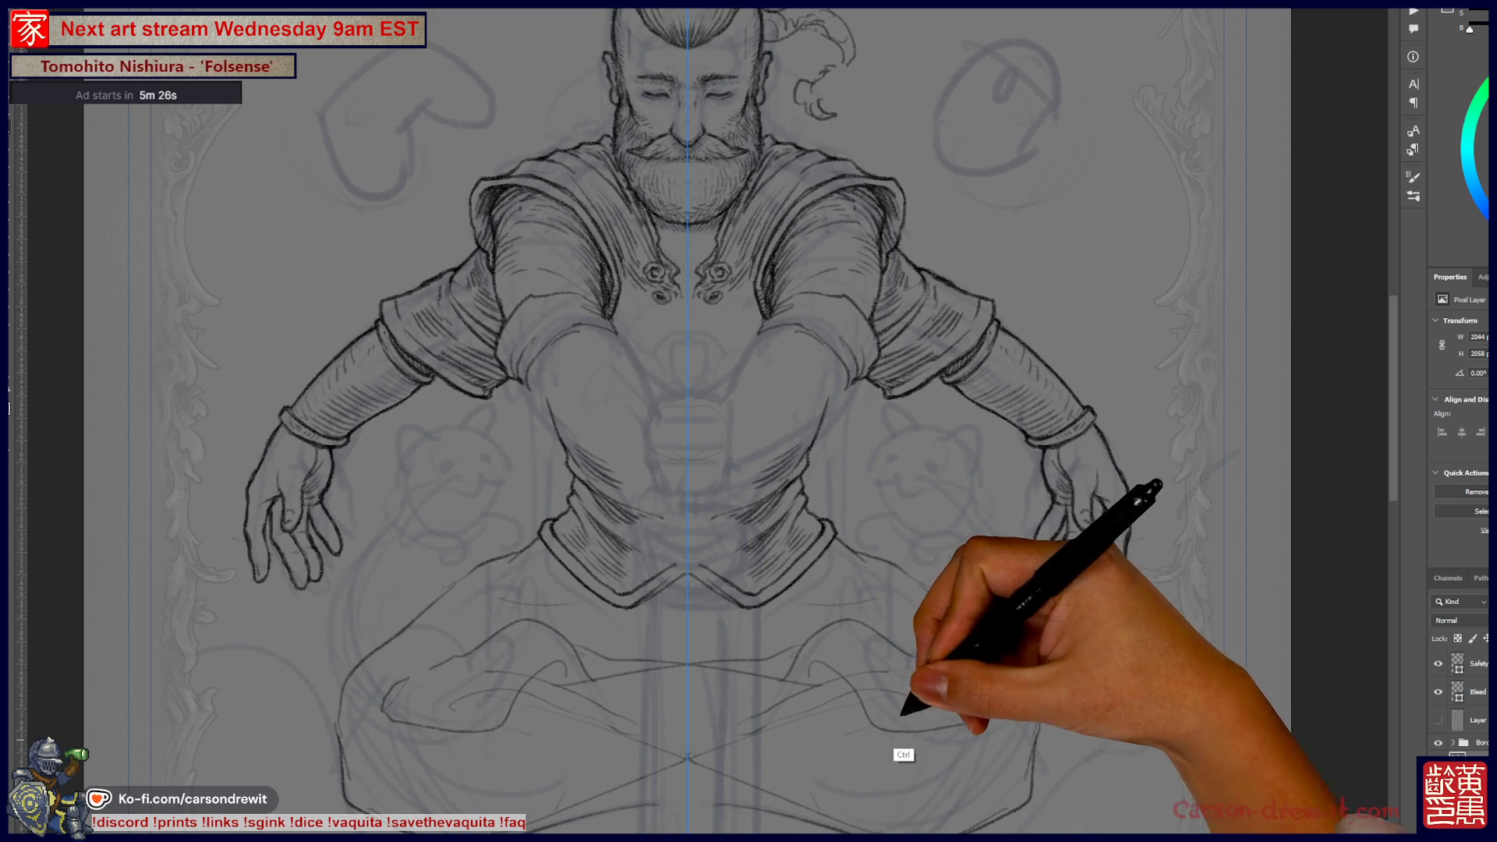
key("ctrl+z")
key("ctrl+z")
key("ctrl+z")
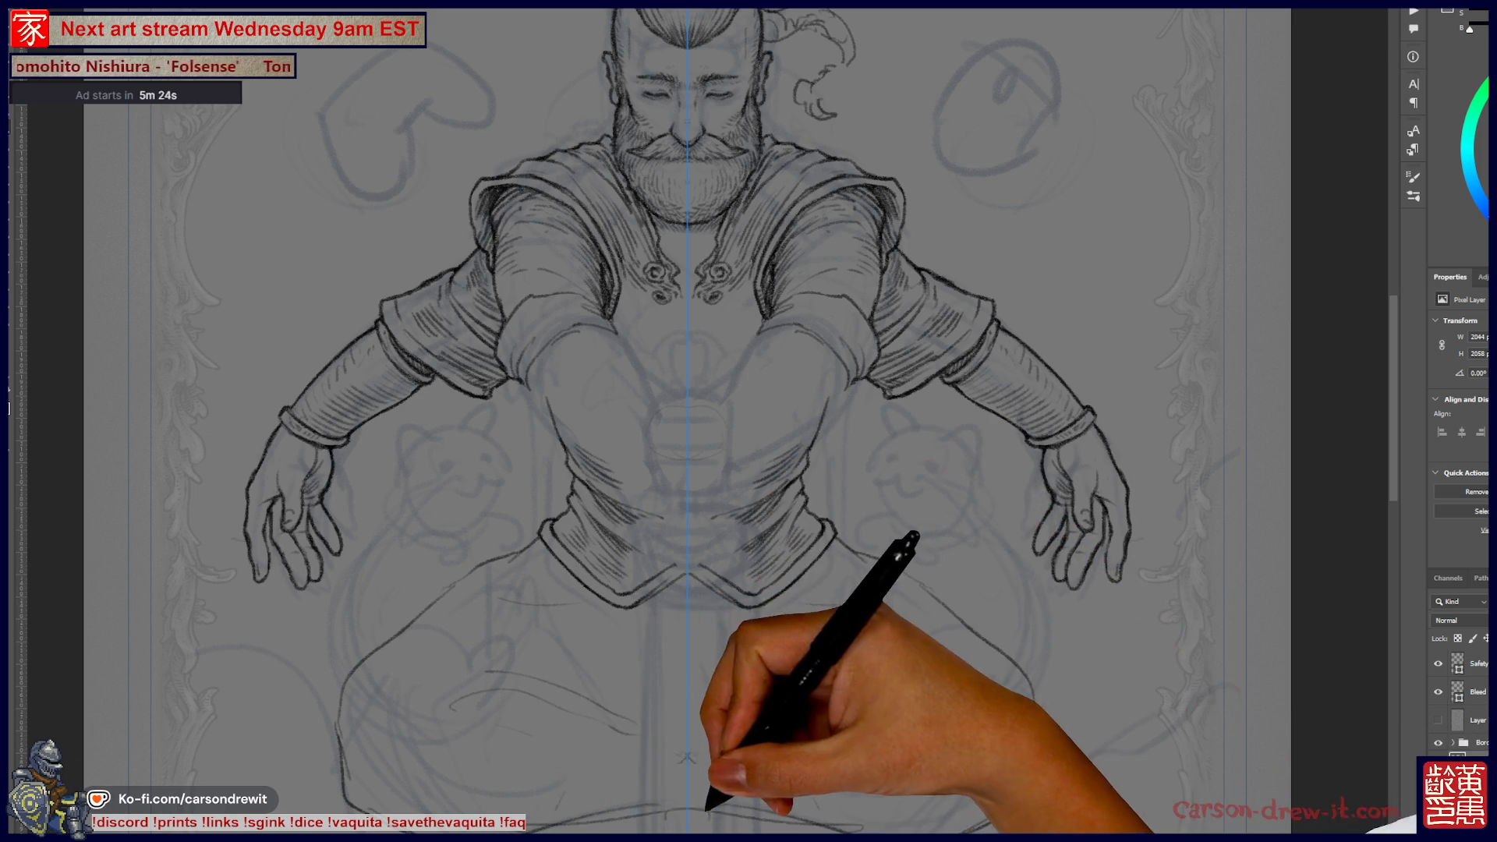
scroll(694, 422, "down", 2)
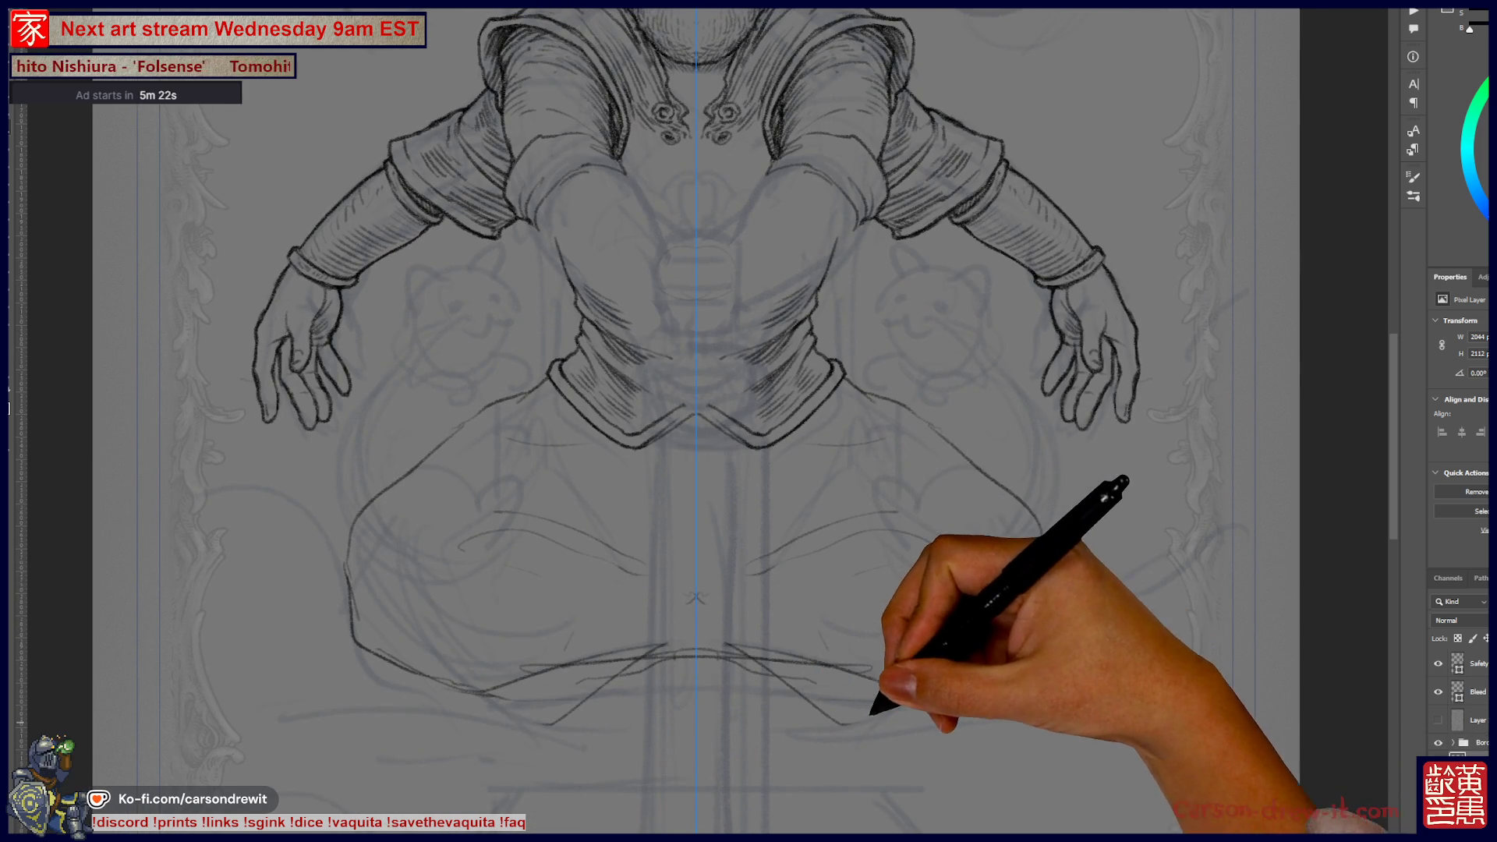
scroll(748, 421, "up", 3)
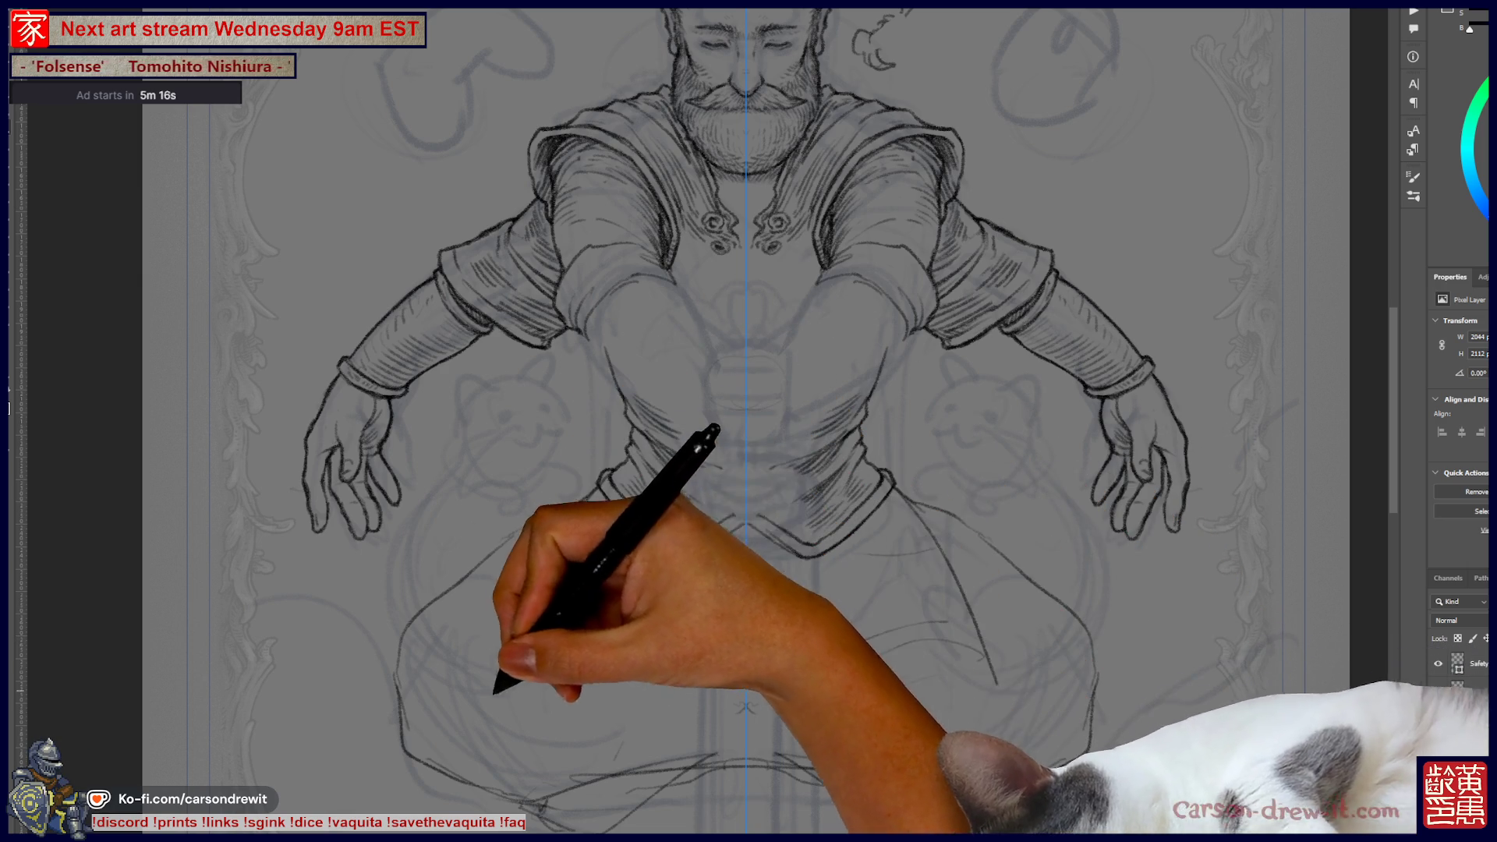
- Sketch and undo a tall oval between the legs, thigh loops and a circle around the cats
mouse_move(575, 742)
left_mouse_down()
mouse_move(762, 575)
mouse_move(748, 569)
left_mouse_up()
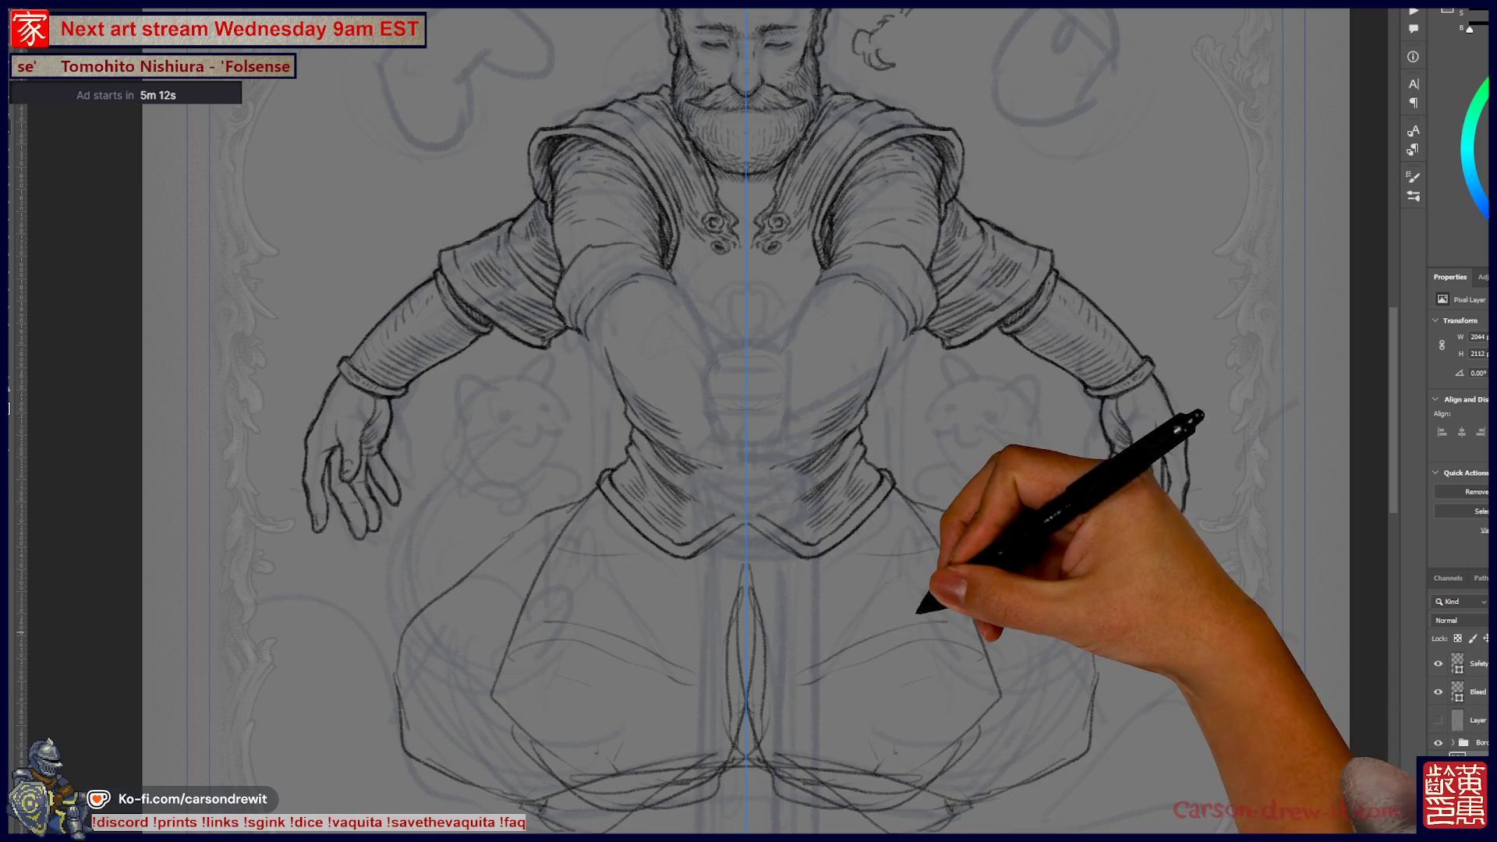
key("ctrl")
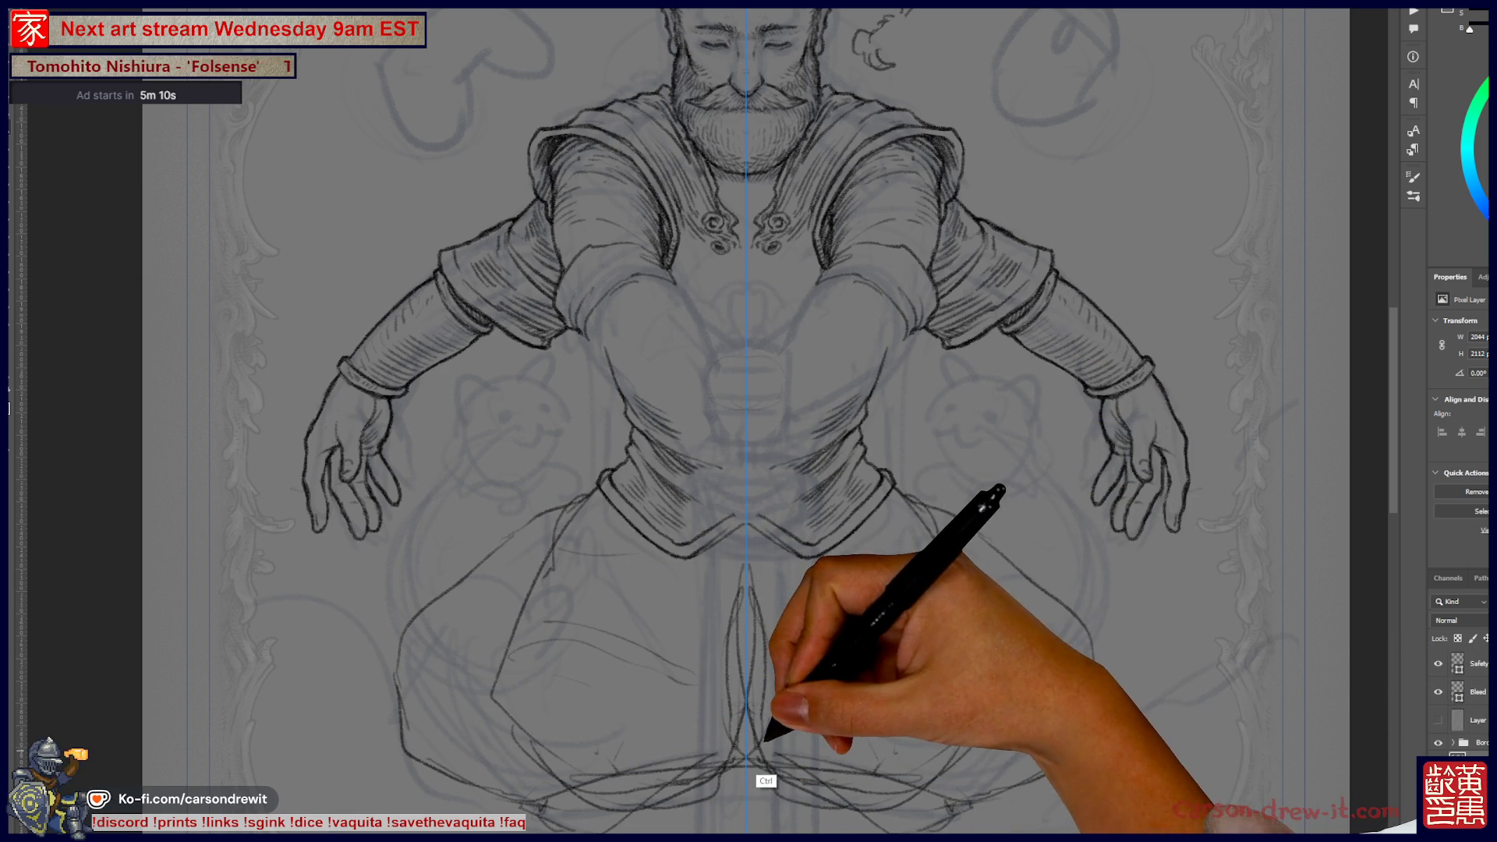
key("ctrl+z")
key("ctrl+z")
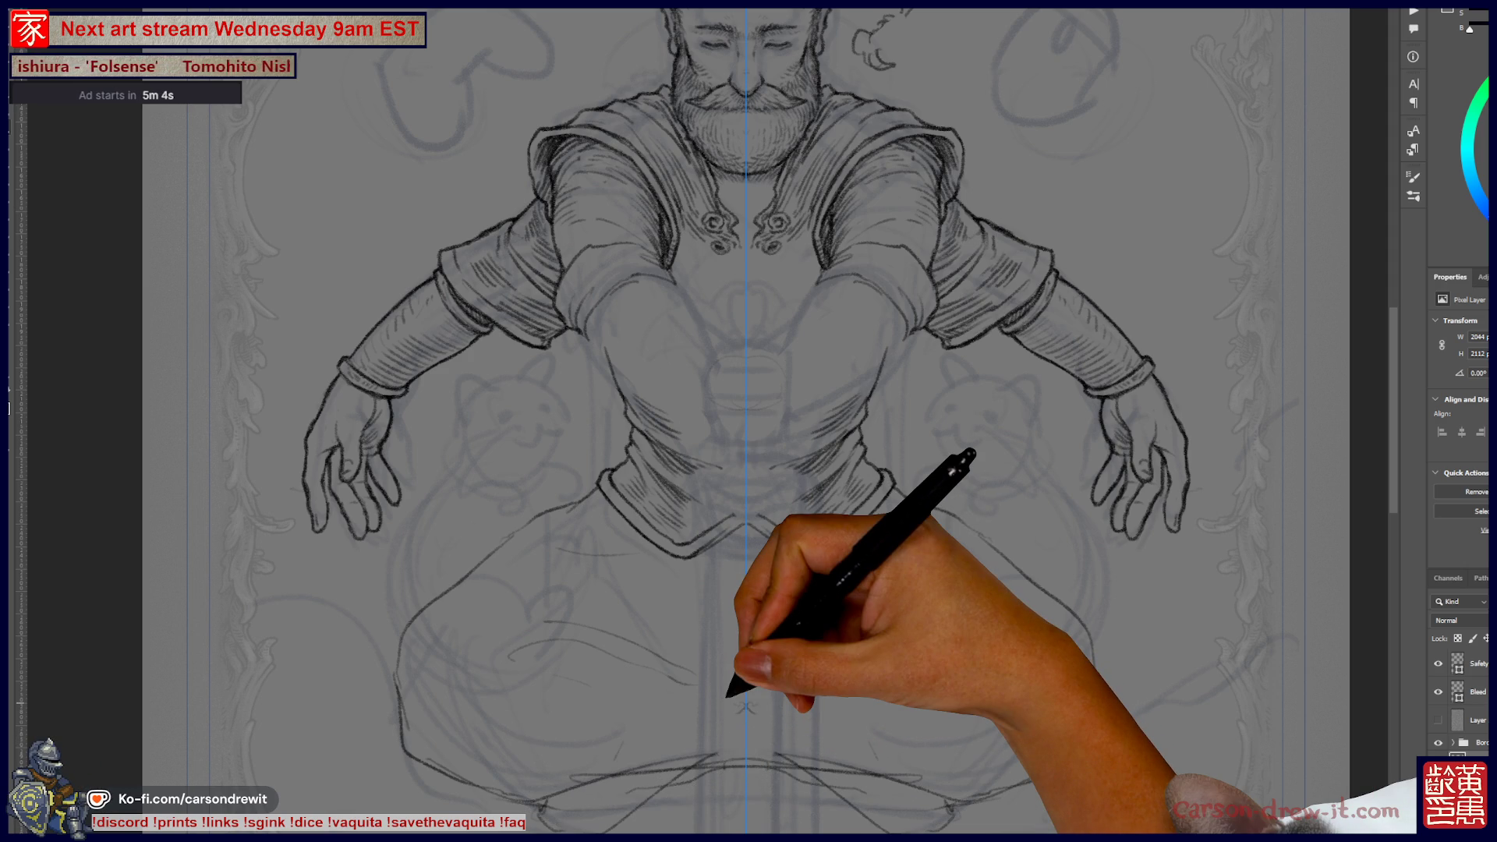
mouse_move(748, 421)
left_mouse_down()
mouse_move(727, 441)
mouse_move(761, 457)
mouse_move(710, 422)
mouse_move(740, 371)
mouse_move(795, 375)
left_mouse_up()
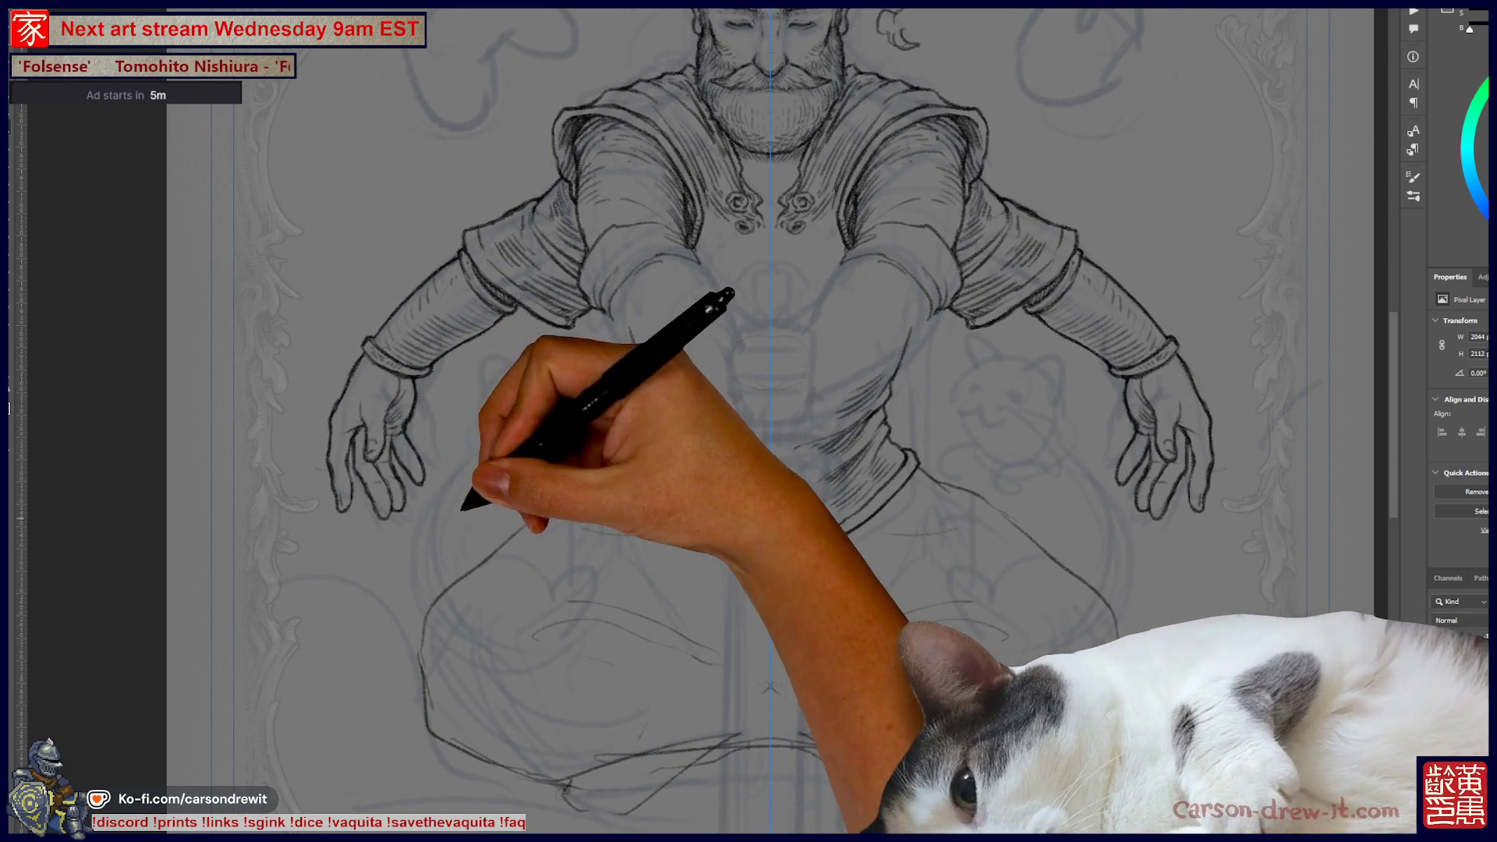
mouse_move(593, 468)
left_mouse_down()
mouse_move(421, 593)
mouse_move(592, 483)
left_mouse_up()
mouse_move(550, 358)
left_mouse_down()
mouse_move(492, 452)
mouse_move(600, 366)
left_mouse_up()
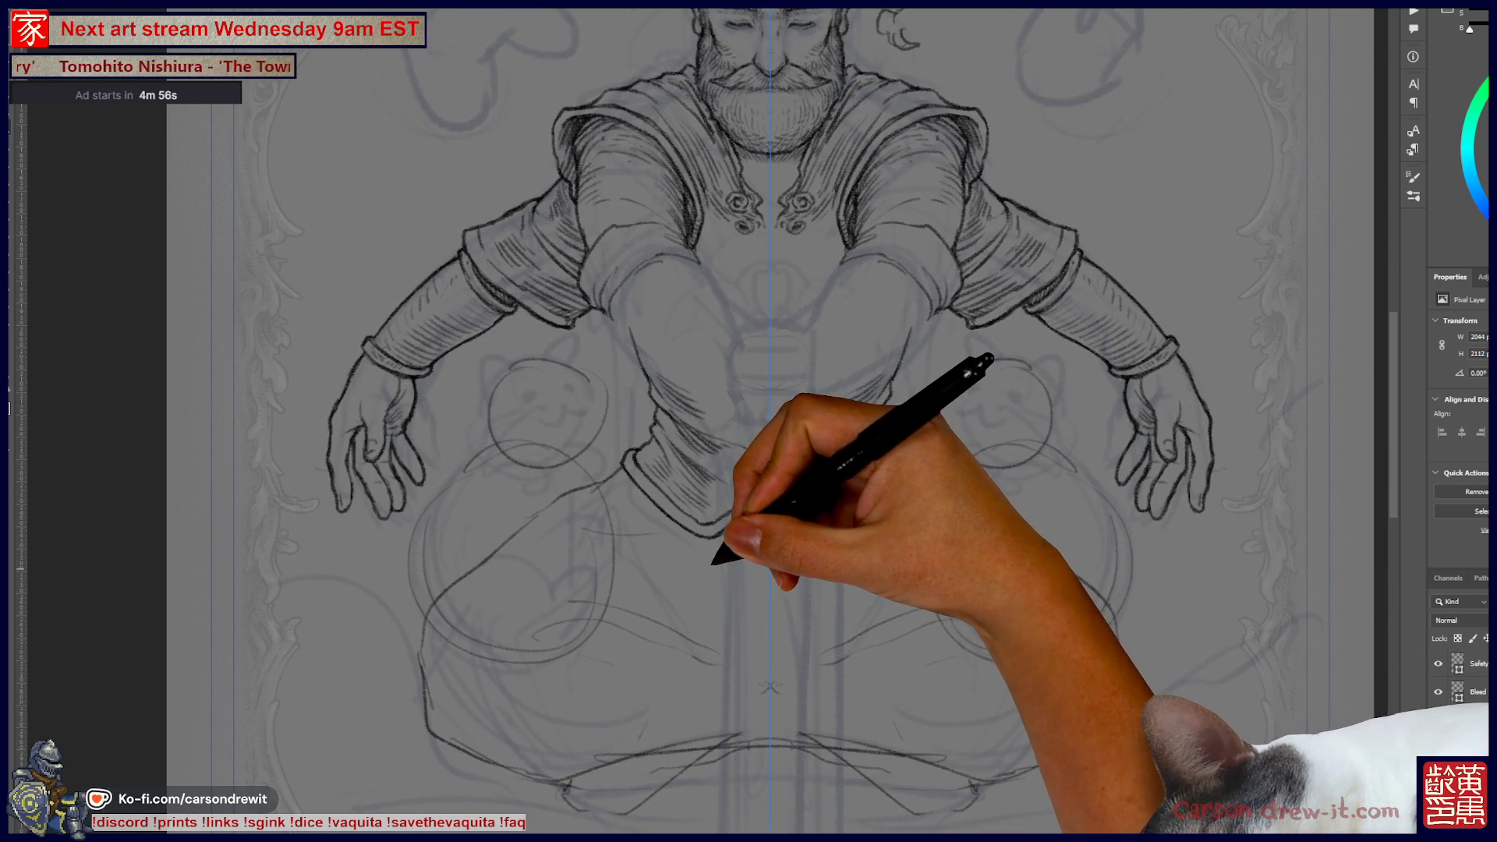
key("ctrl+z")
key("ctrl+z")
key("ctrl+z")
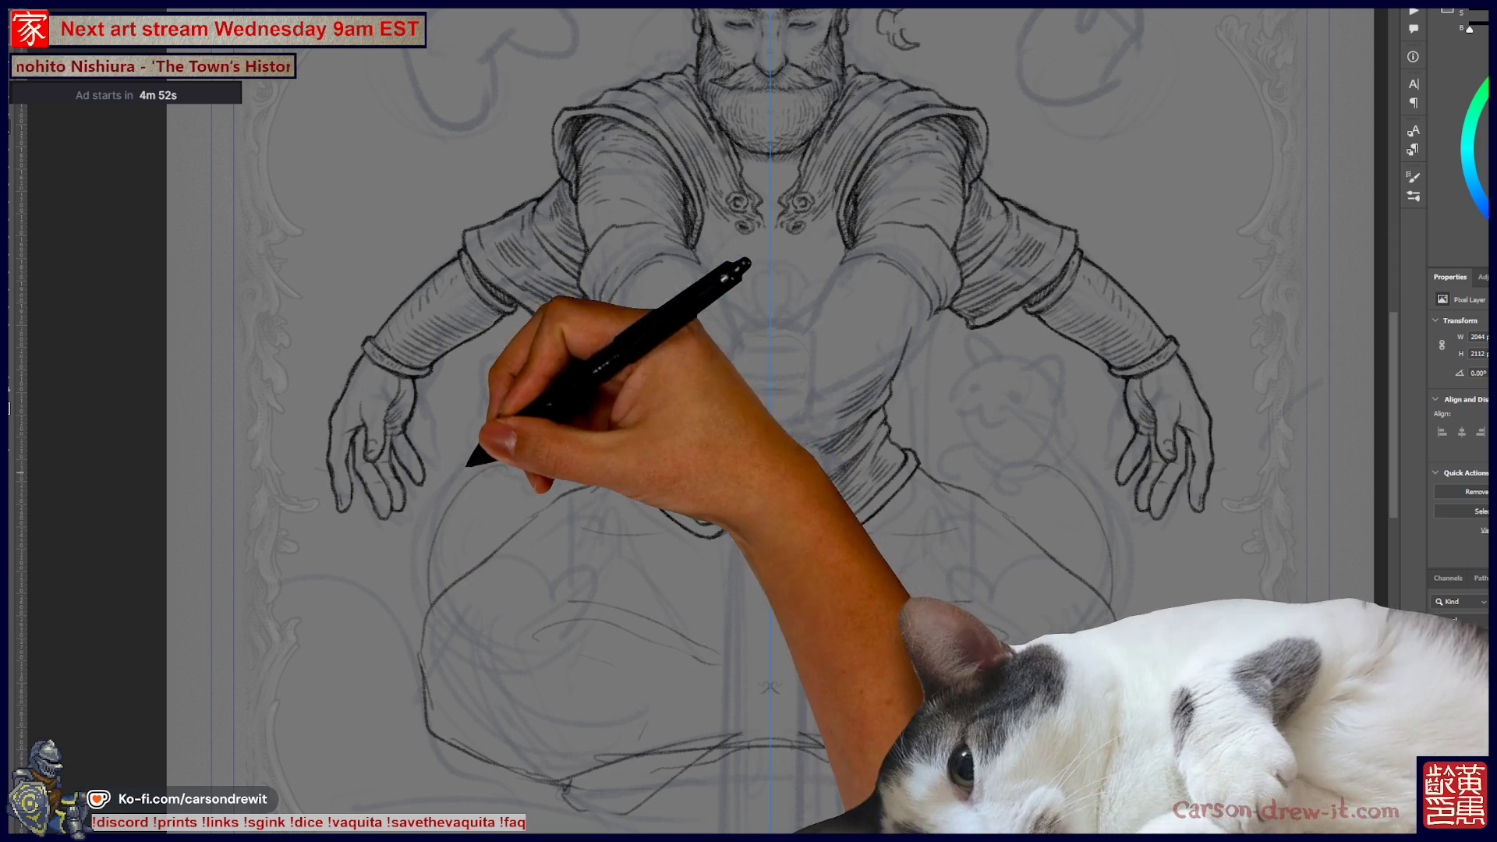
- Draw mirrored curves around the cat doodles with dot eyes, smiling mouths and ear curves
left_click_drag(563, 416, 431, 604)
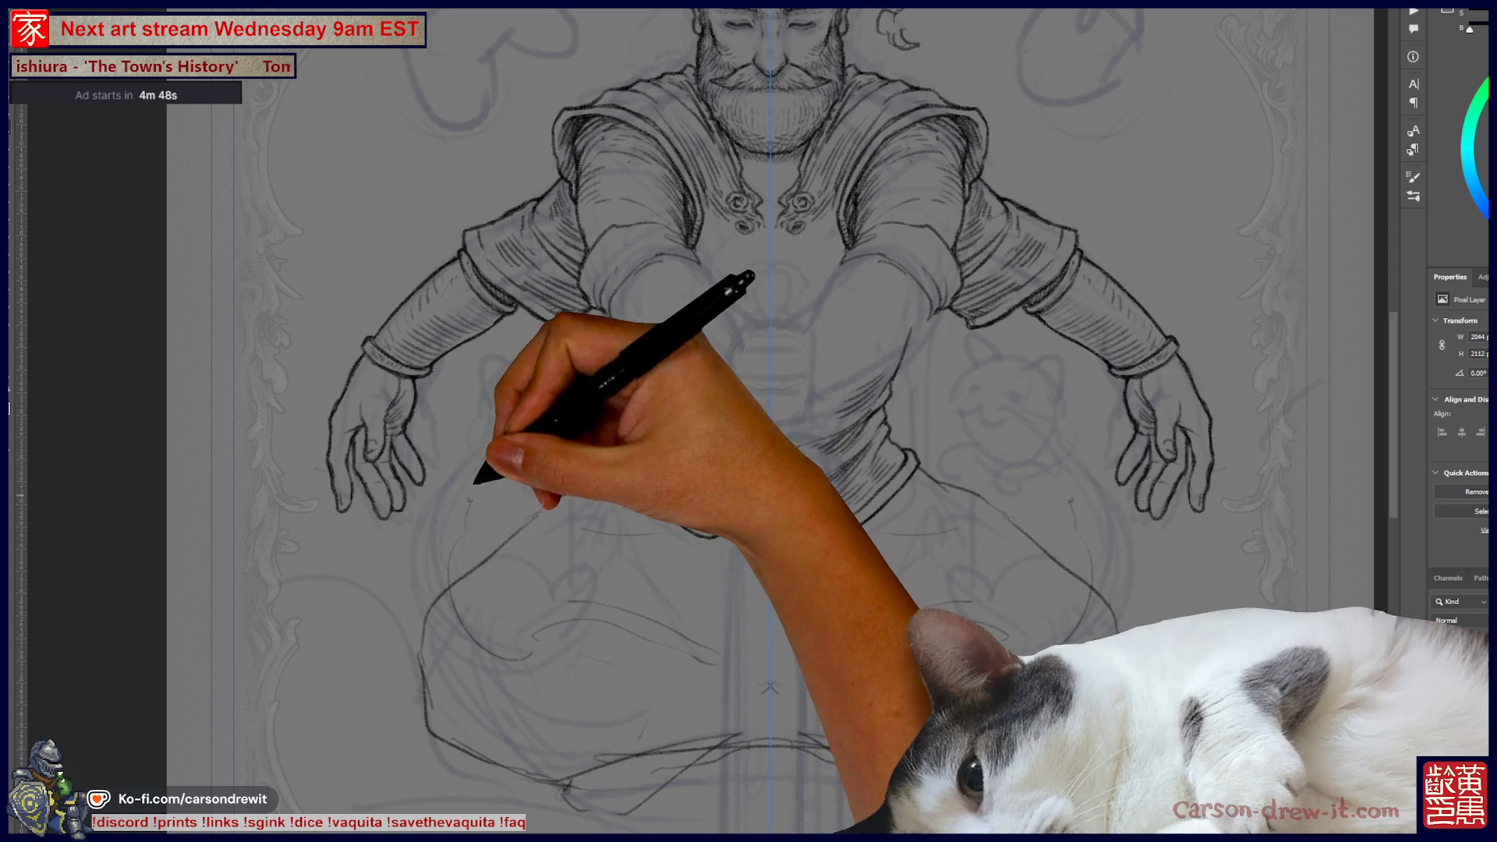
left_click_drag(478, 478, 604, 553)
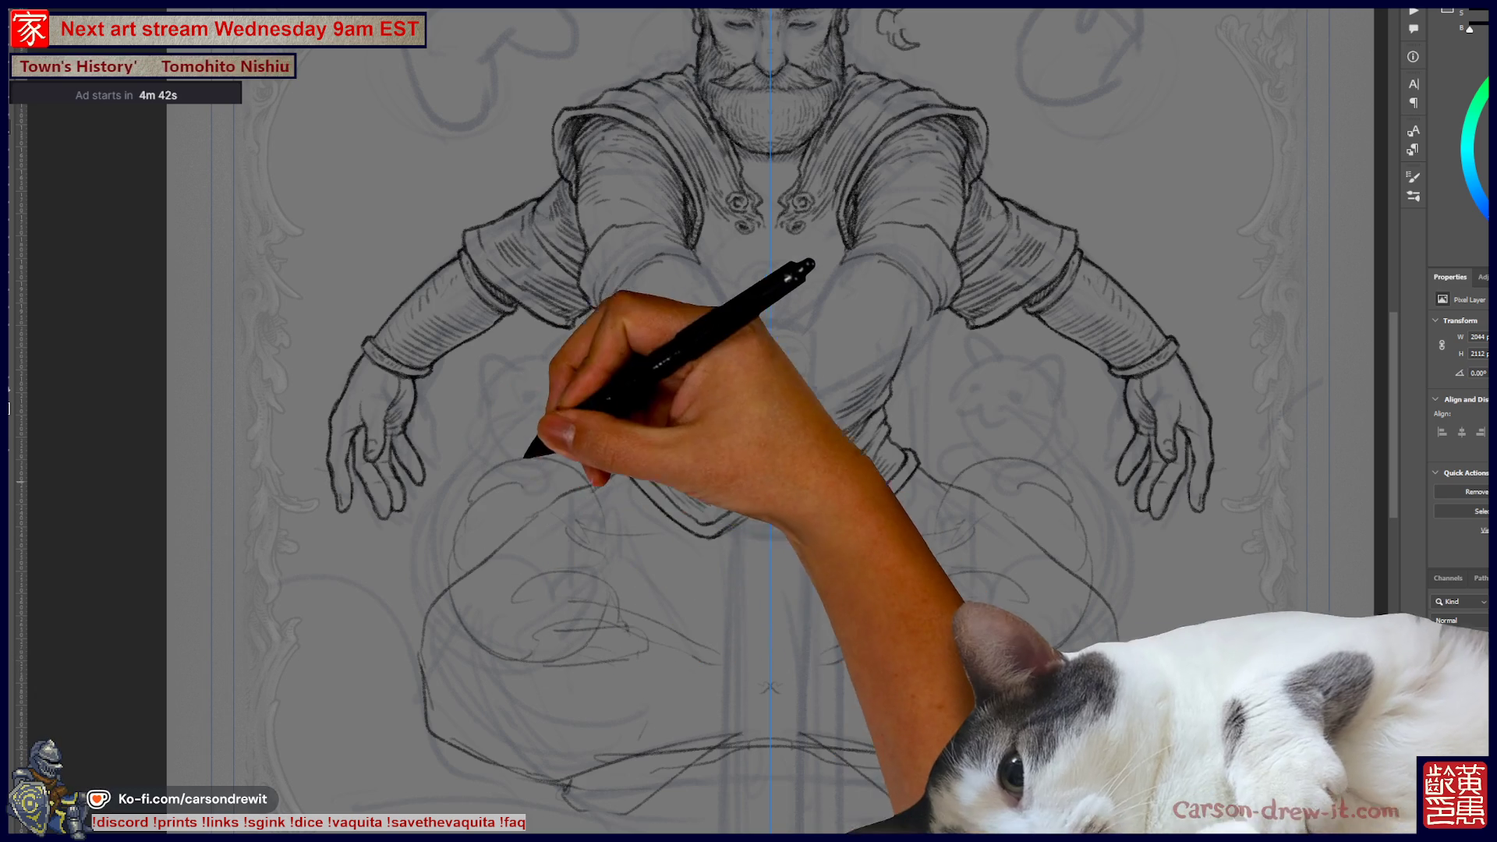
mouse_move(546, 386)
left_mouse_down()
mouse_move(499, 436)
mouse_move(537, 417)
mouse_move(576, 423)
left_mouse_up()
left_click(566, 404)
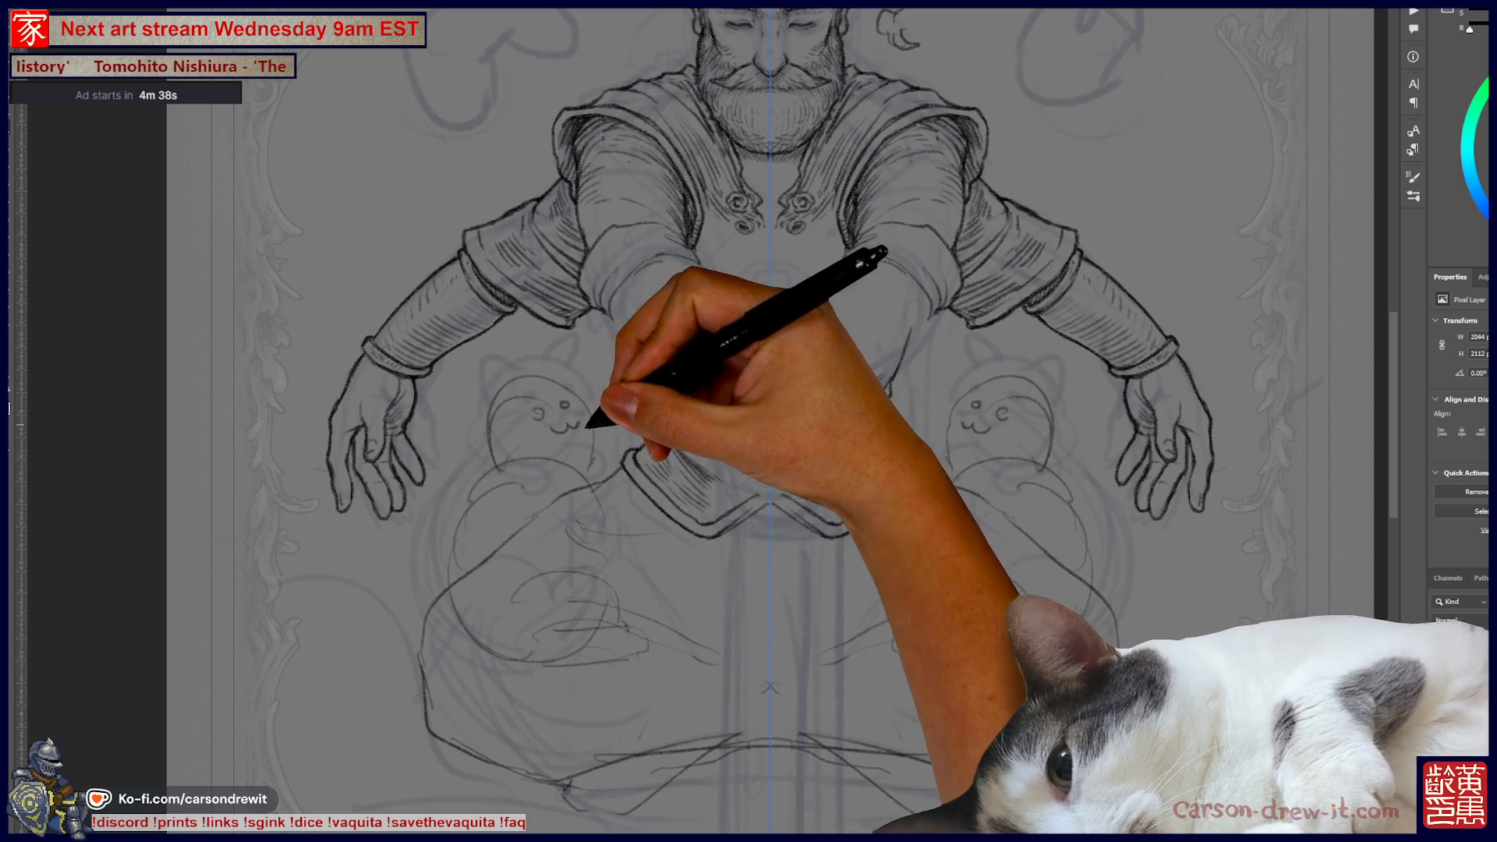
left_click_drag(524, 366, 539, 412)
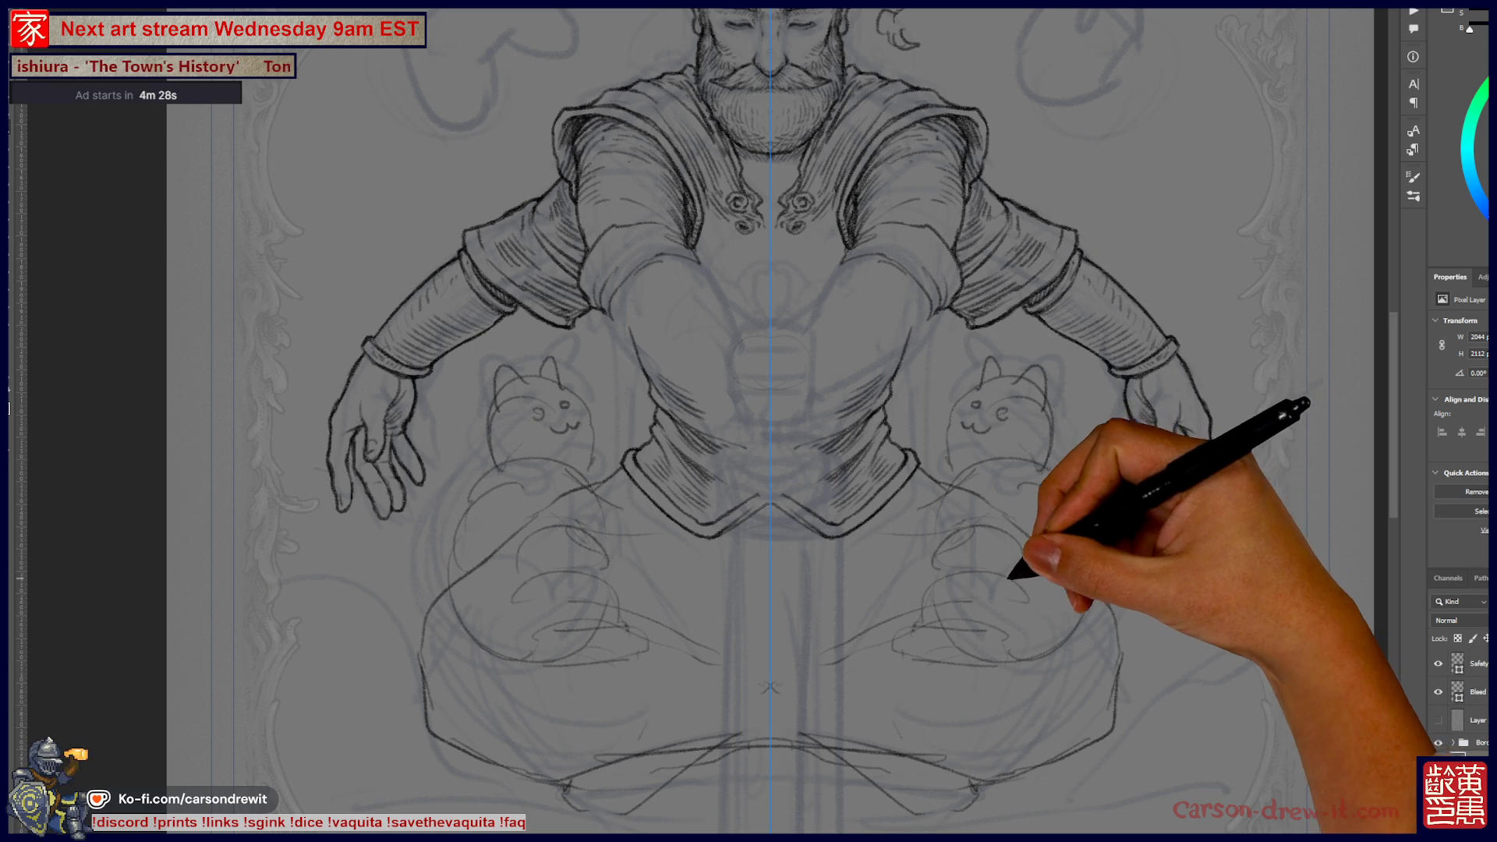
left_click(616, 3)
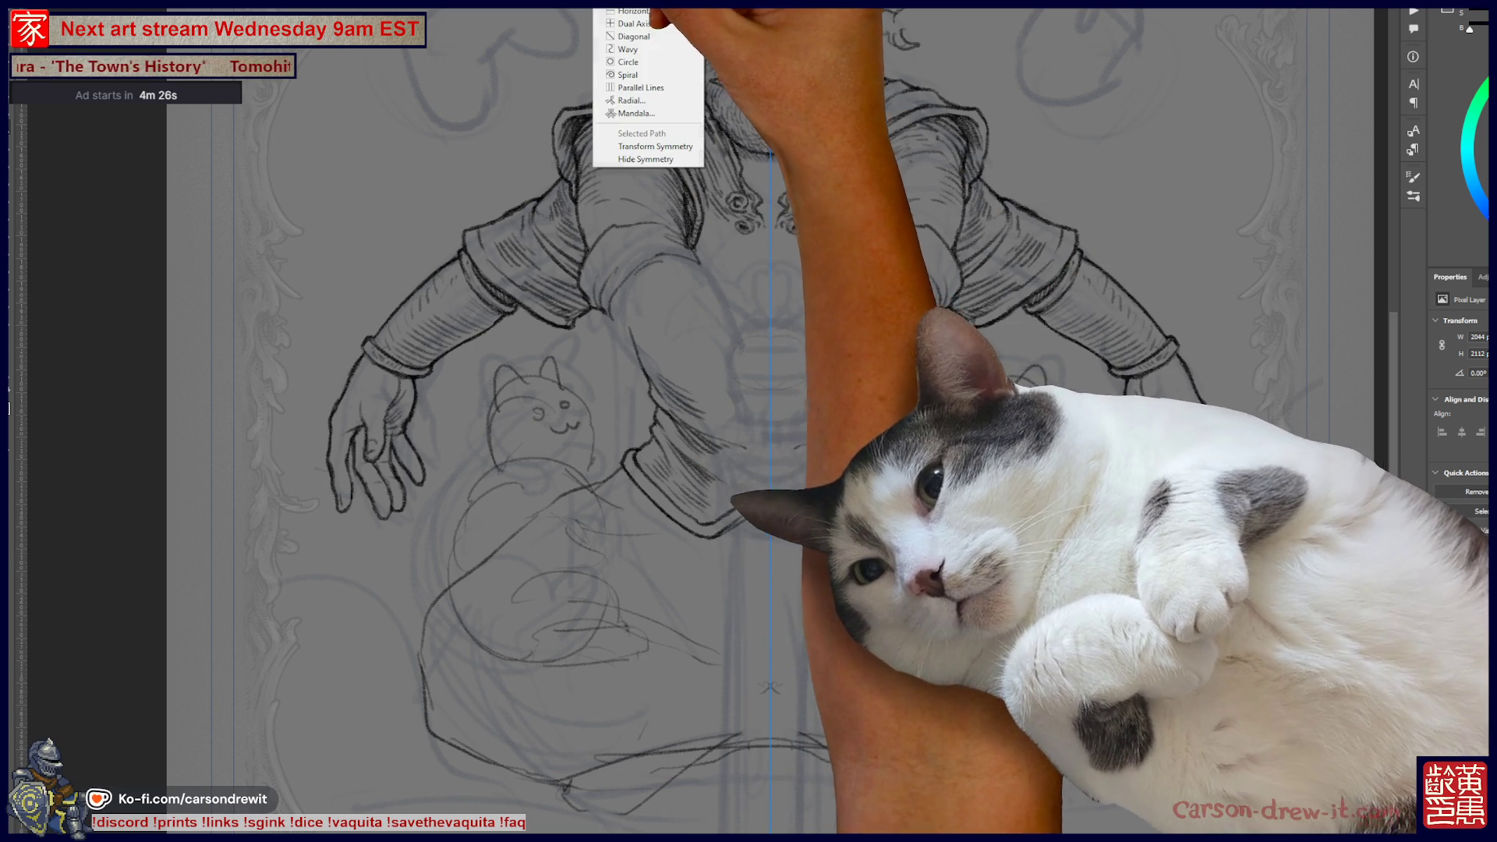
- Close the symmetry options and zoom out to review the torso, lap and whole figure
key("Escape")
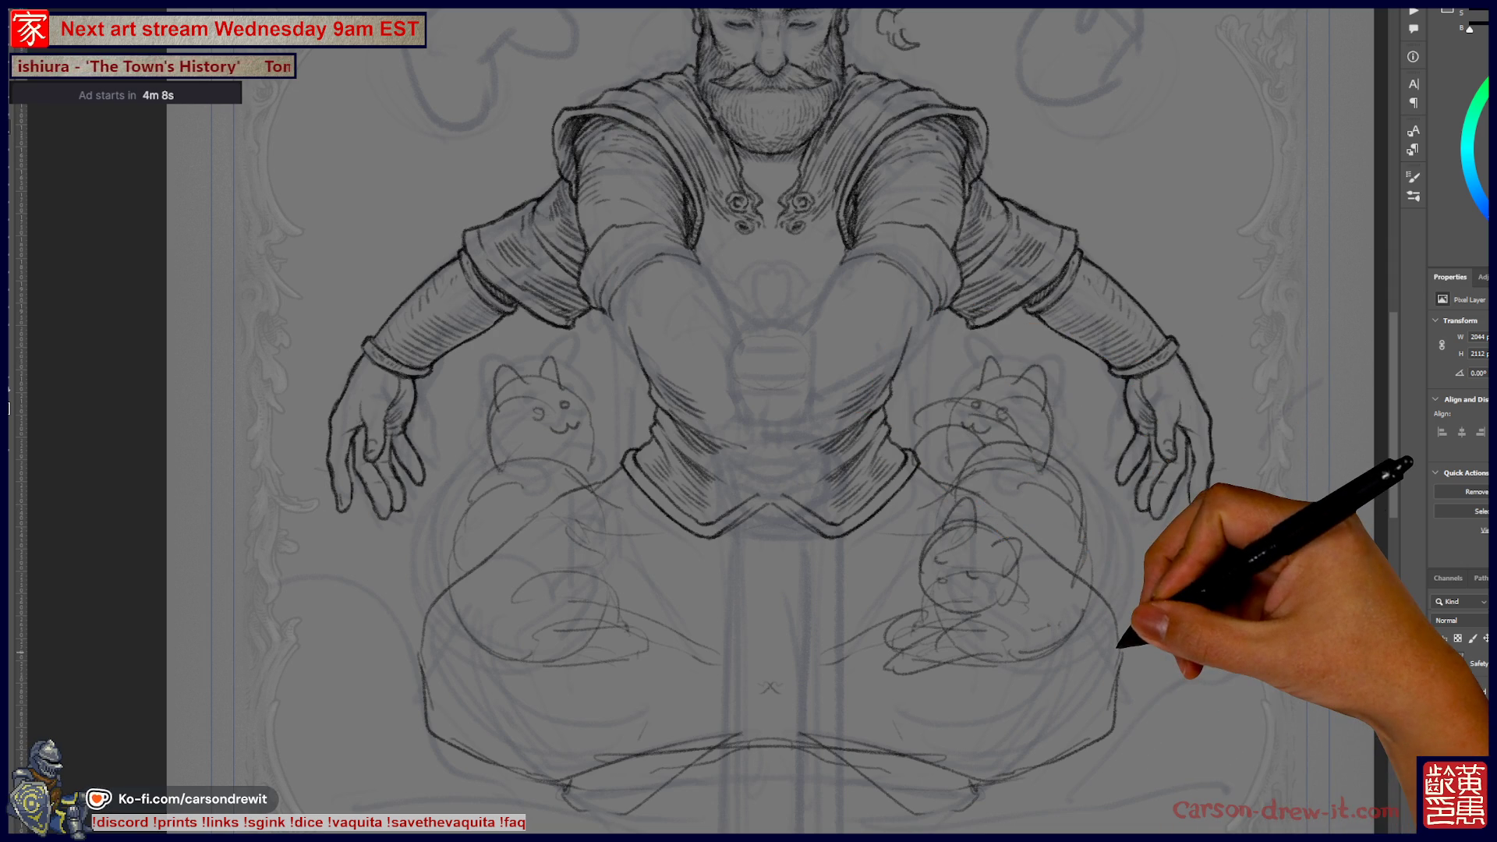
key("ctrl+minus")
key("ctrl+minus")
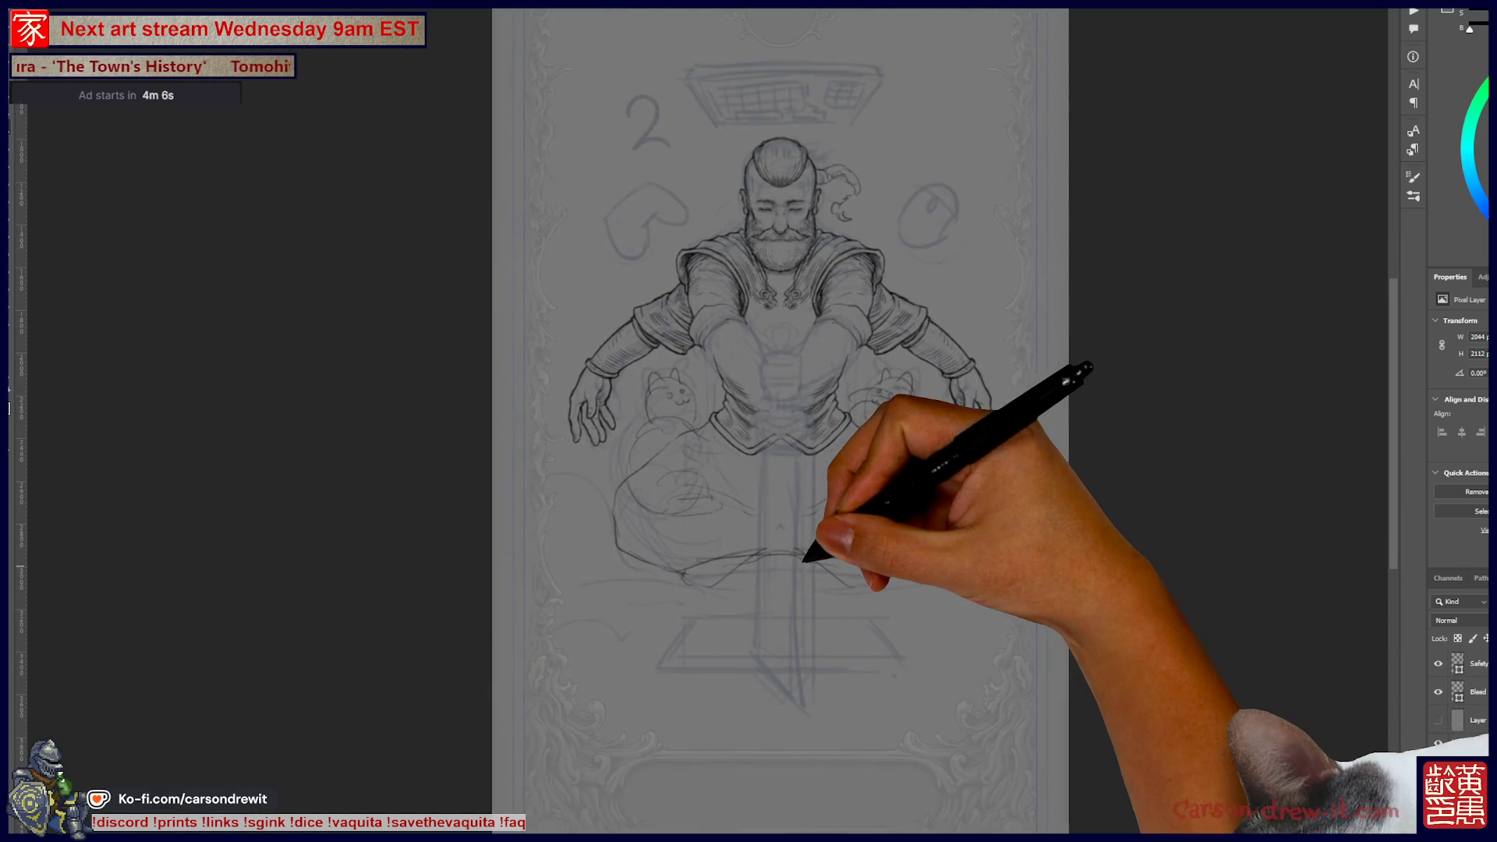
key("ctrl+plus")
key("ctrl+plus")
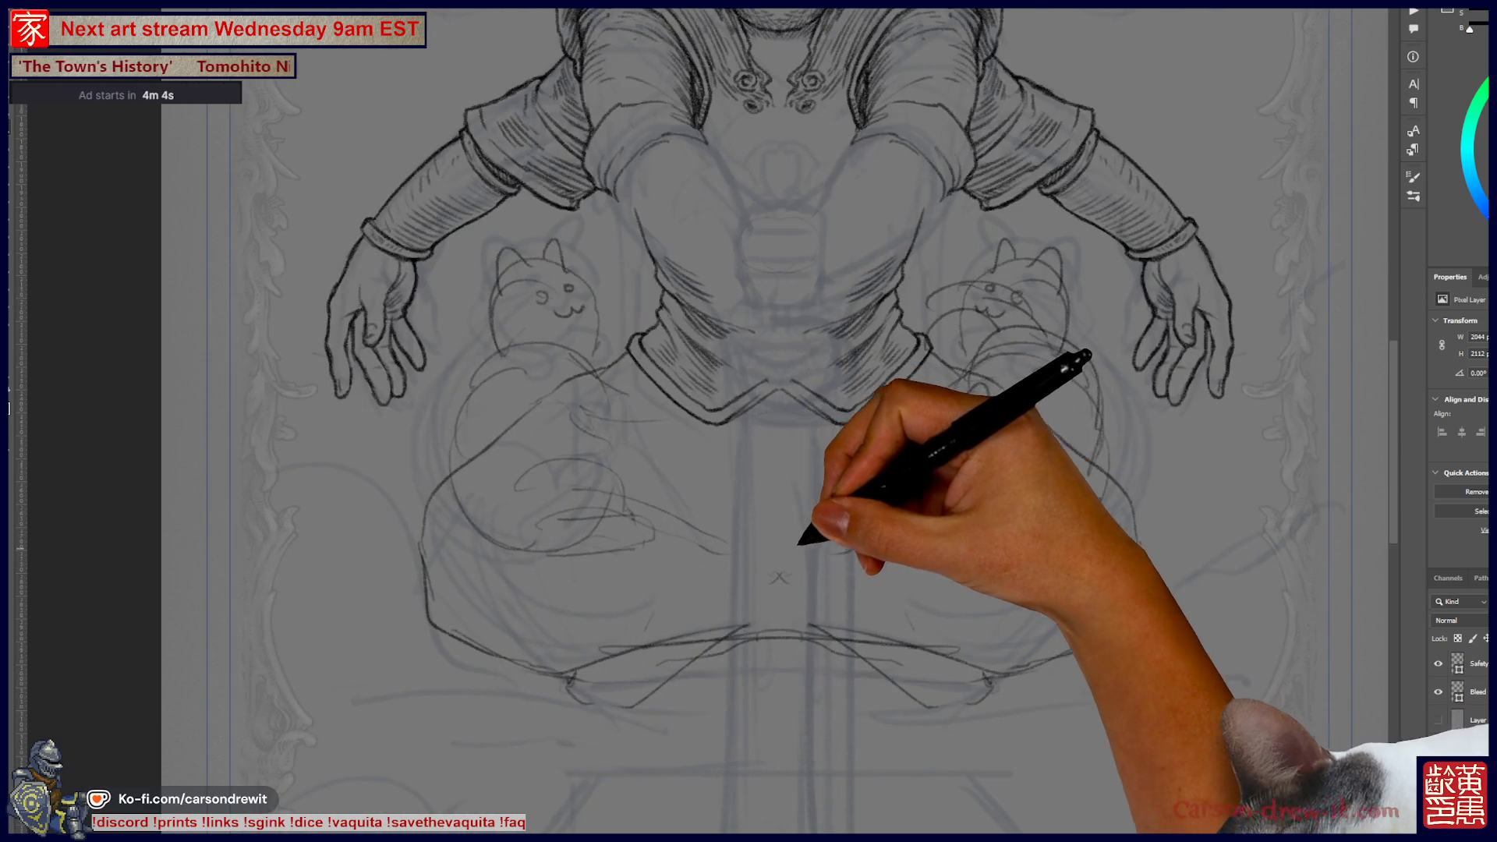
key("ctrl+minus")
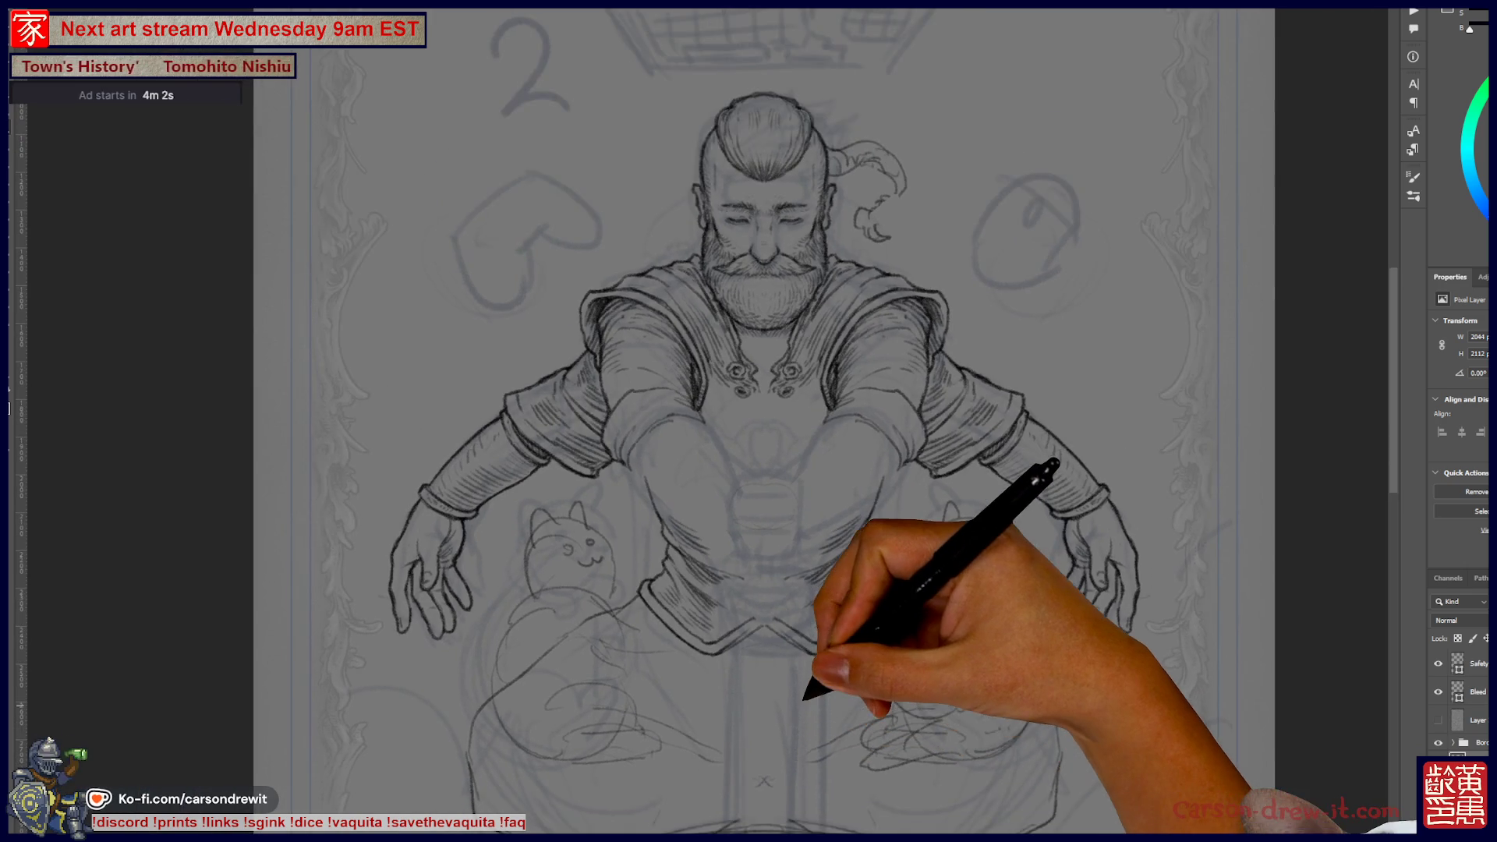
scroll(749, 421, "down", 5)
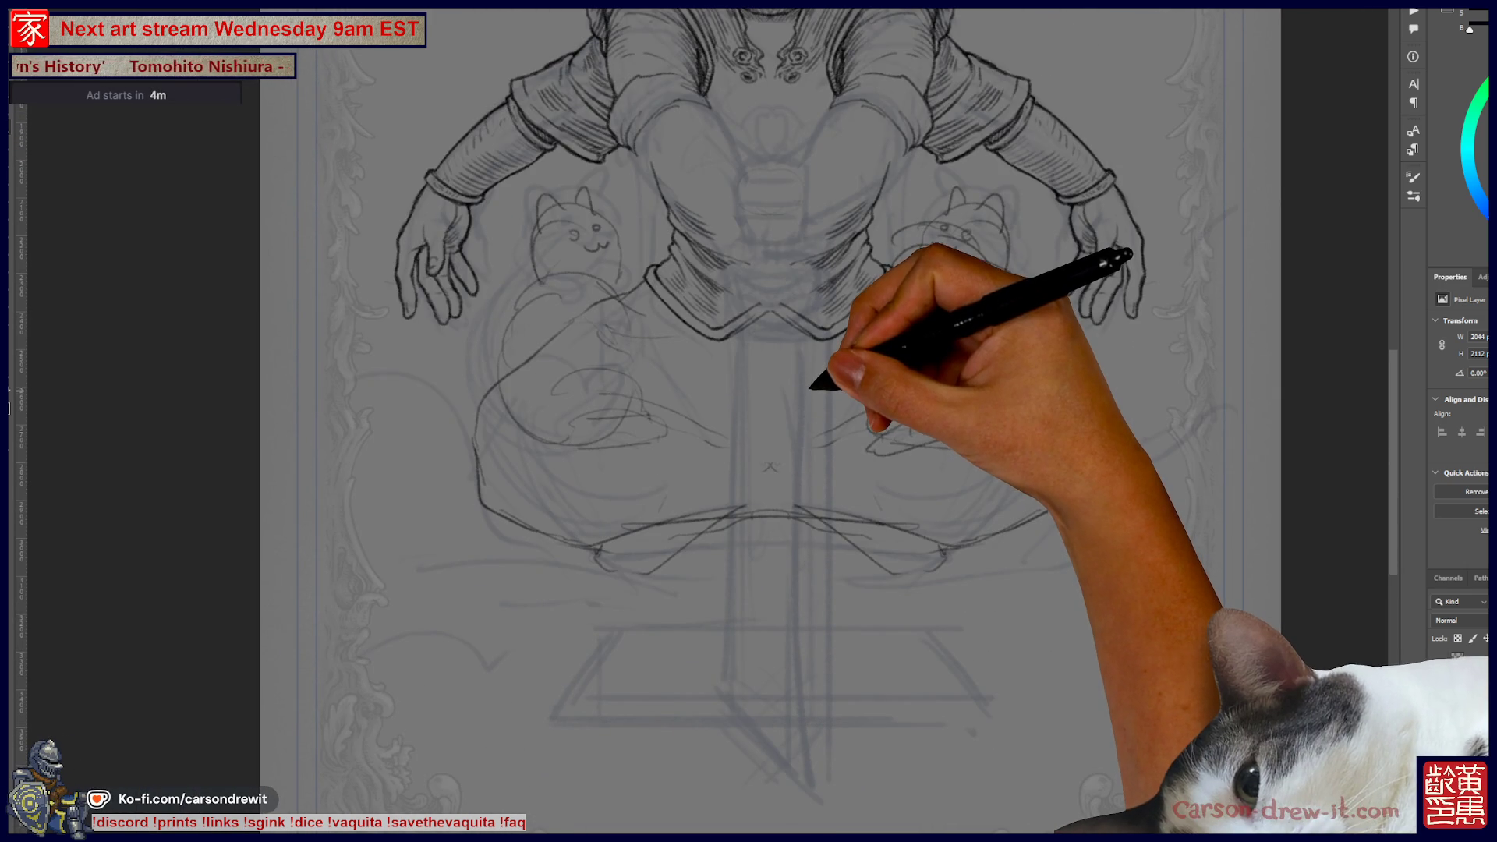
- Zoom in on the head and numeral 2, then bring the Twitch browser forward
key("ctrl+minus")
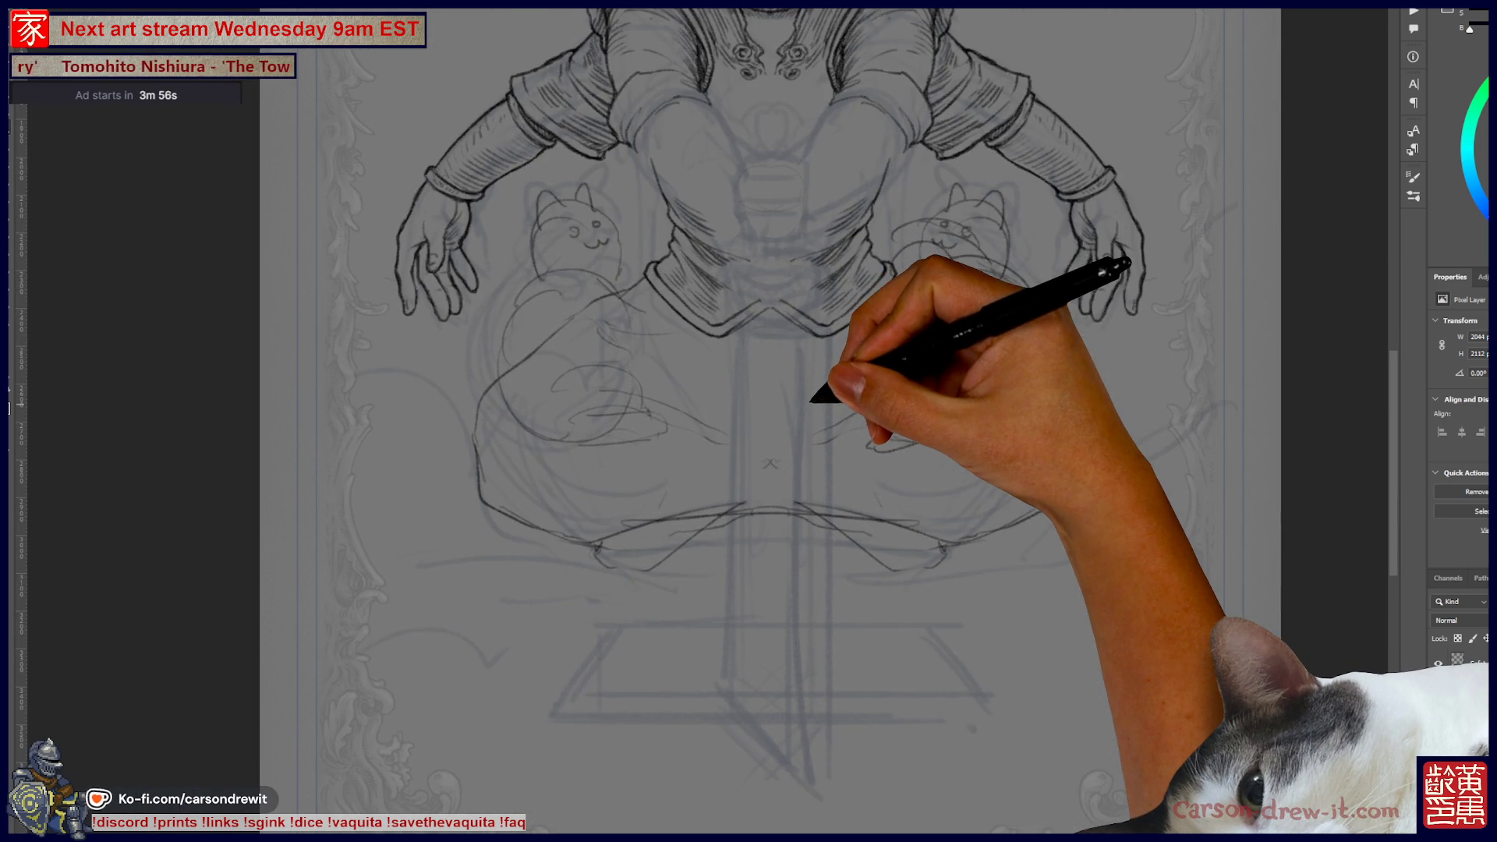
key("ctrl+plus")
scroll(749, 421, "up", 5)
mouse_move(854, 632)
left_mouse_down()
mouse_move(829, 527)
mouse_move(751, 458)
mouse_move(766, 524)
mouse_move(762, 451)
mouse_move(829, 535)
mouse_move(835, 585)
mouse_move(685, 288)
mouse_move(713, 427)
left_mouse_up()
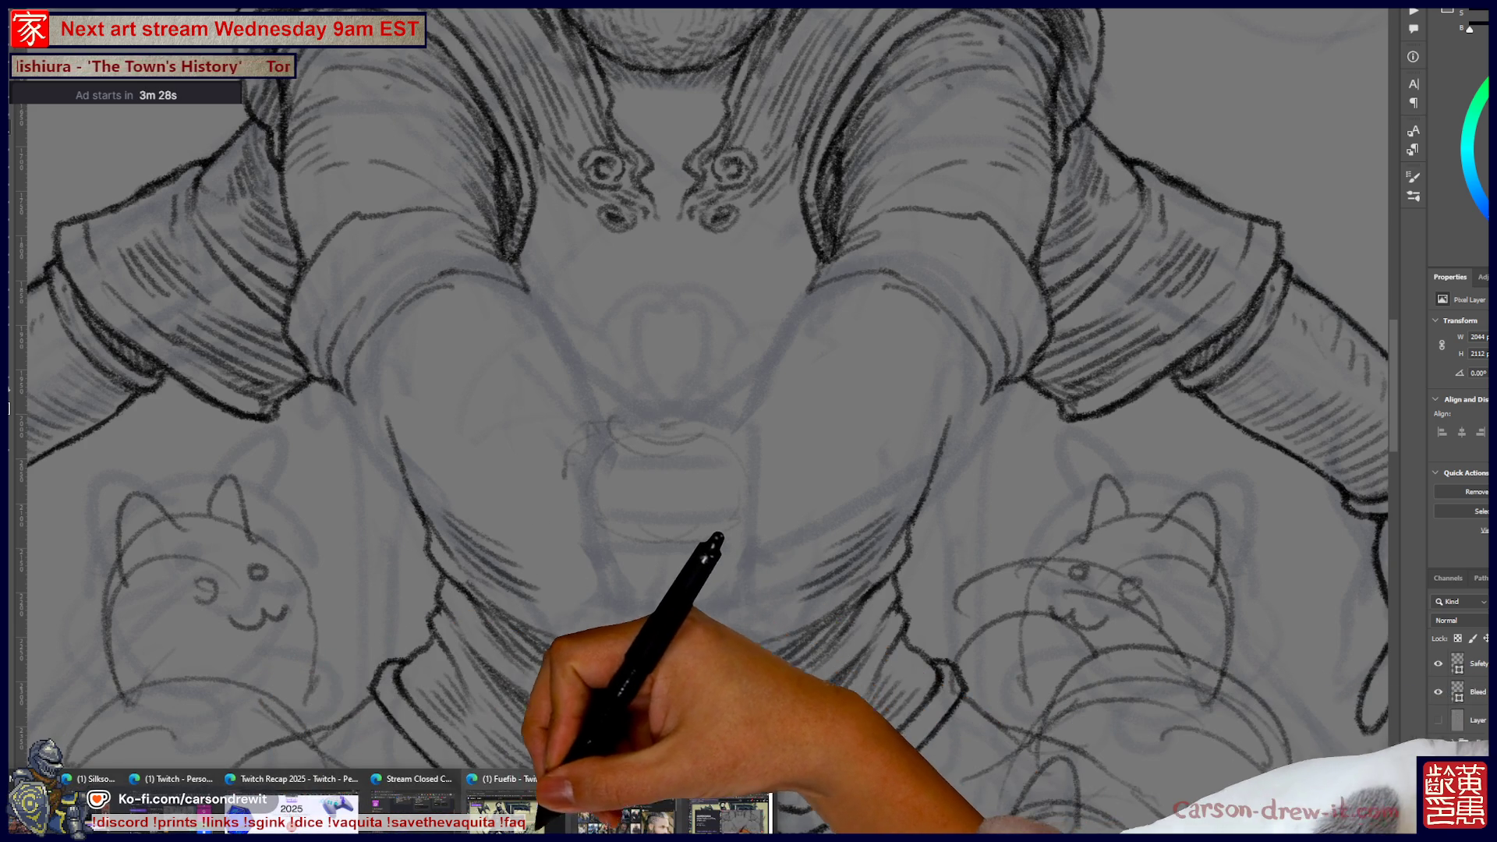
left_click(514, 811)
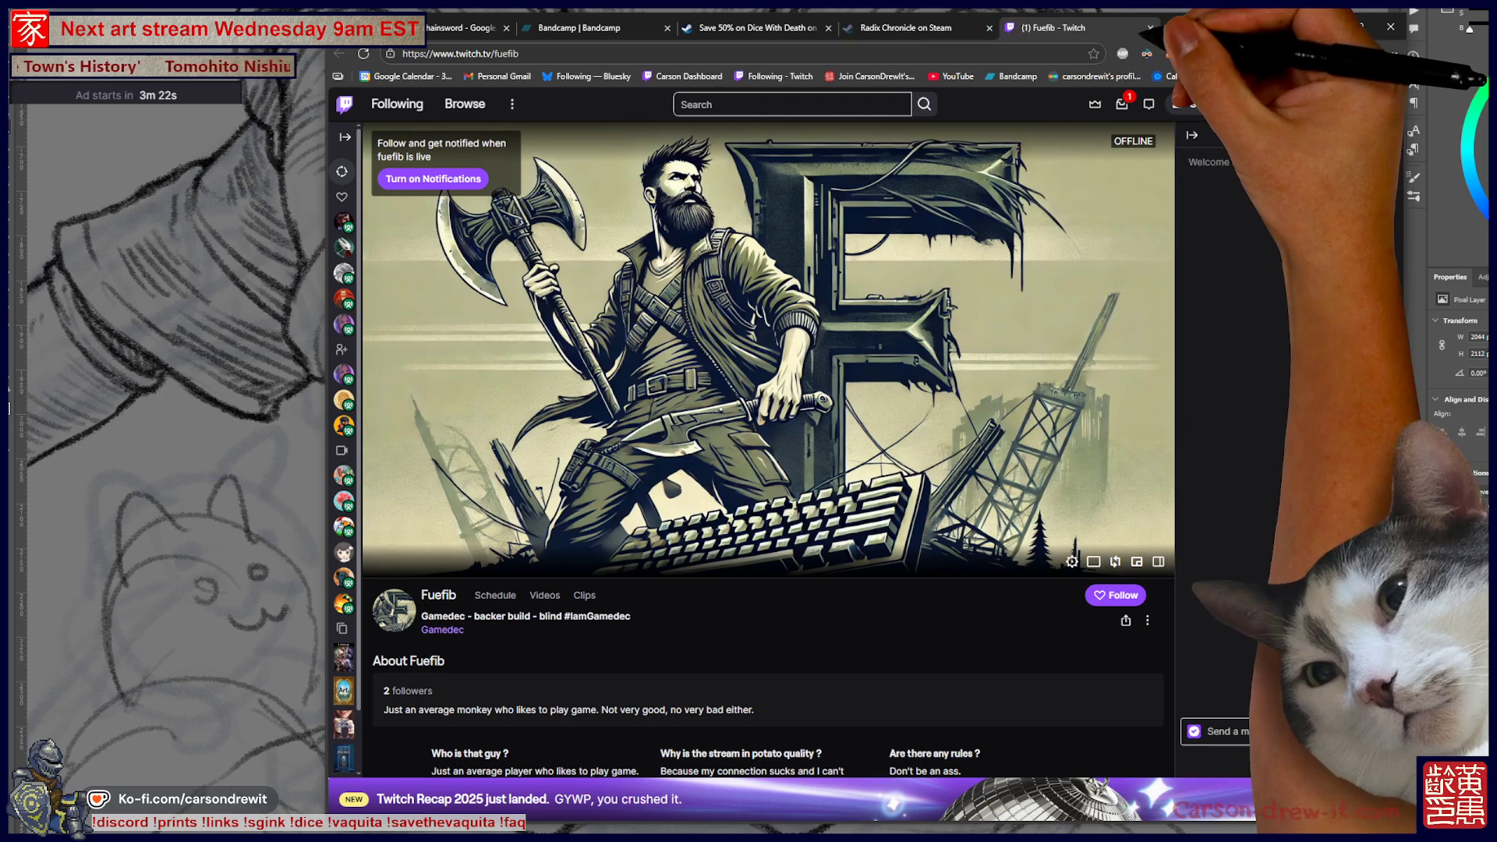
- Close the Twitch tab and switch to the 'warhammer chainsword' Google Images results
key("ctrl+w")
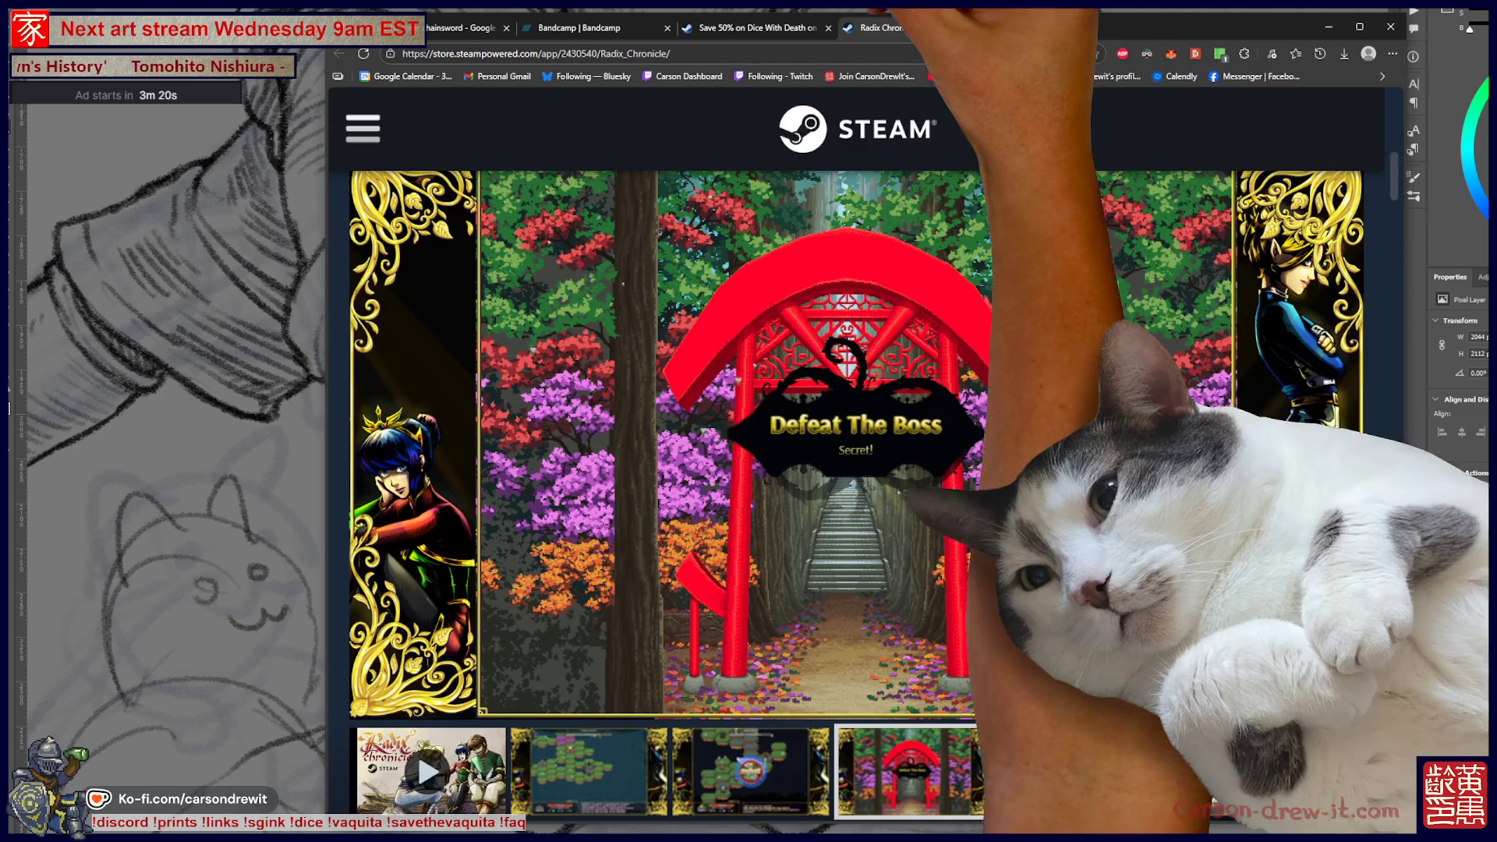
key("alt+Tab")
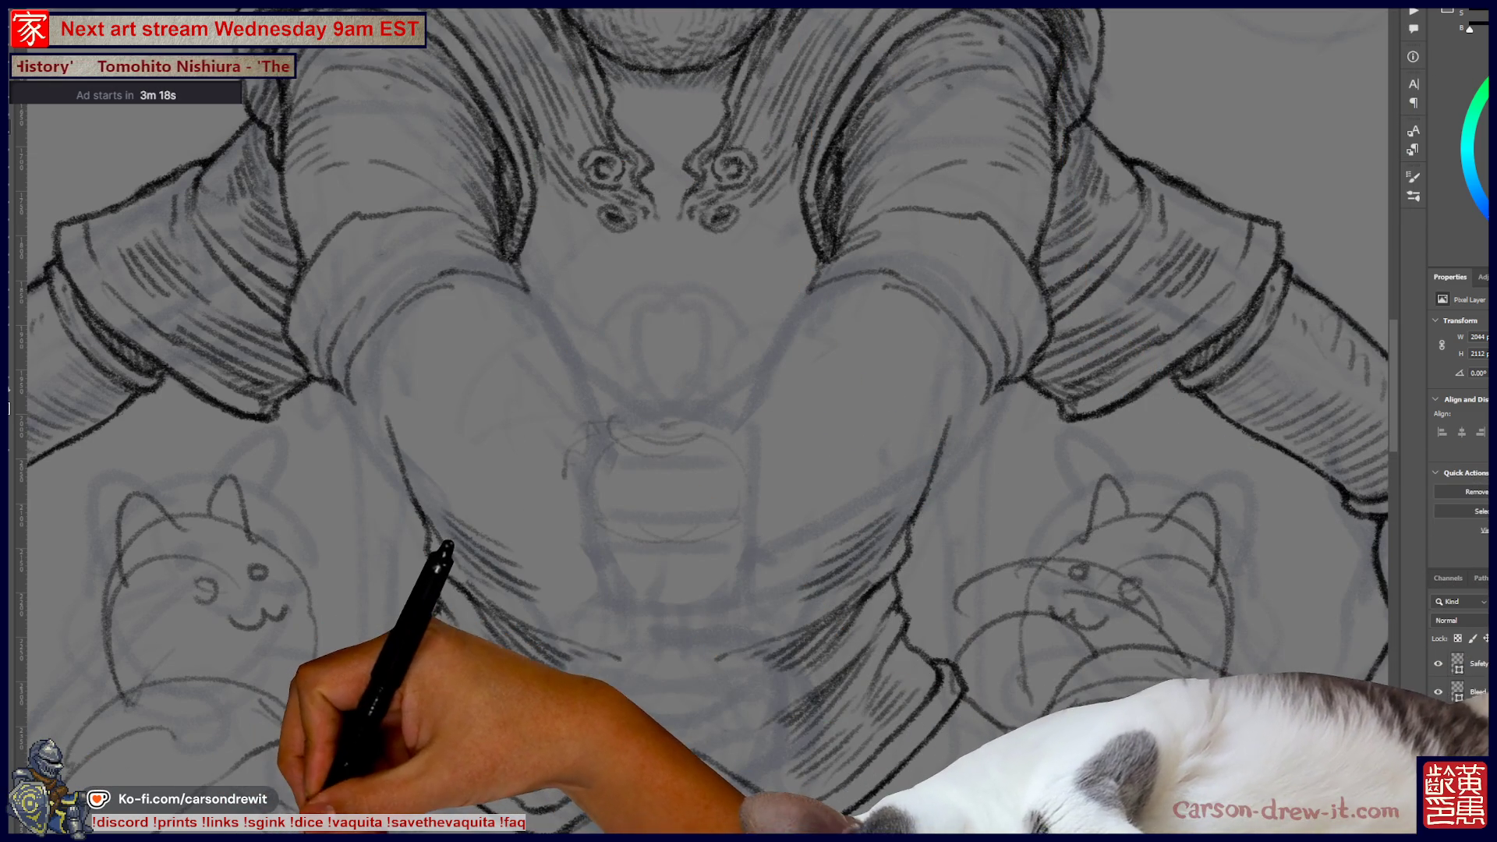
mouse_move(382, 836)
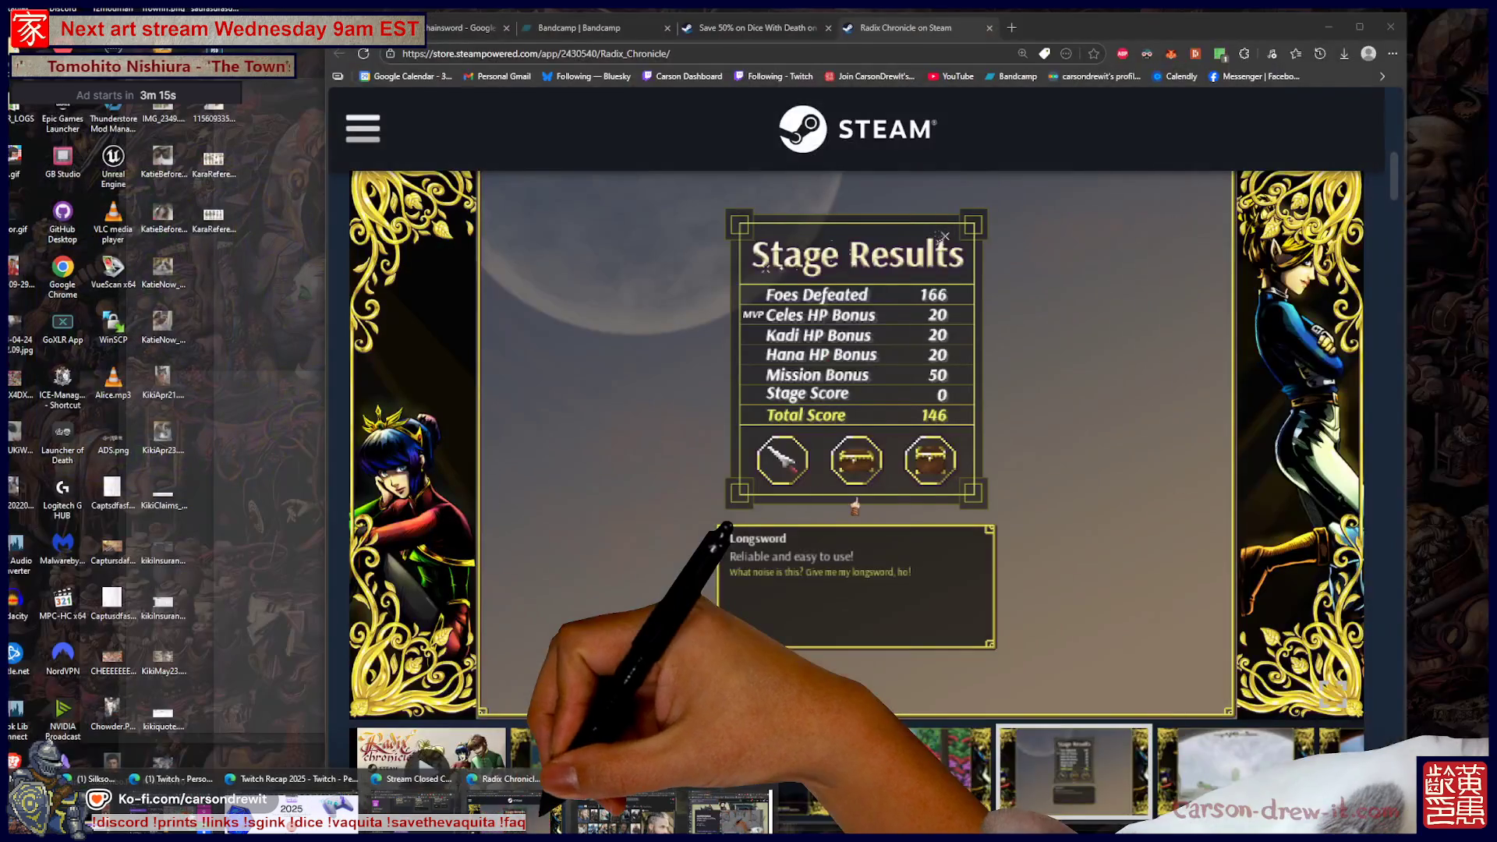
left_click(515, 808)
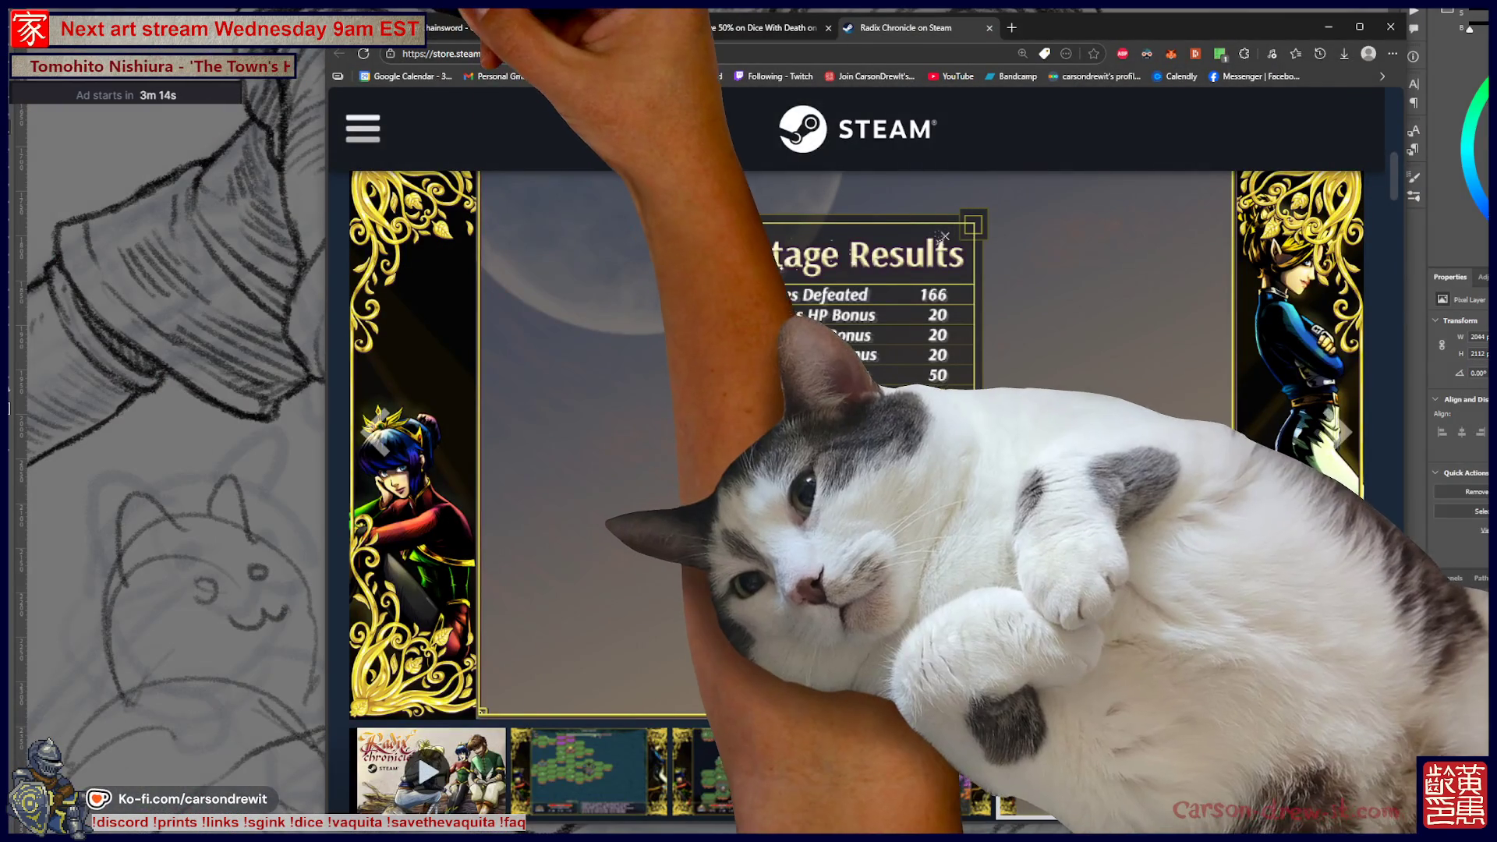
left_click(468, 27)
scroll(858, 468, "up", 5)
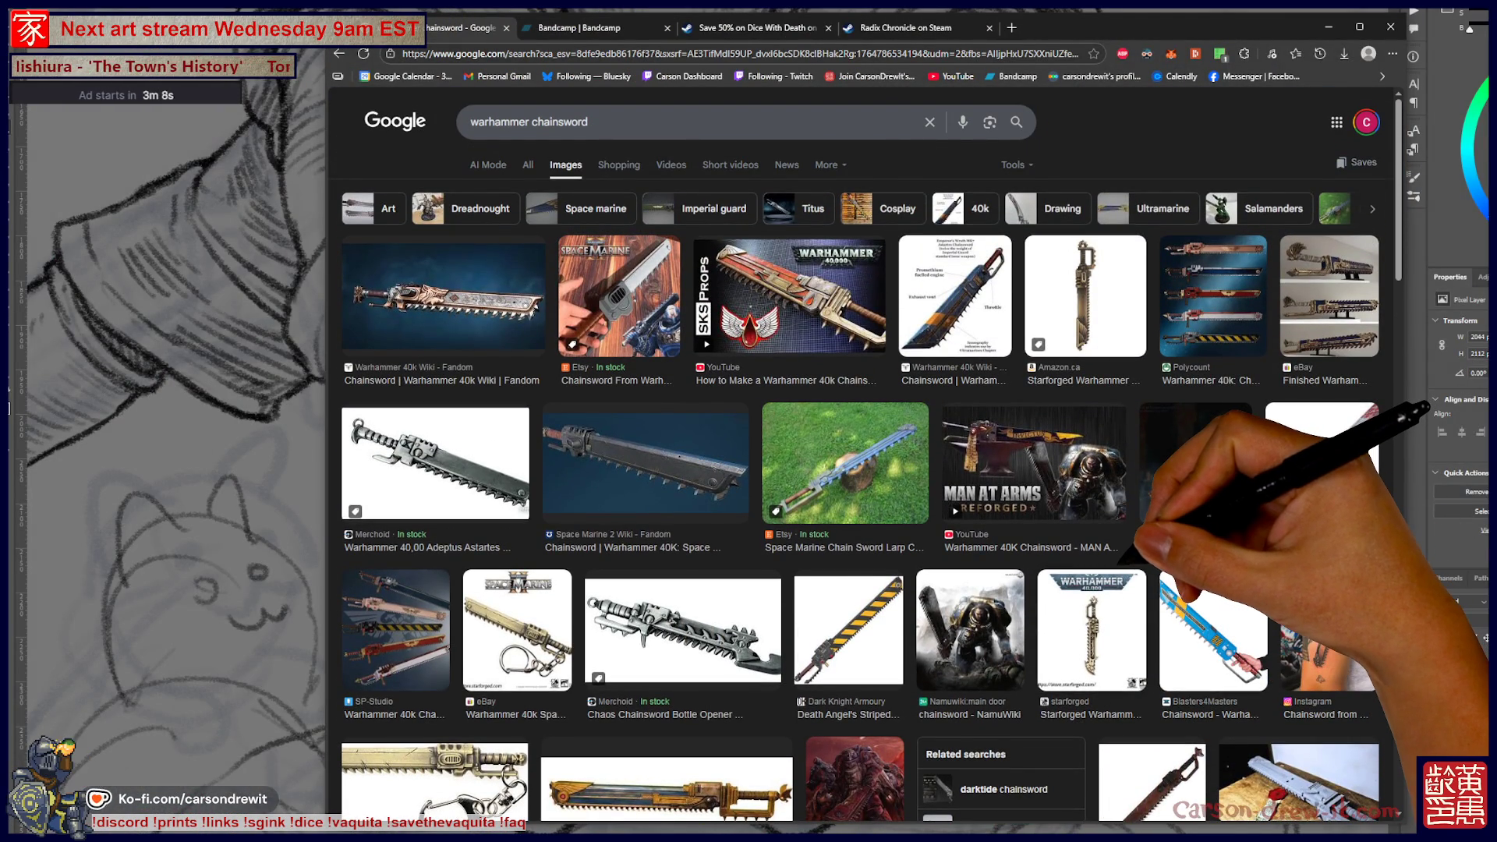
- Preview the Death Angel's striped chainsword reference, then return to the Photoshop sketch
left_click(848, 630)
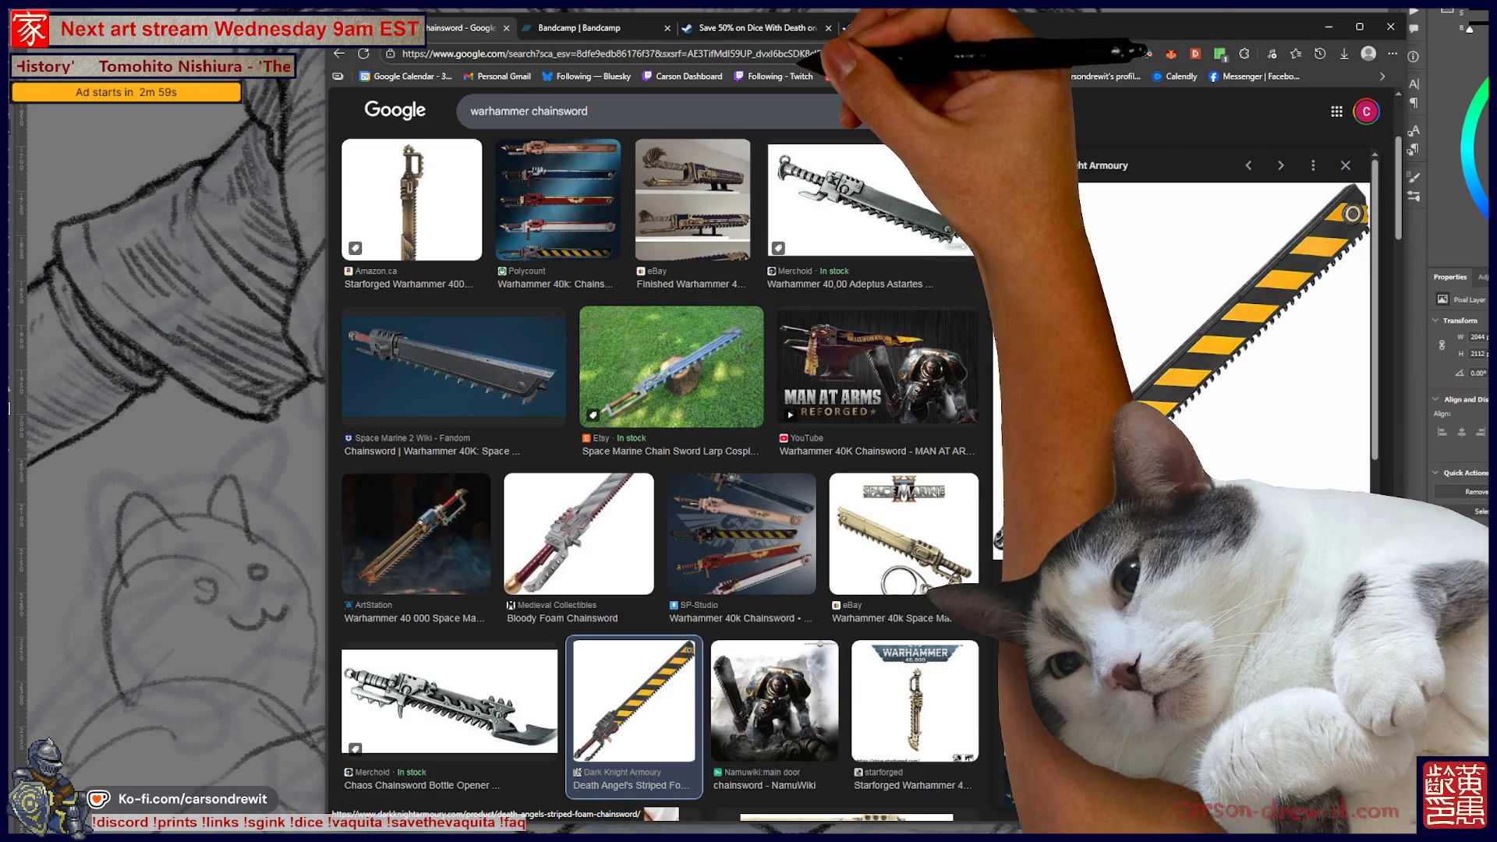
key("alt+Tab")
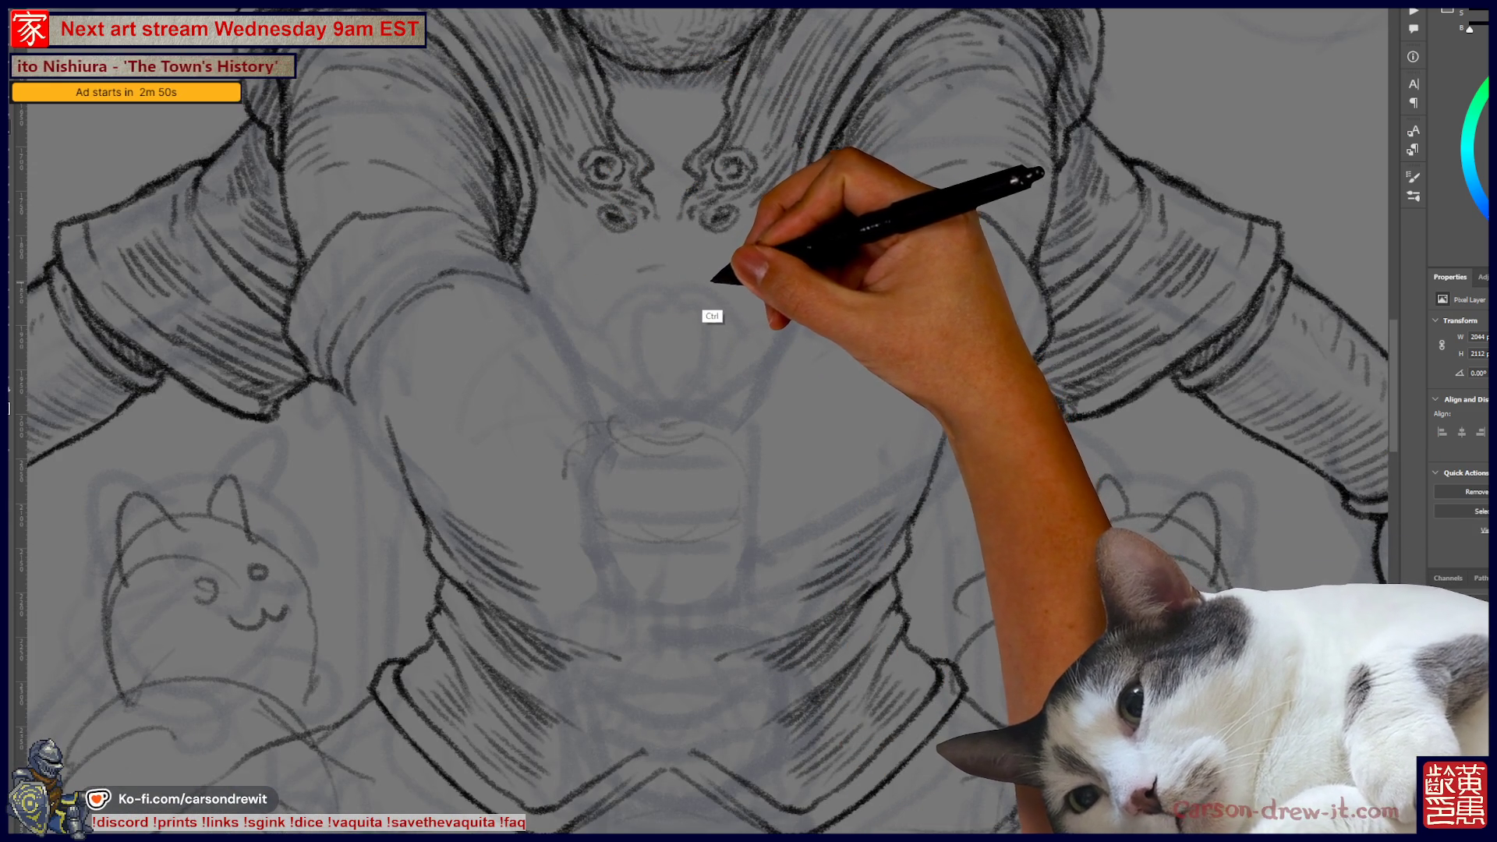
- Turn on Vertical symmetry with the mirror axis down the card's centre
left_click(628, 7)
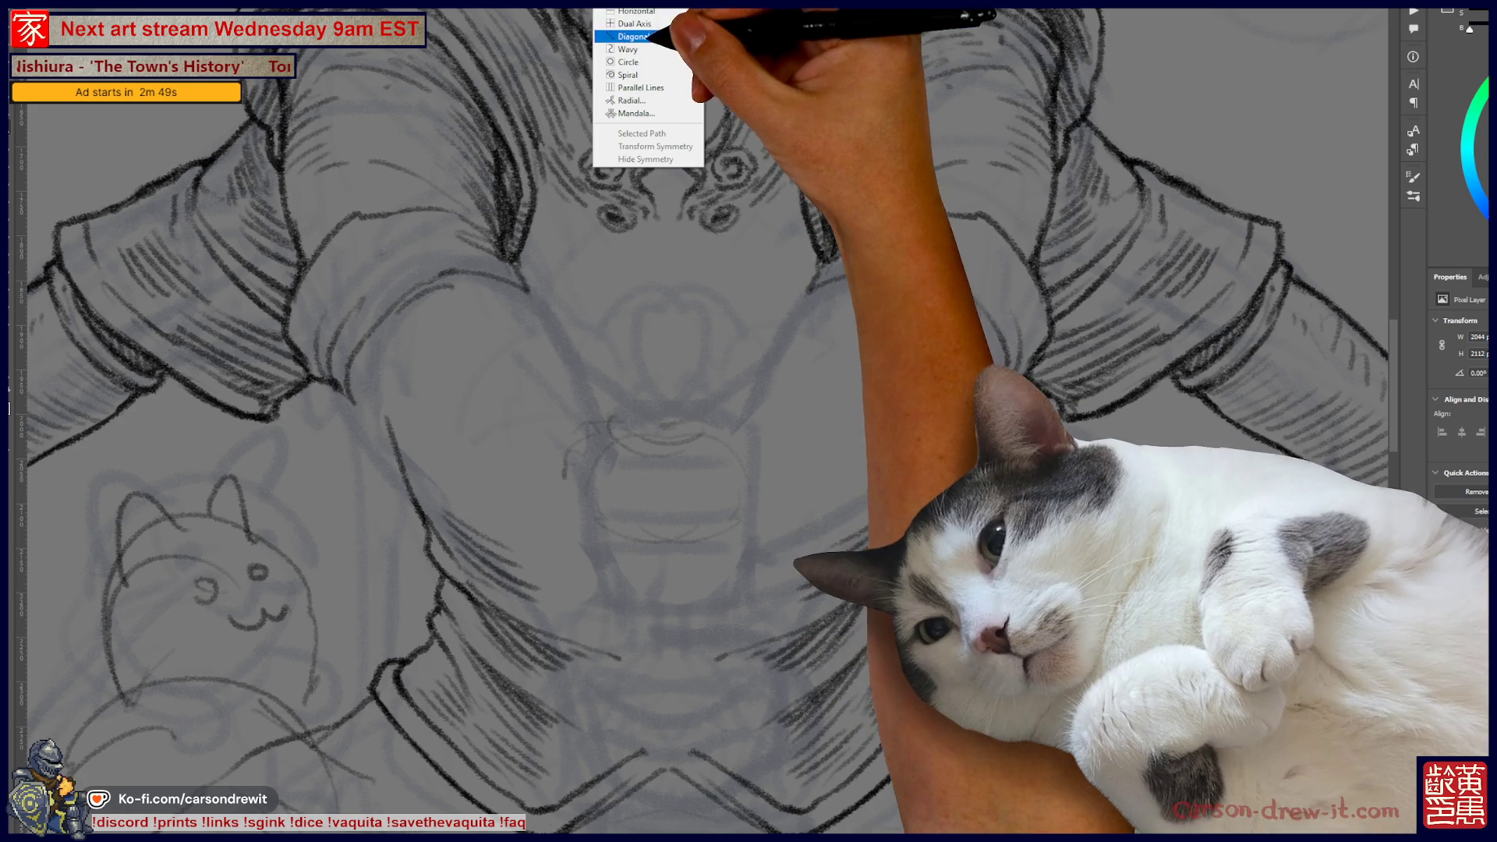
left_click(636, 9)
key("Return")
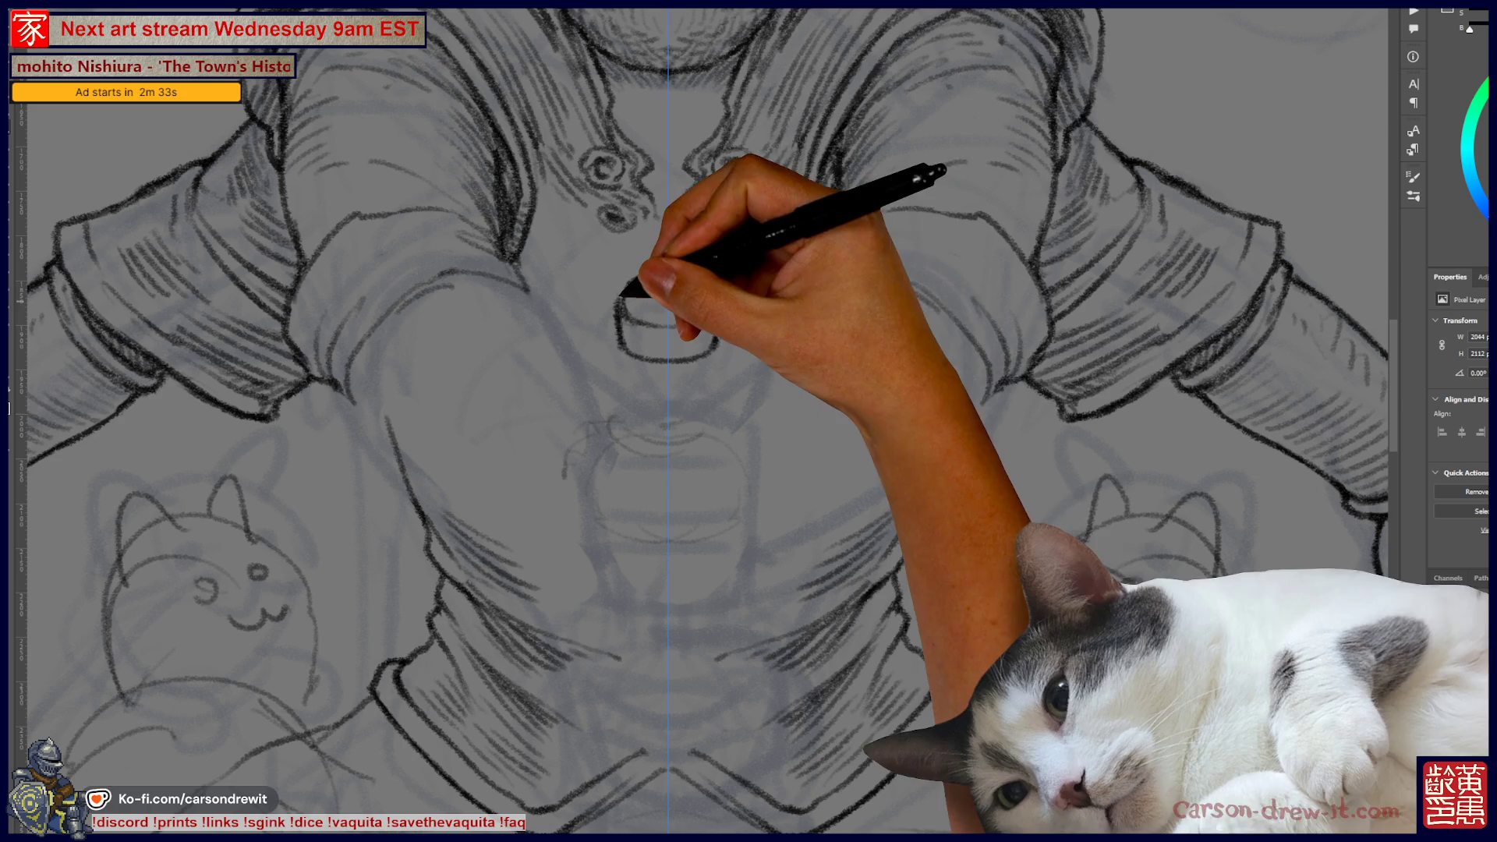
- Draw the mirrored hilt's long sides, base ellipse and crossguard down the figure's middle
mouse_move(702, 390)
left_mouse_down()
mouse_move(705, 487)
mouse_move(709, 425)
mouse_move(682, 406)
mouse_move(624, 600)
left_mouse_up()
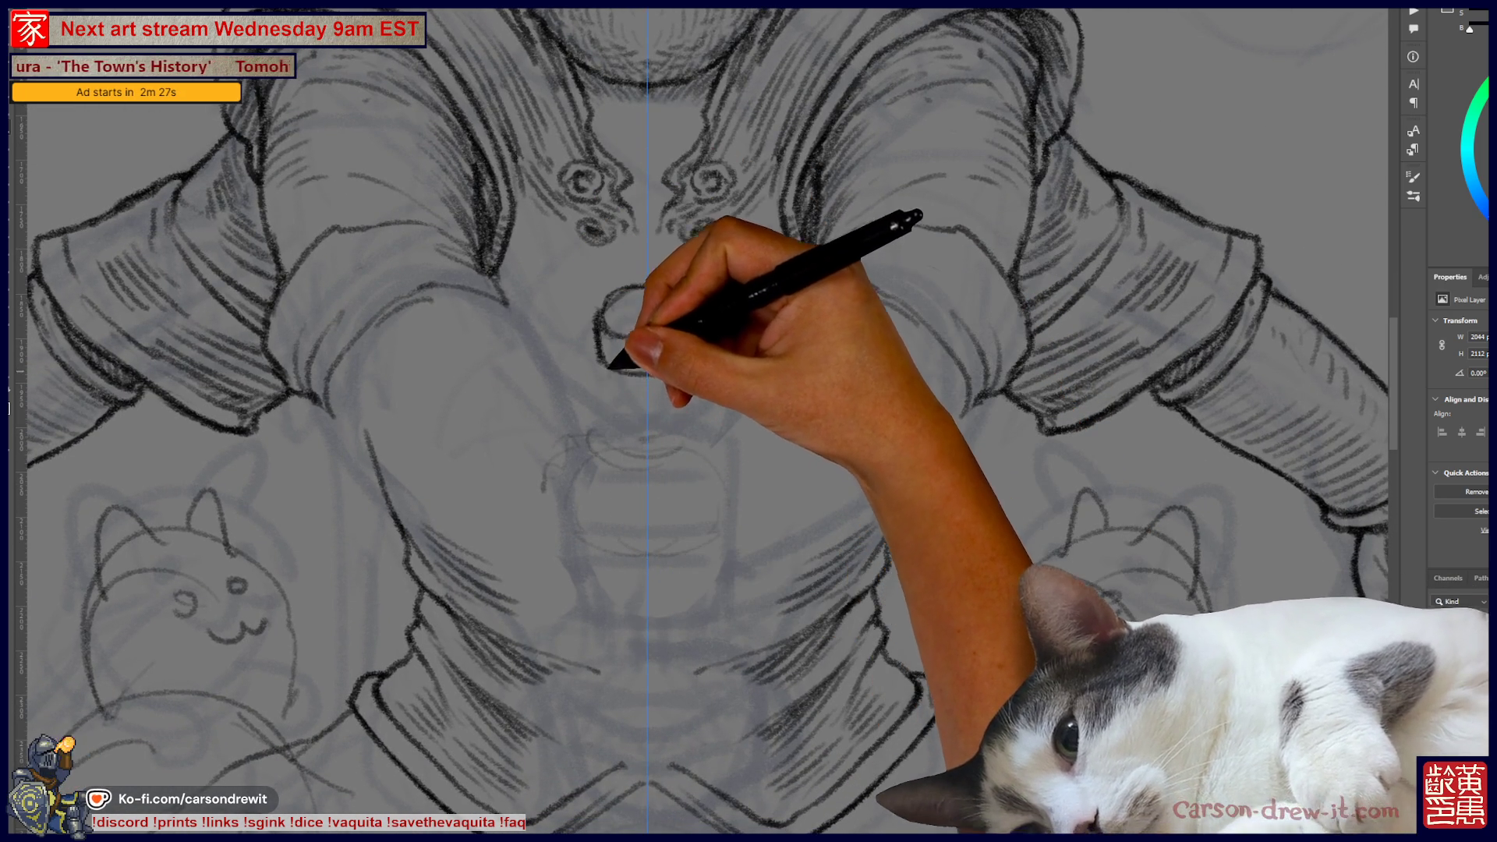
mouse_move(618, 378)
left_mouse_down()
mouse_move(620, 667)
mouse_move(635, 684)
left_mouse_up()
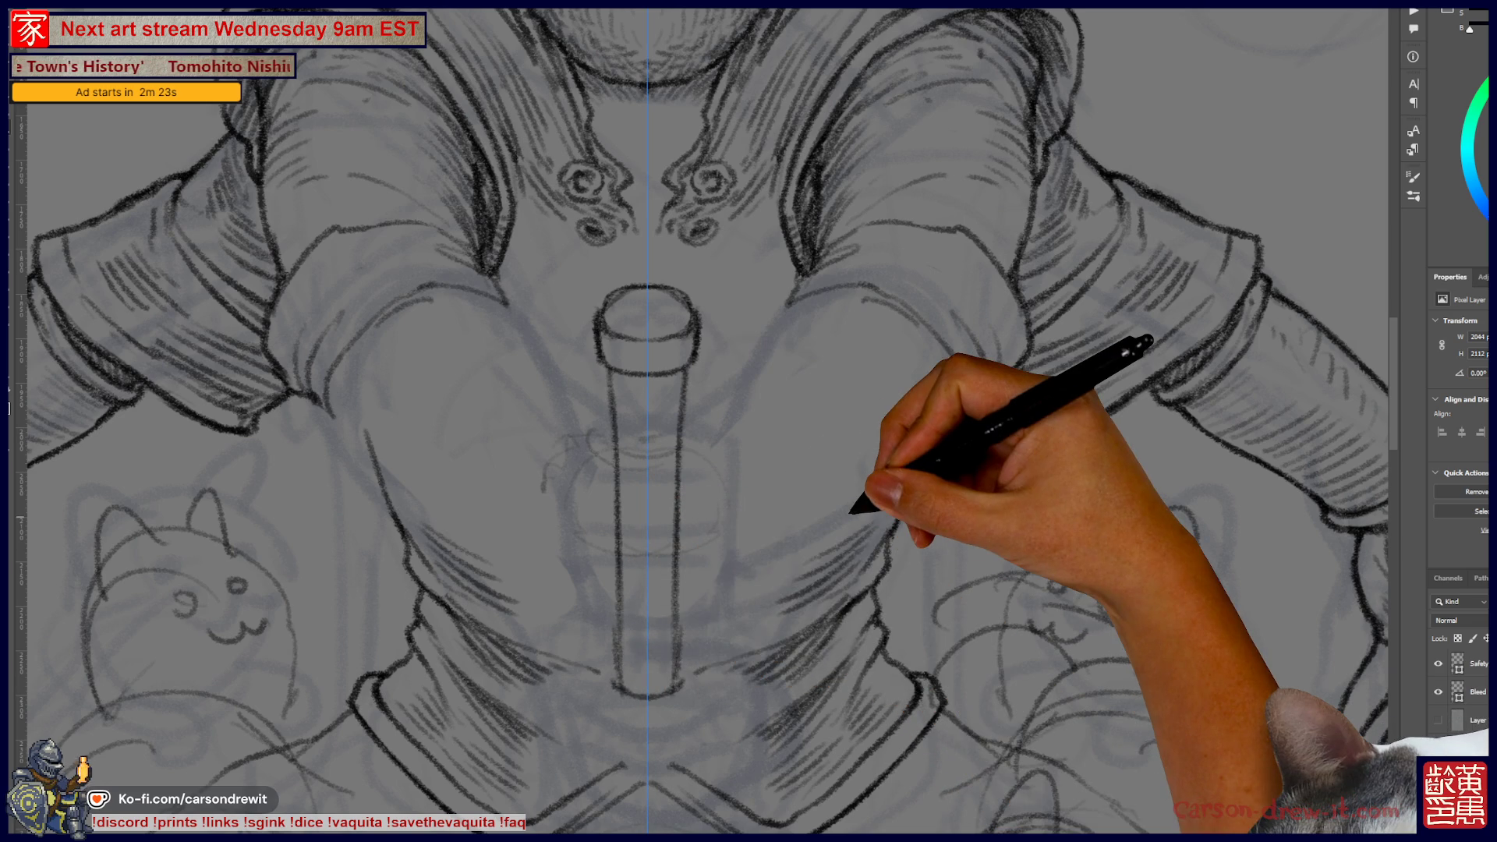
scroll(850, 513, "down", 5)
scroll(857, 499, "up", 4)
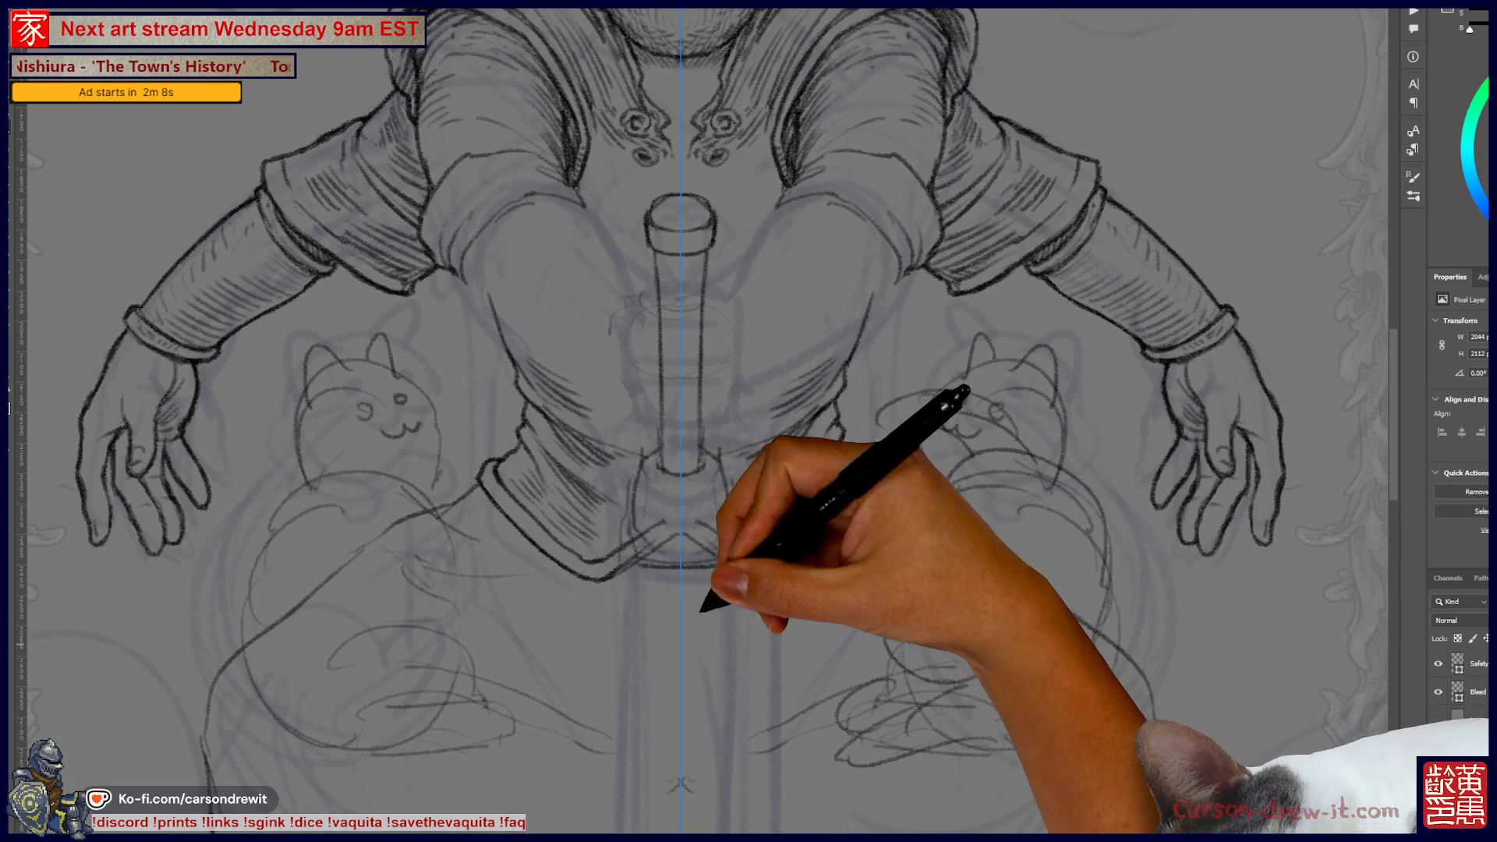
mouse_move(632, 605)
left_mouse_down()
mouse_move(668, 685)
mouse_move(668, 658)
mouse_move(725, 624)
mouse_move(838, 382)
left_mouse_up()
scroll(839, 382, "down", 5)
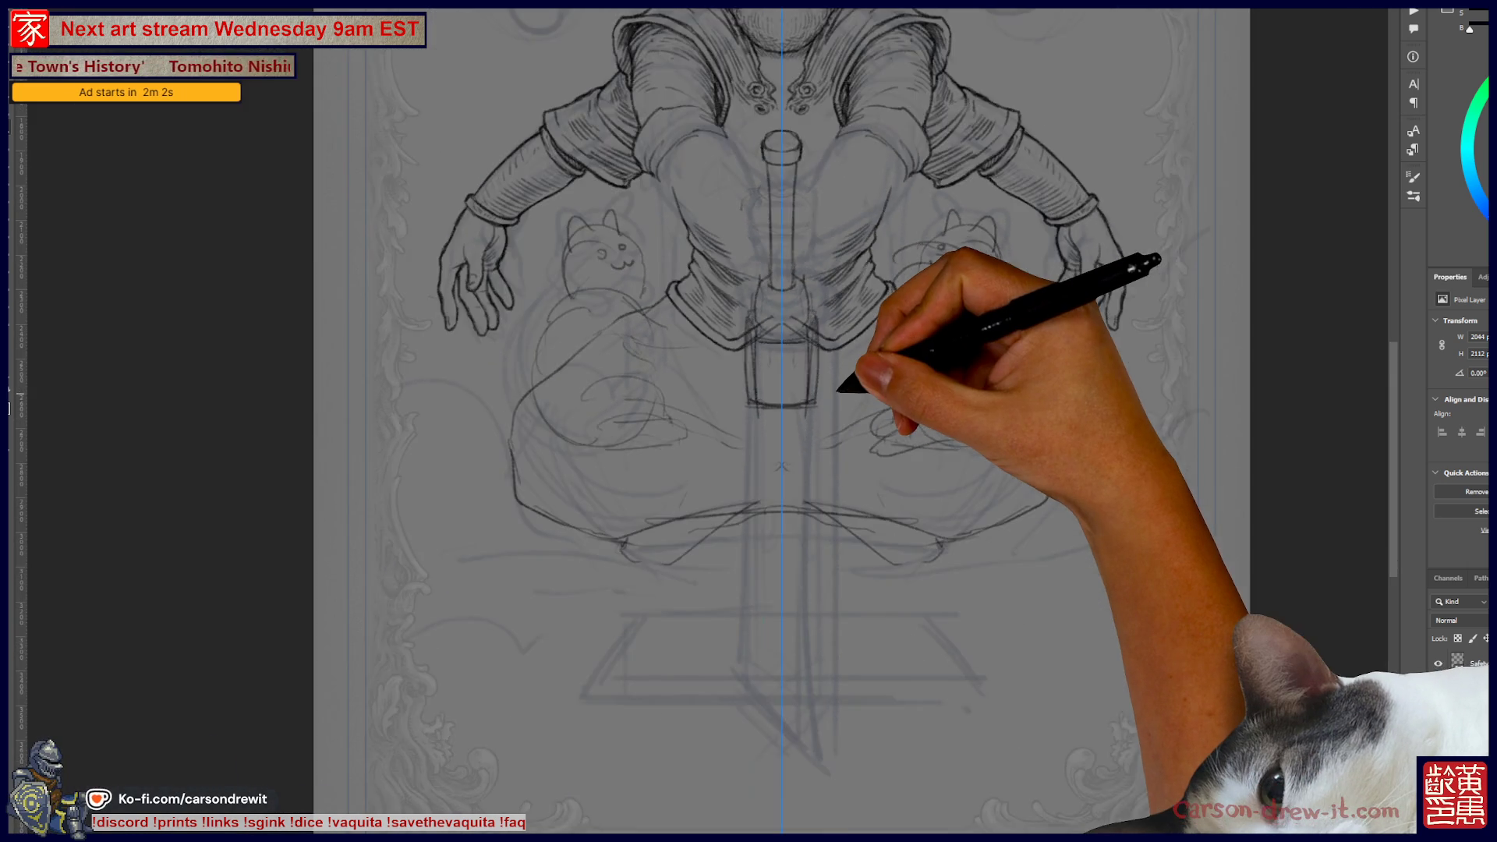
- Outline the top of the hilt and shift the view further down the card
scroll(718, 595, "up", 2)
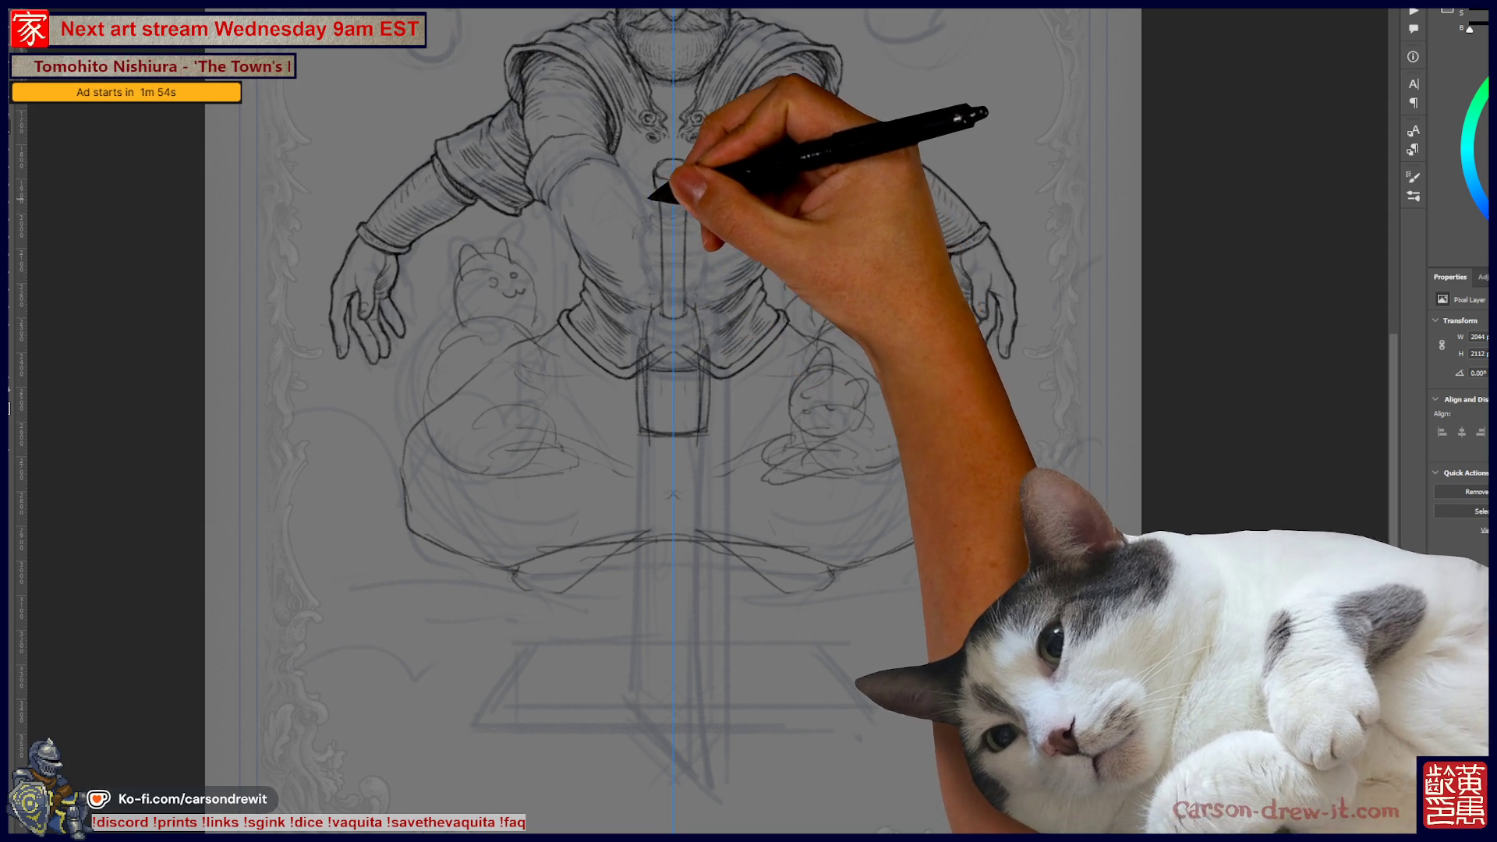
key("ctrl")
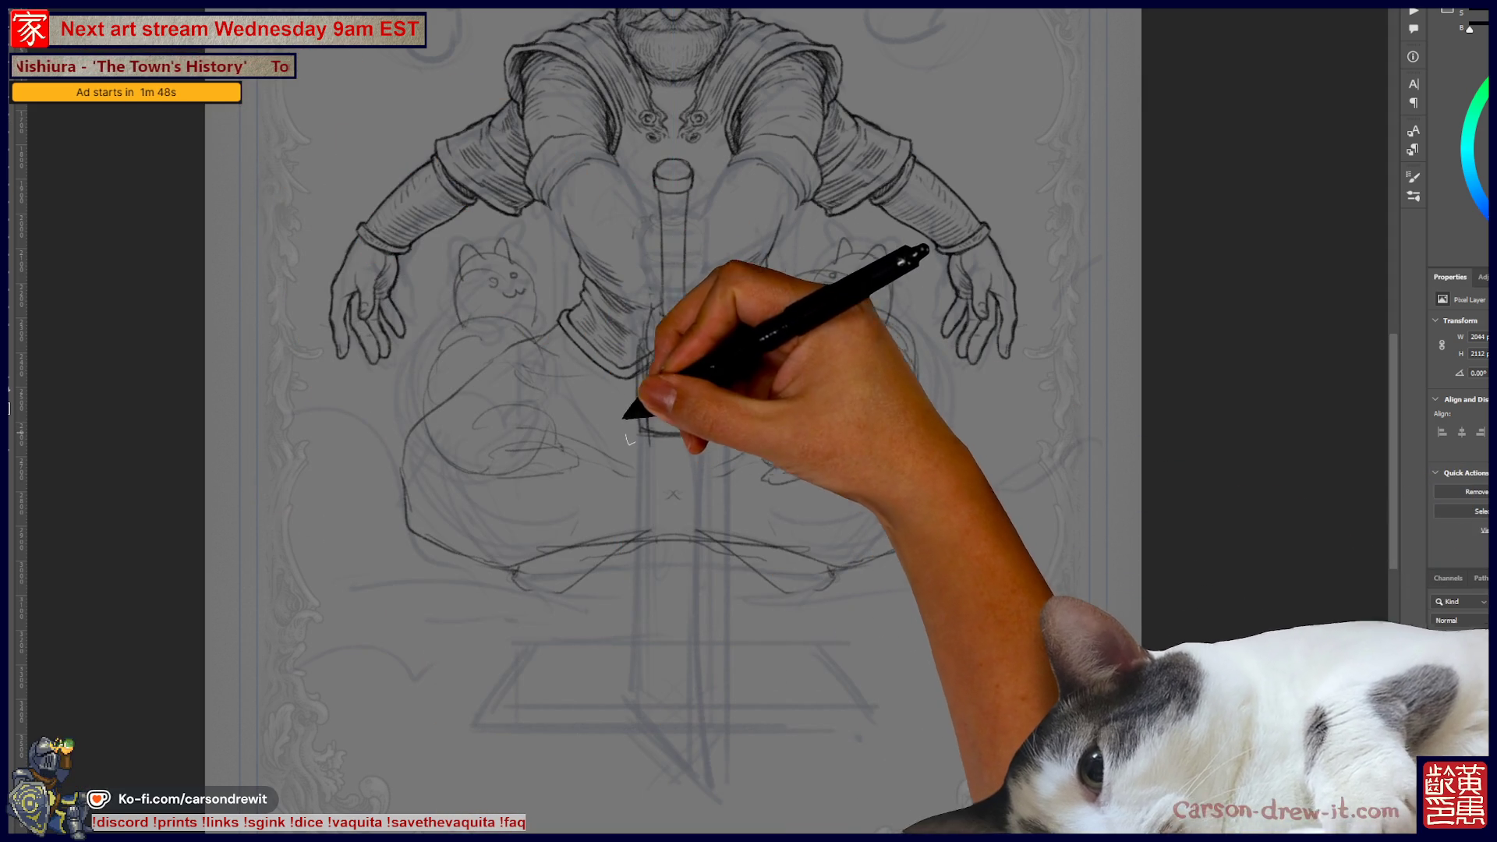
mouse_move(638, 324)
left_mouse_down()
mouse_move(666, 148)
mouse_move(705, 187)
mouse_move(702, 306)
left_mouse_up()
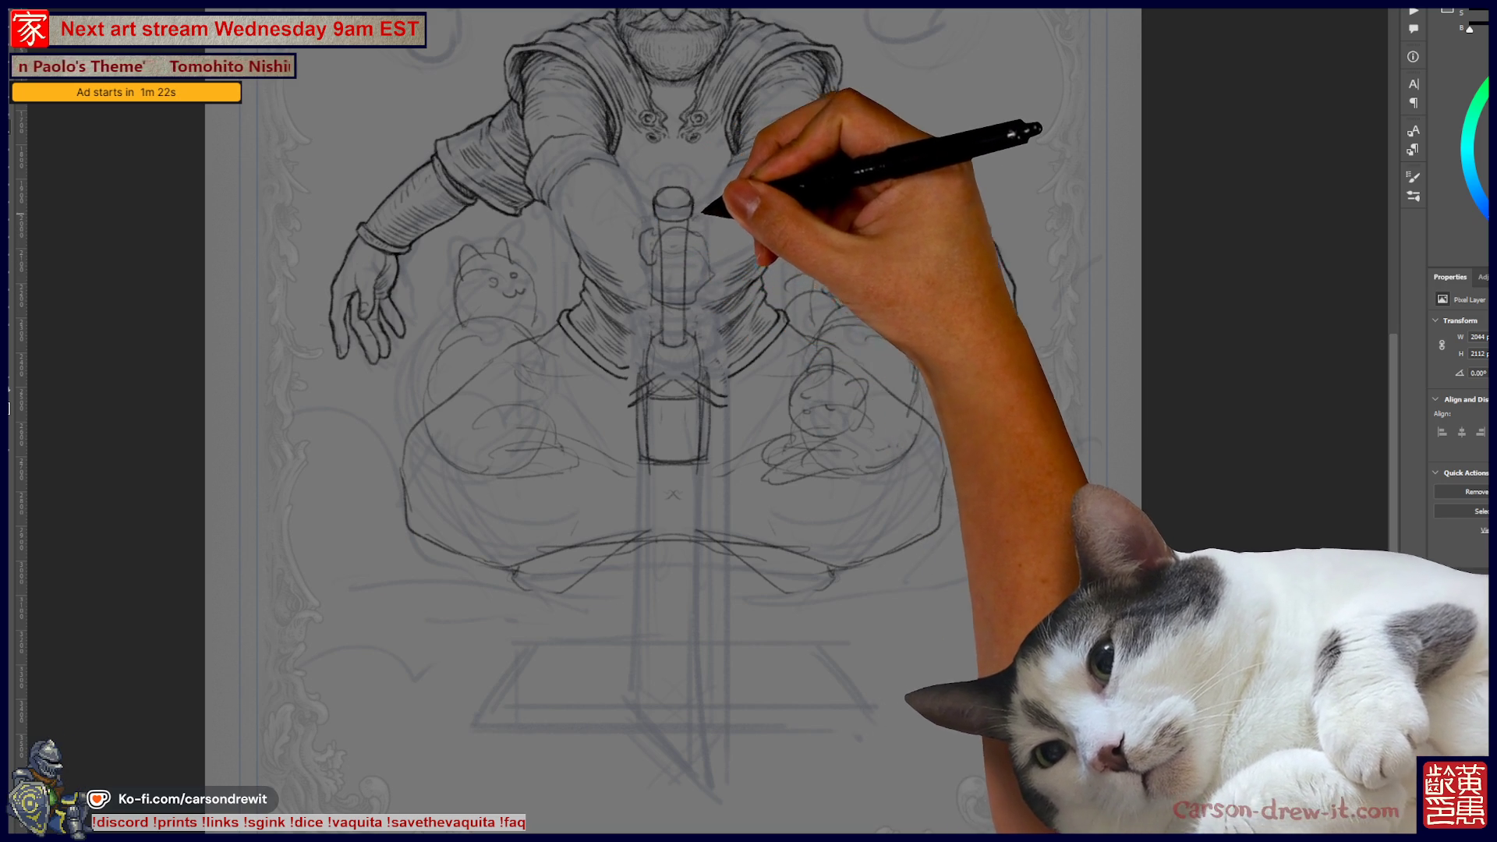
scroll(670, 421, "up", 5)
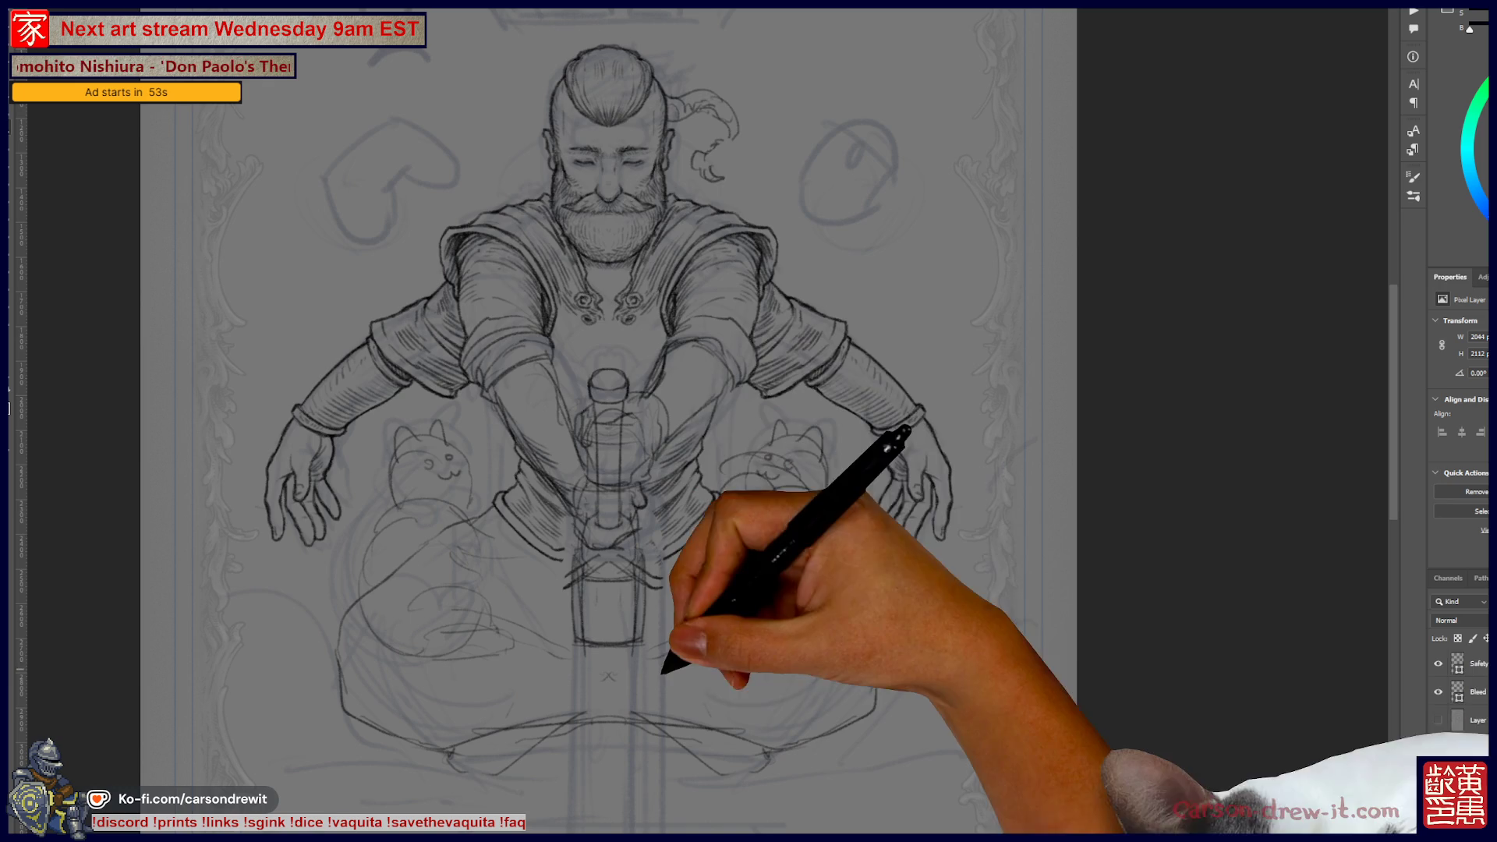
mouse_move(624, 561)
left_mouse_down()
mouse_move(639, 413)
mouse_move(639, 503)
mouse_move(643, 483)
left_mouse_up()
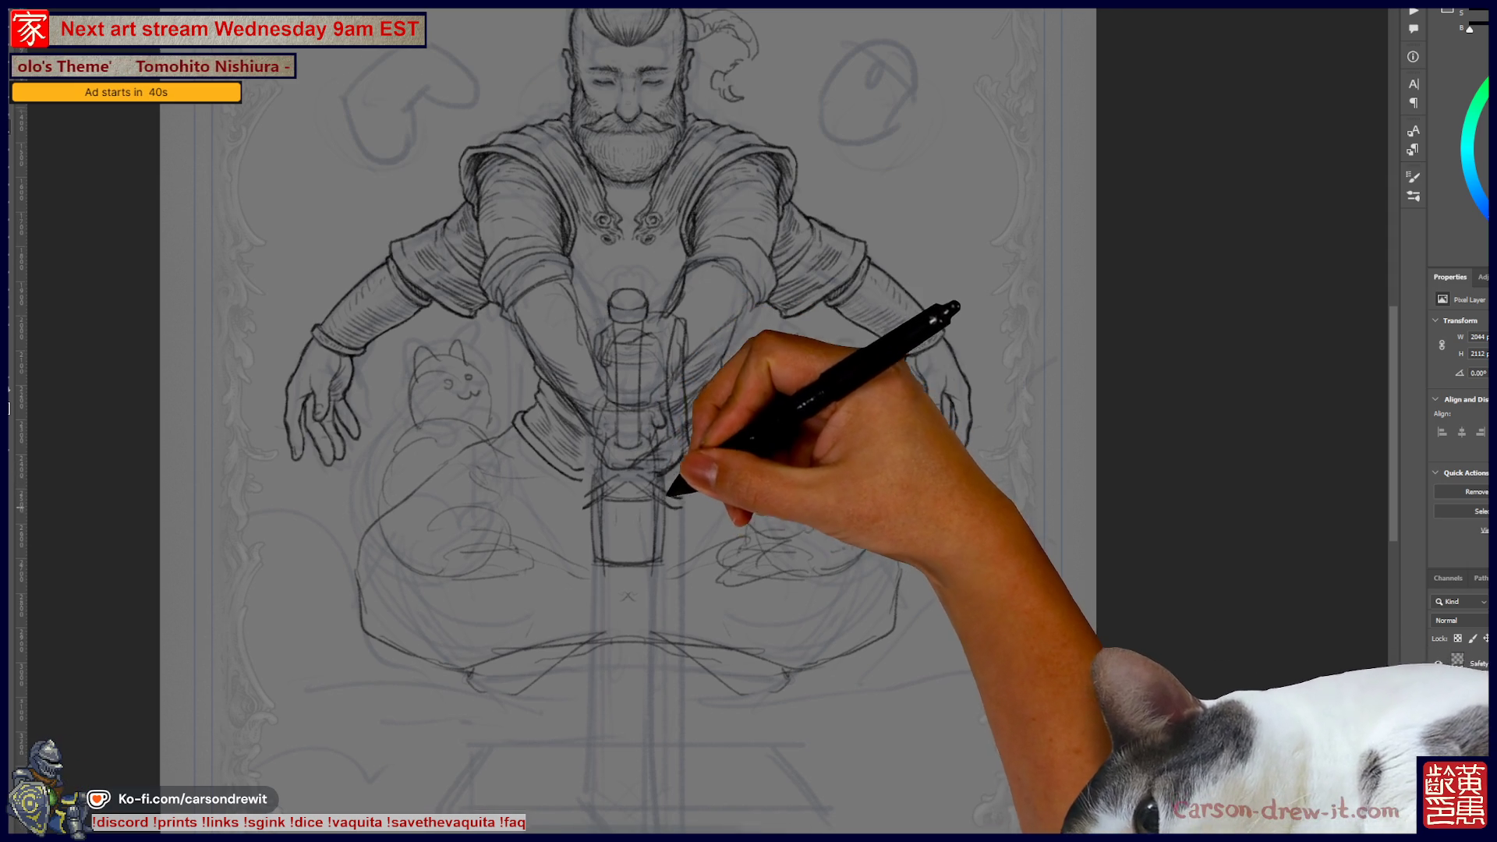
left_click_drag(624, 390, 638, 321)
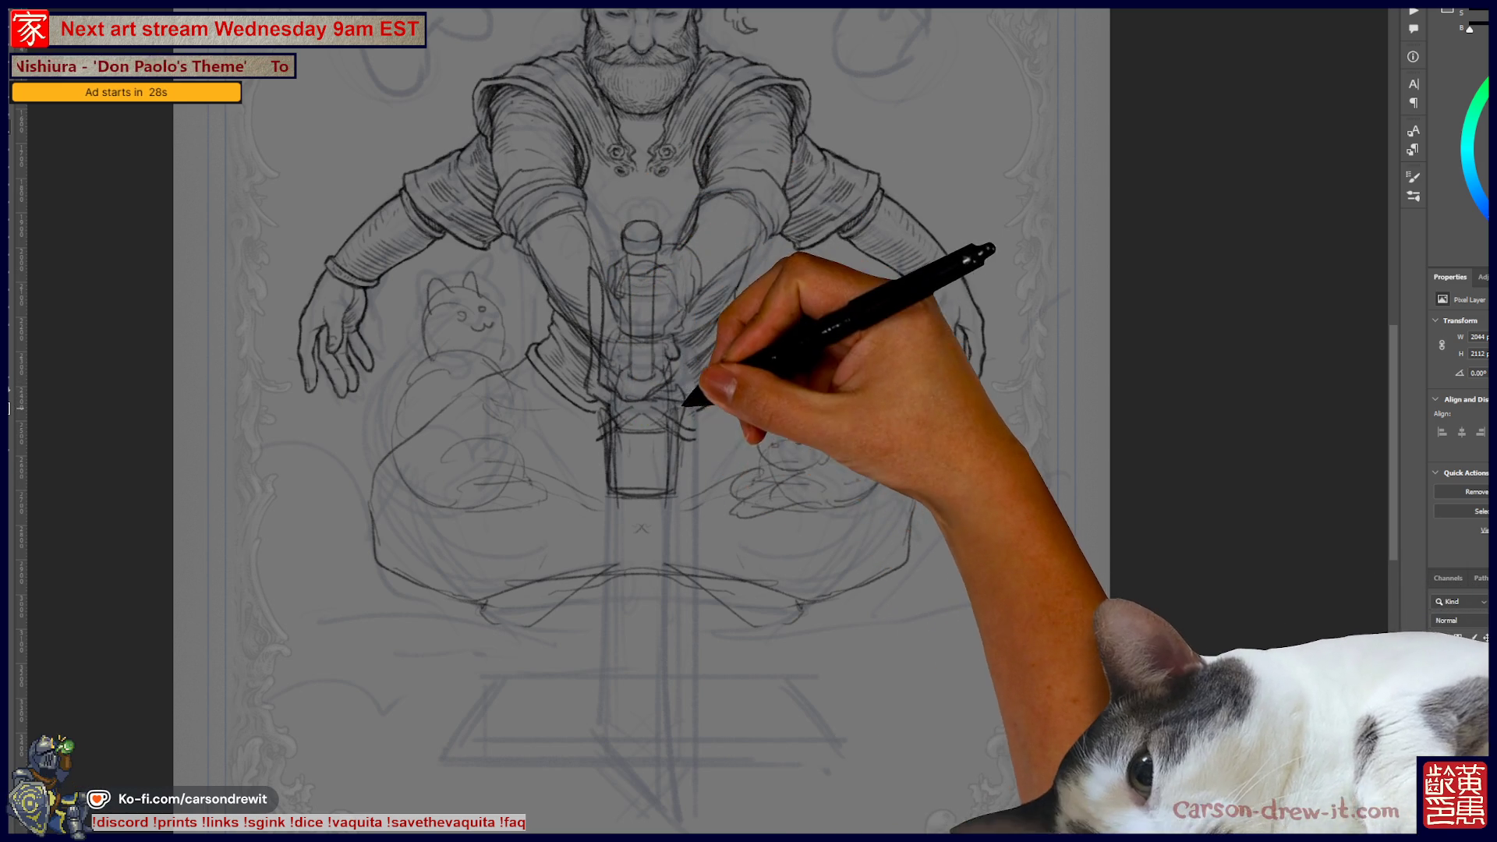
scroll(641, 421, "down", 5)
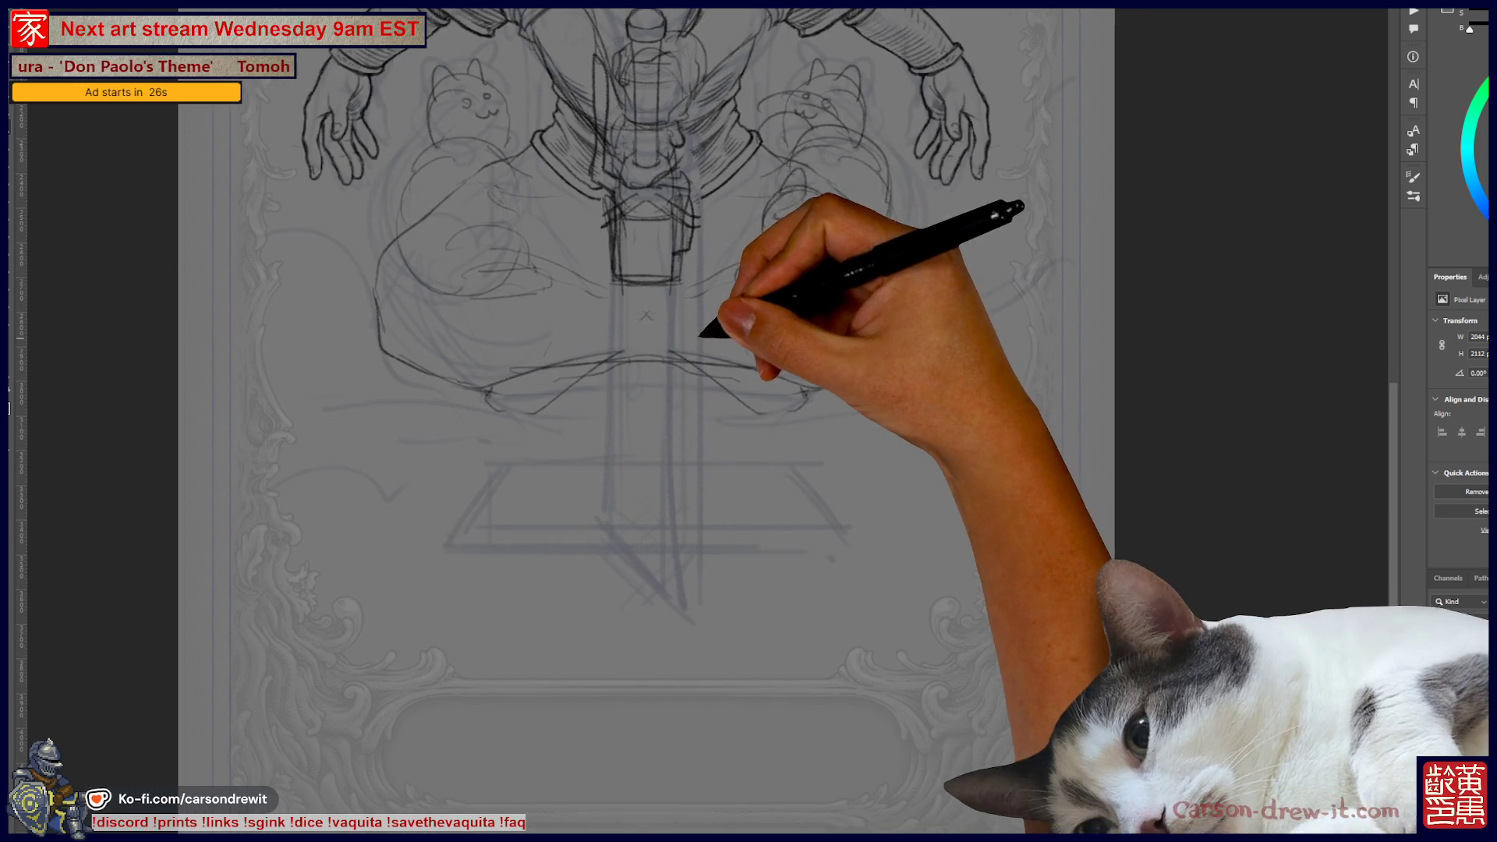
- Draw the blade's two straight edges with a short diagonal at the tip
left_click_drag(676, 316, 676, 654)
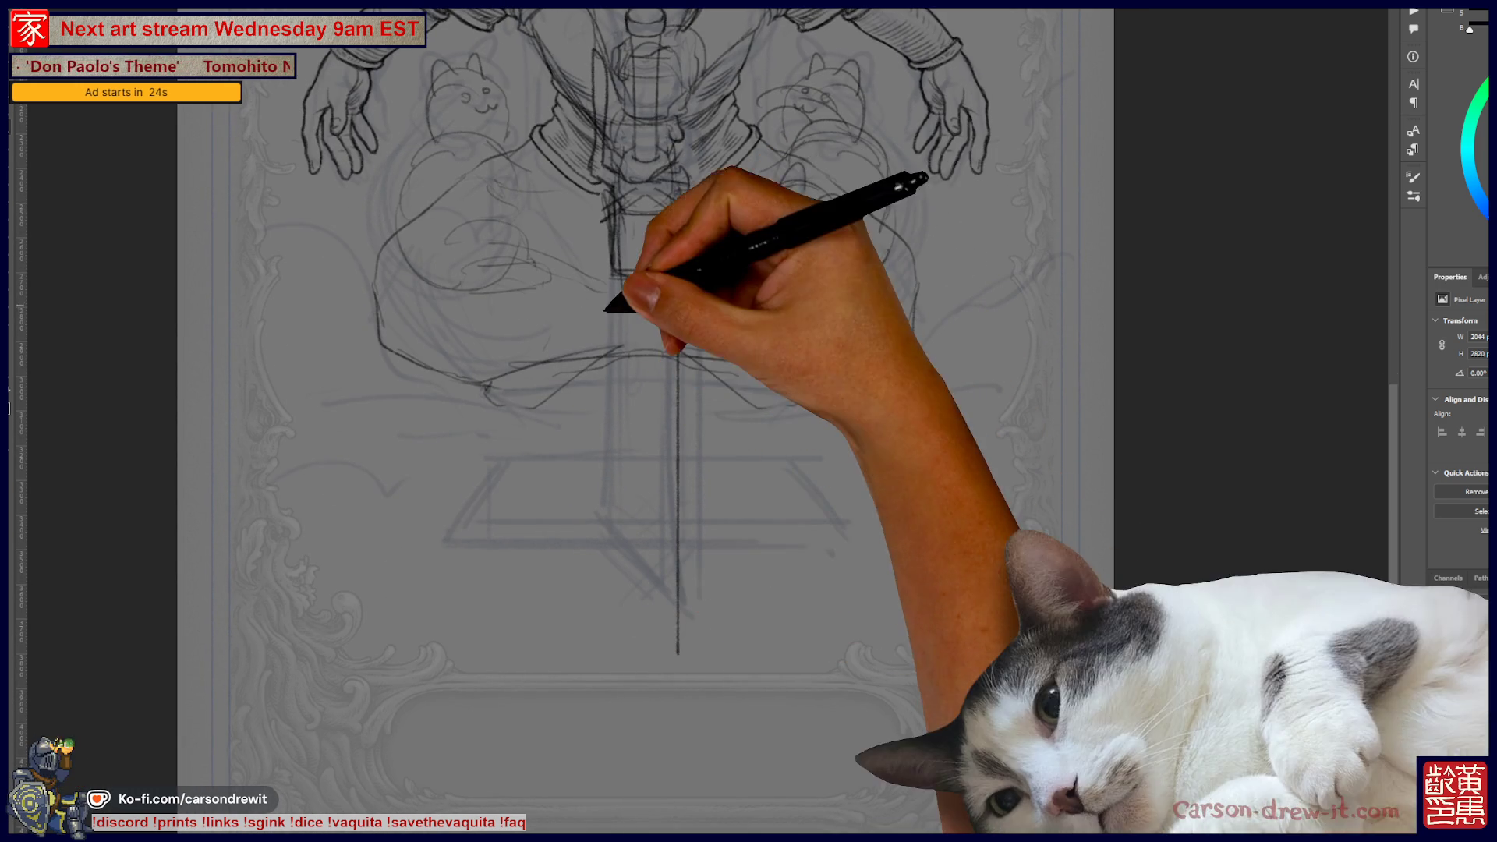
key("shift")
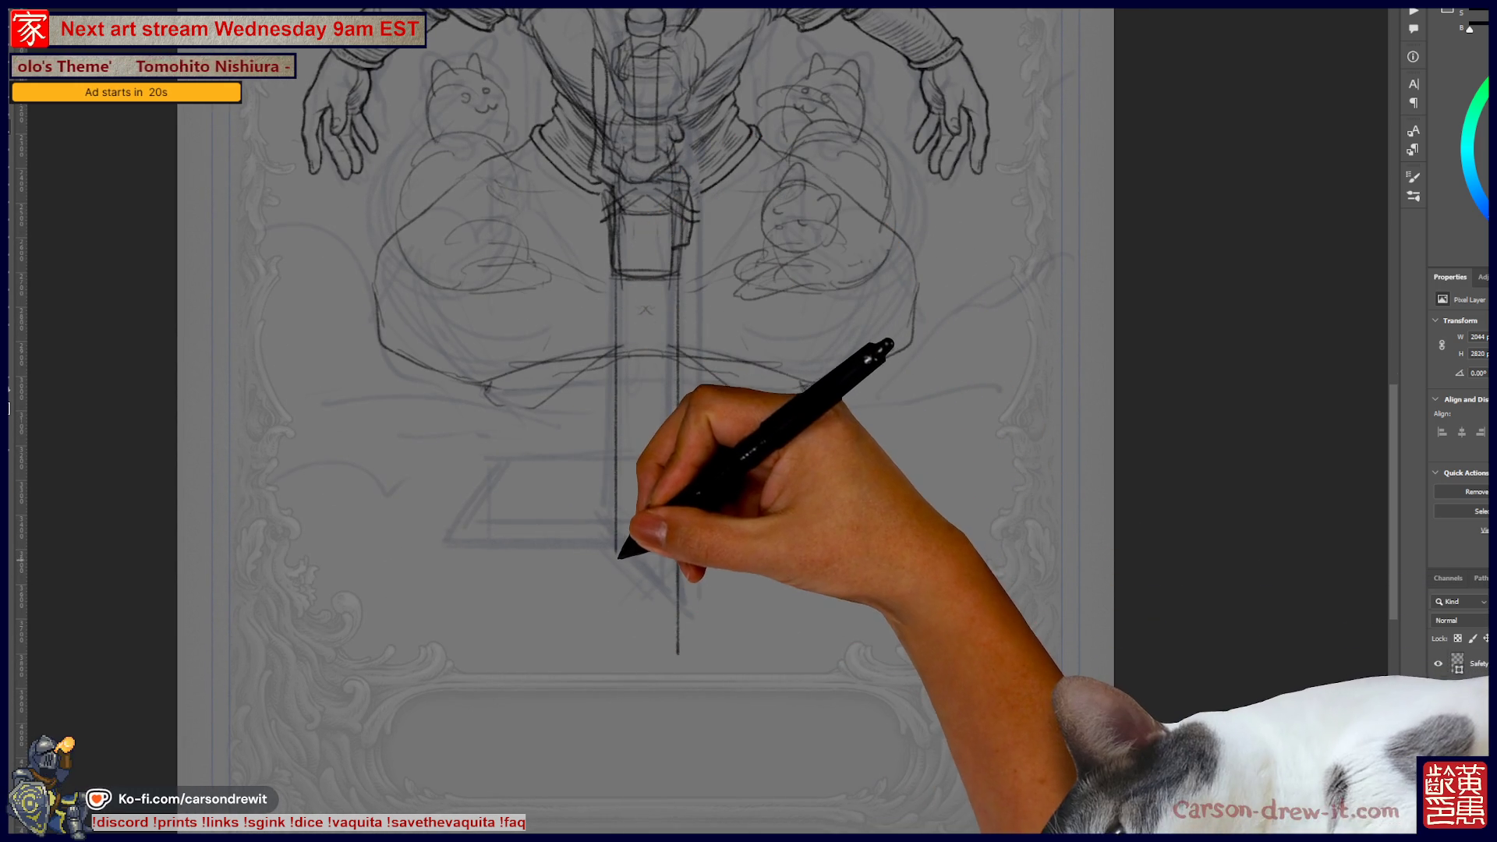
left_click(617, 594, "shift")
left_click_drag(612, 606, 638, 638)
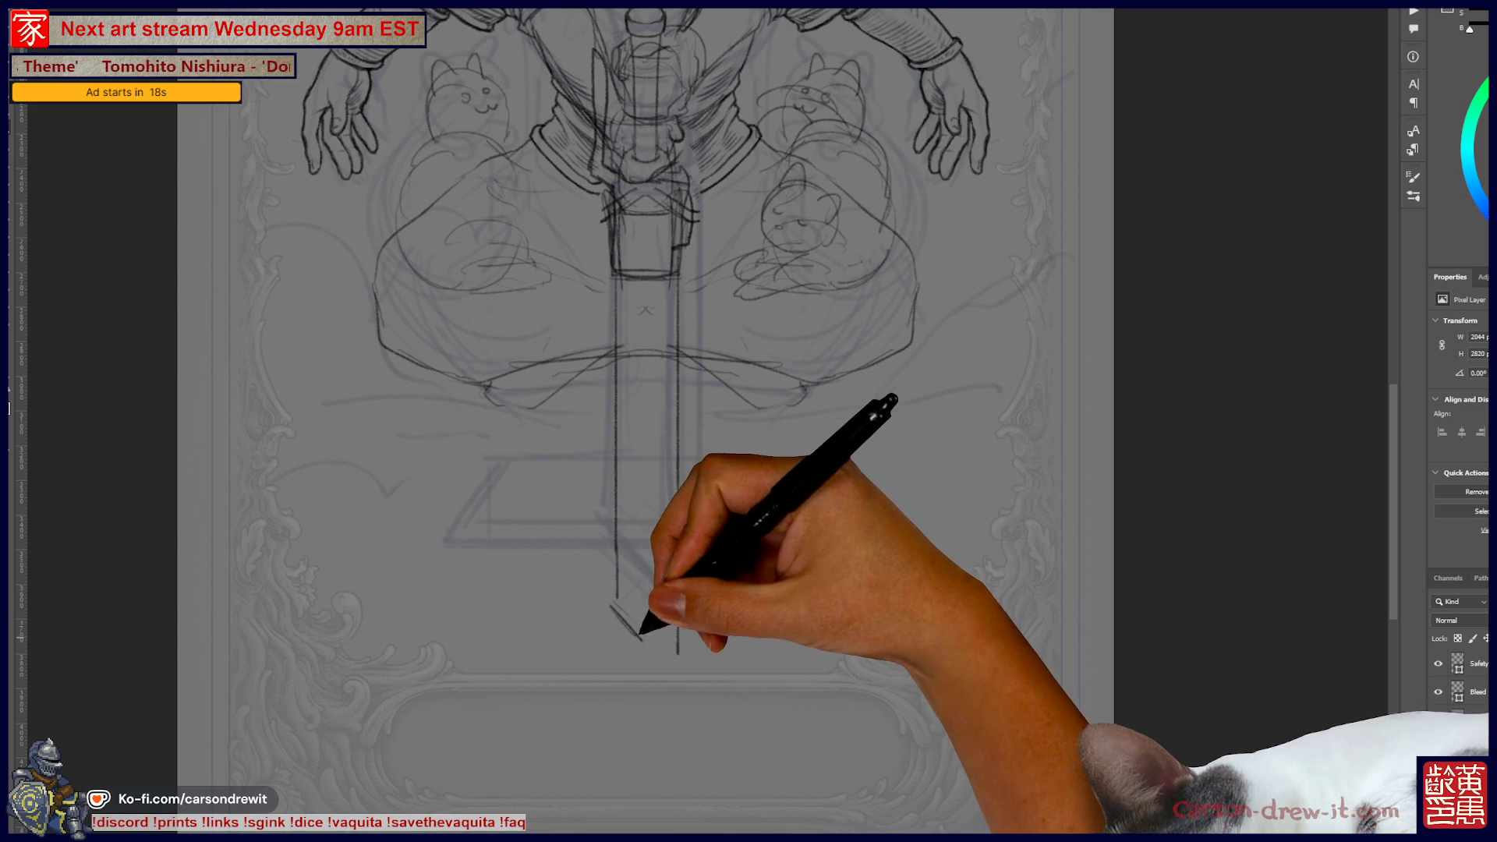
scroll(648, 641, "up", 5)
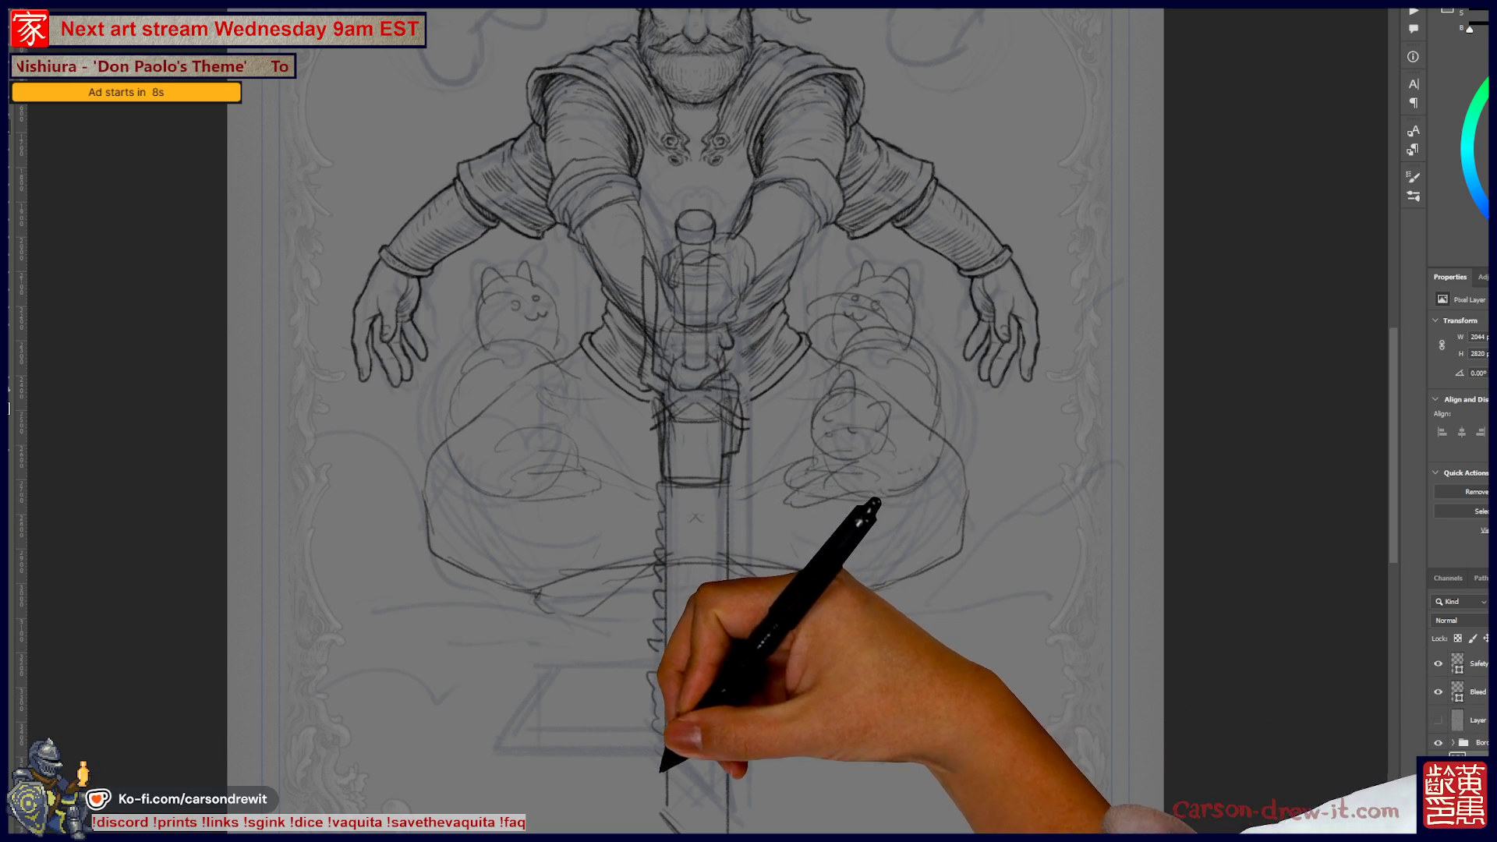
- Shift the blade's edge line right and add a stroke along its left side
scroll(647, 667, "down", 2)
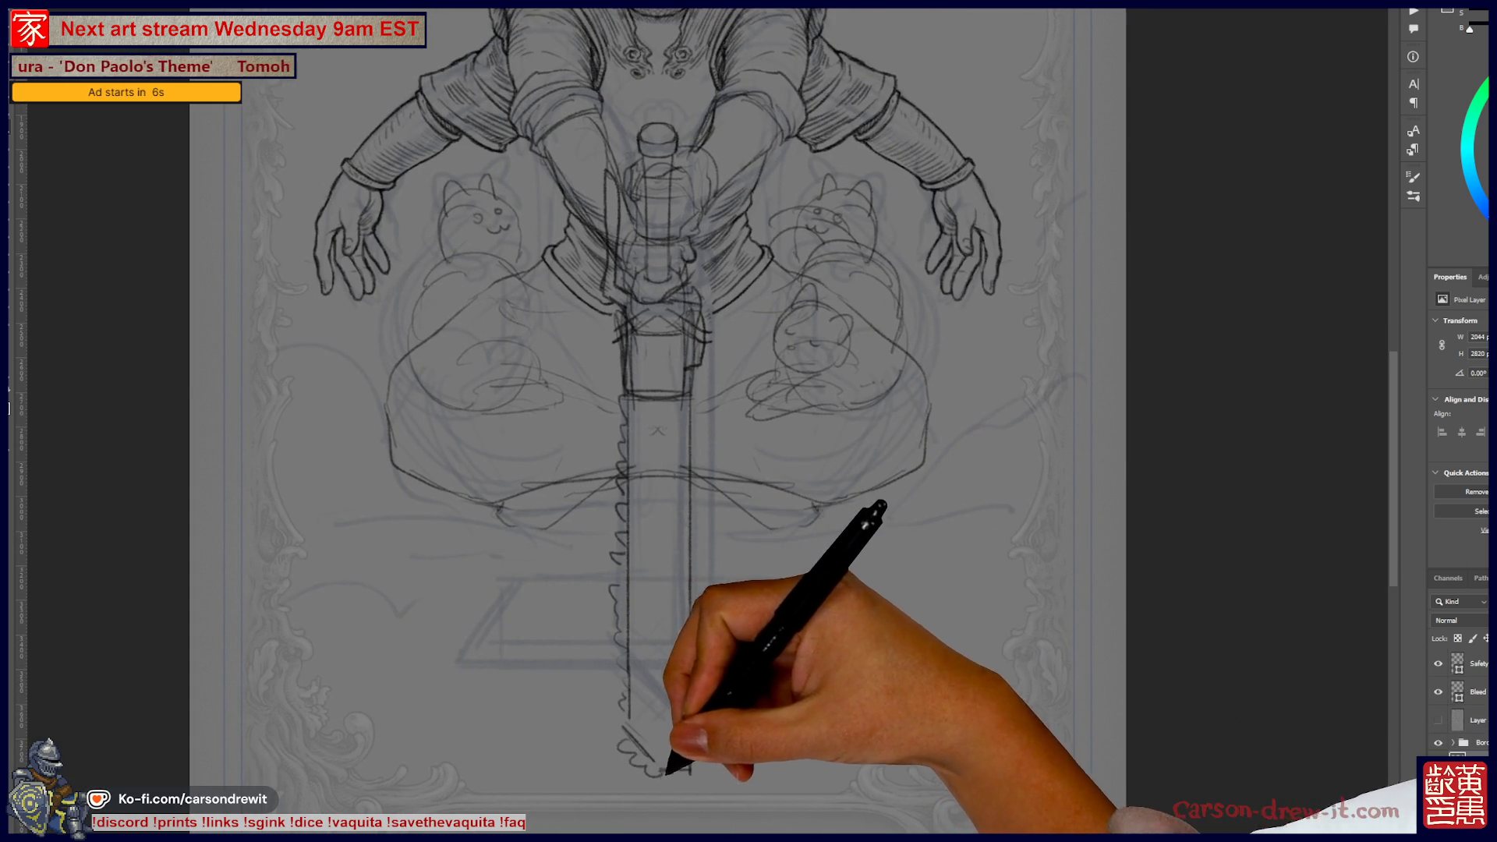
scroll(671, 421, "up", 2)
scroll(670, 421, "down", 3)
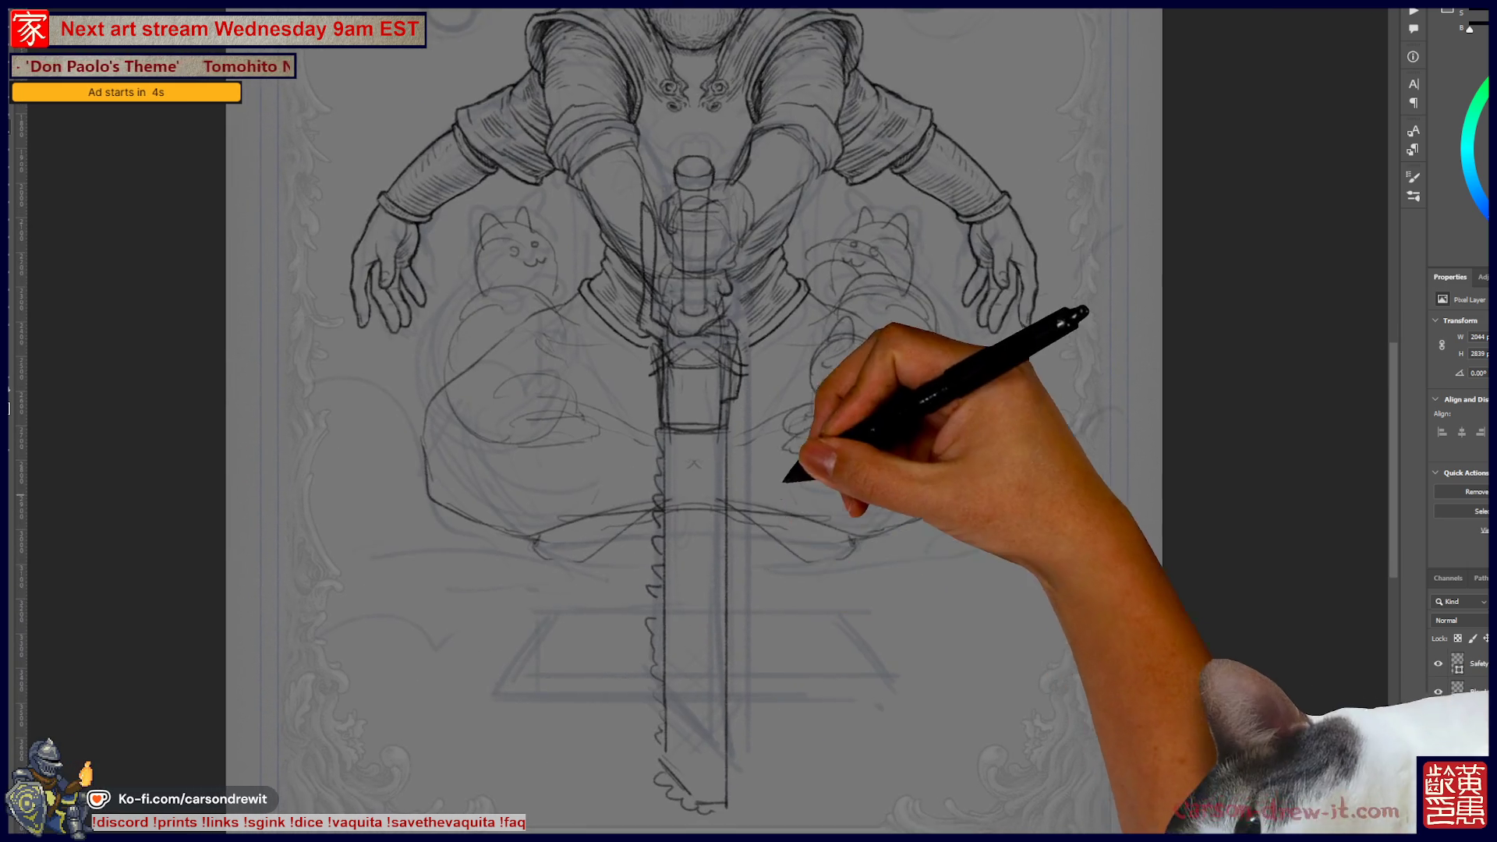
scroll(671, 421, "down", 1)
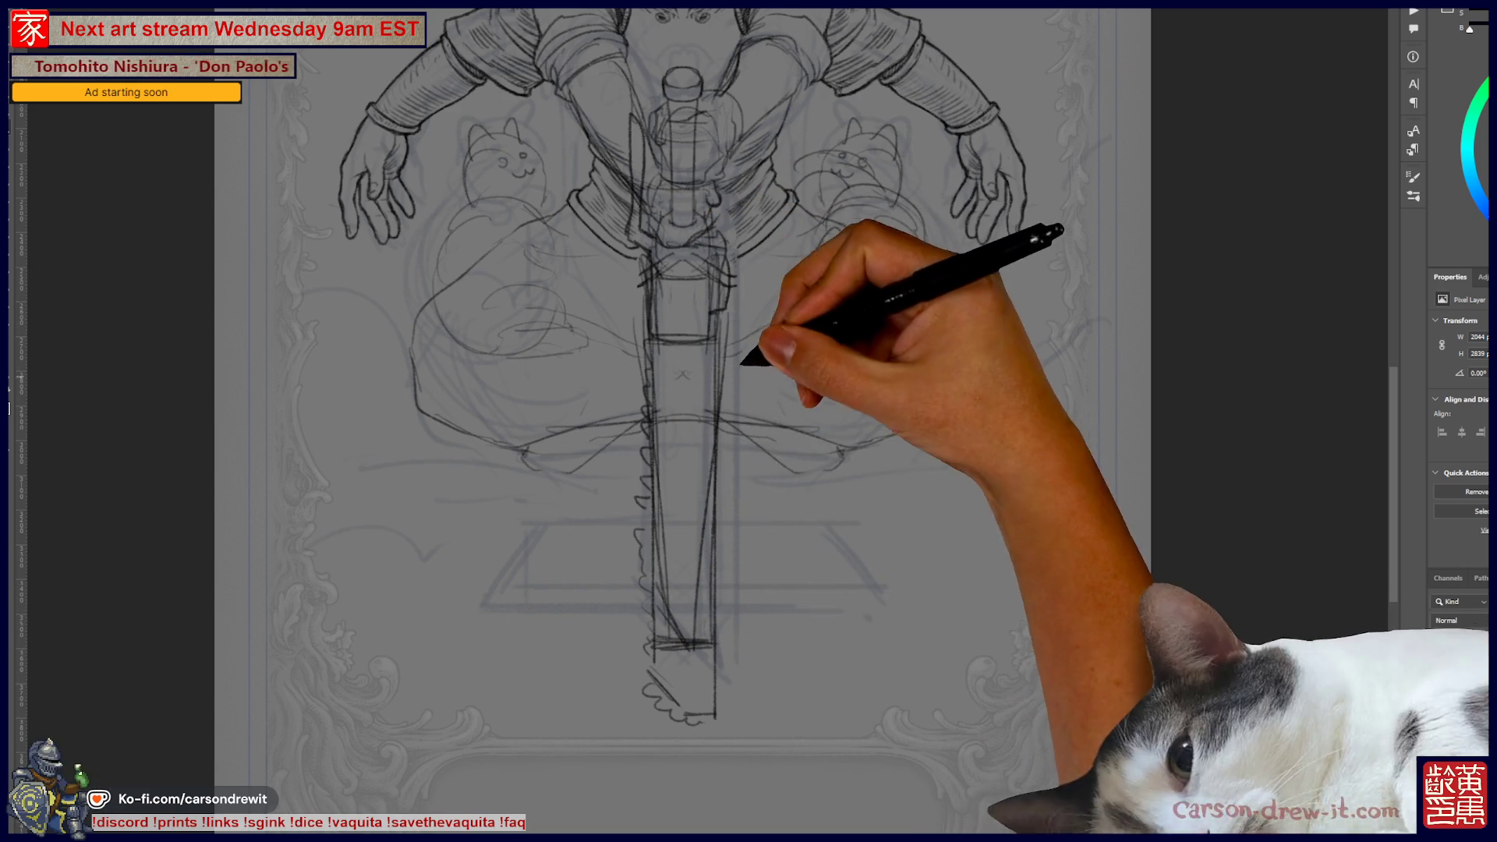
scroll(686, 421, "up", 5)
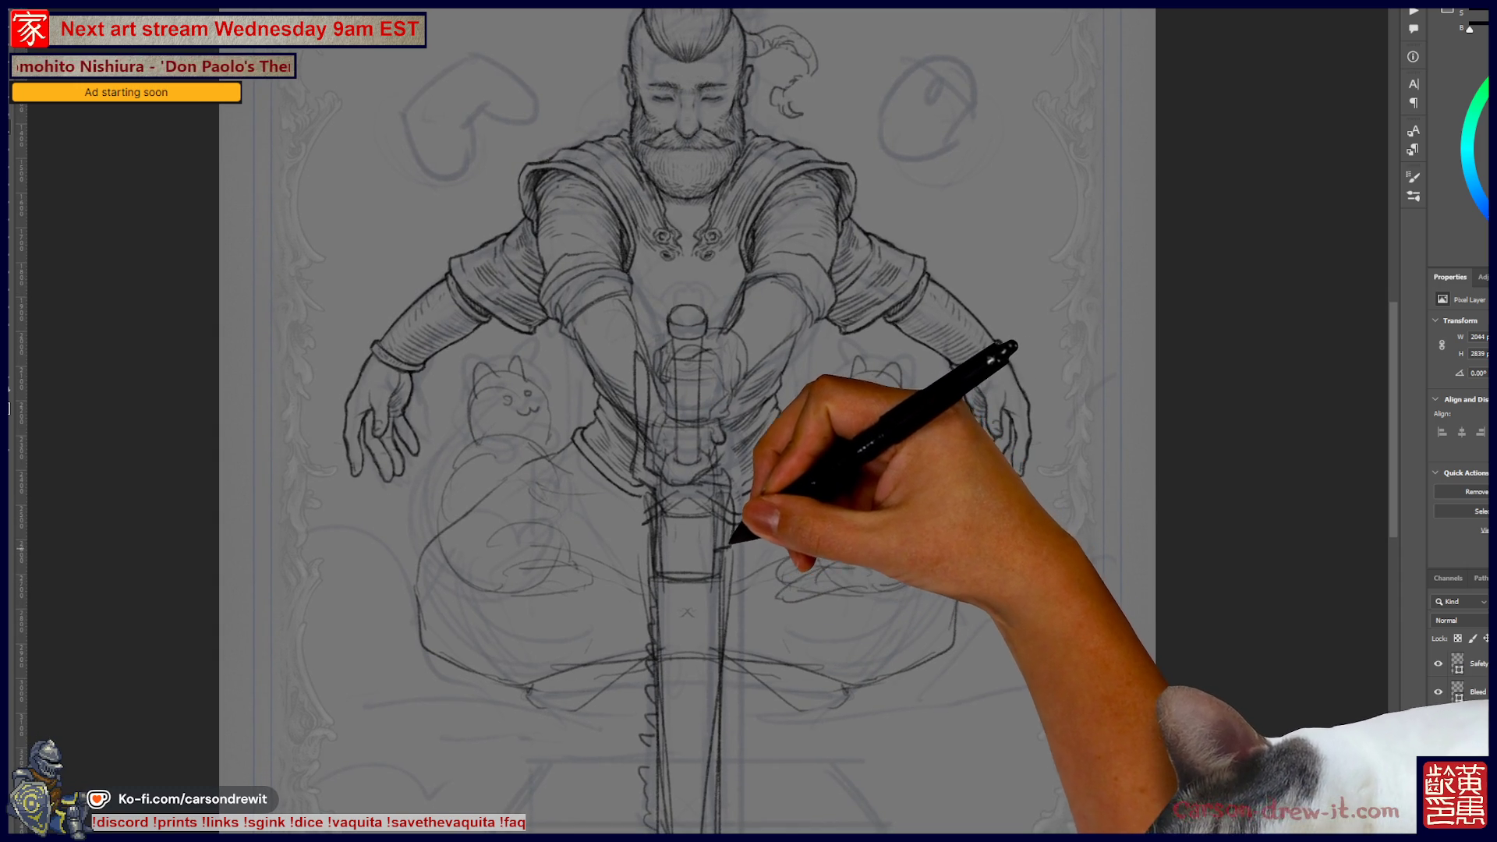
scroll(687, 421, "down", 3)
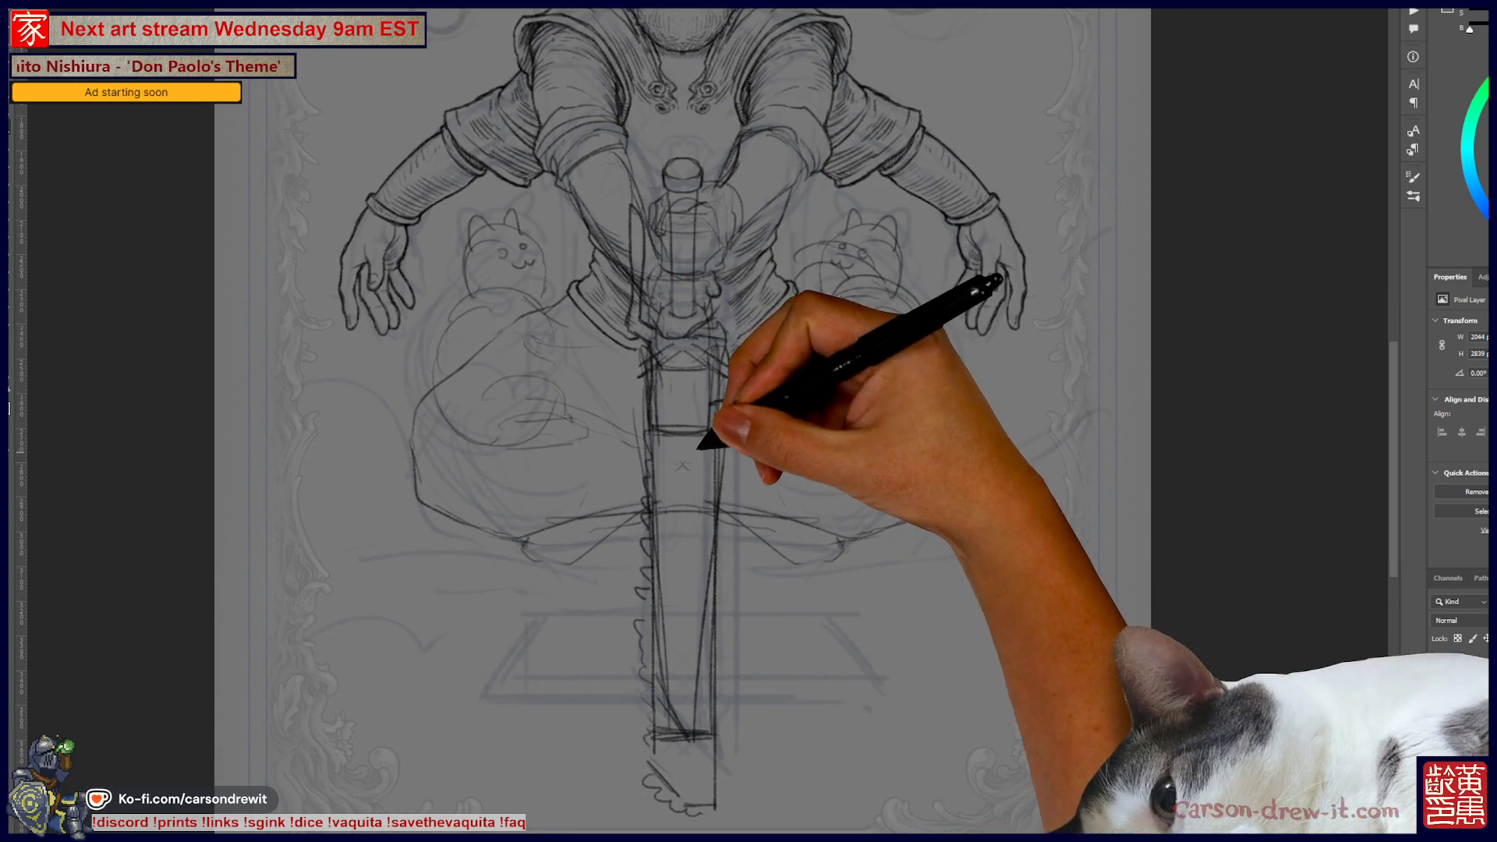
mouse_move(711, 454)
left_mouse_down()
mouse_move(715, 491)
mouse_move(754, 514)
left_mouse_up()
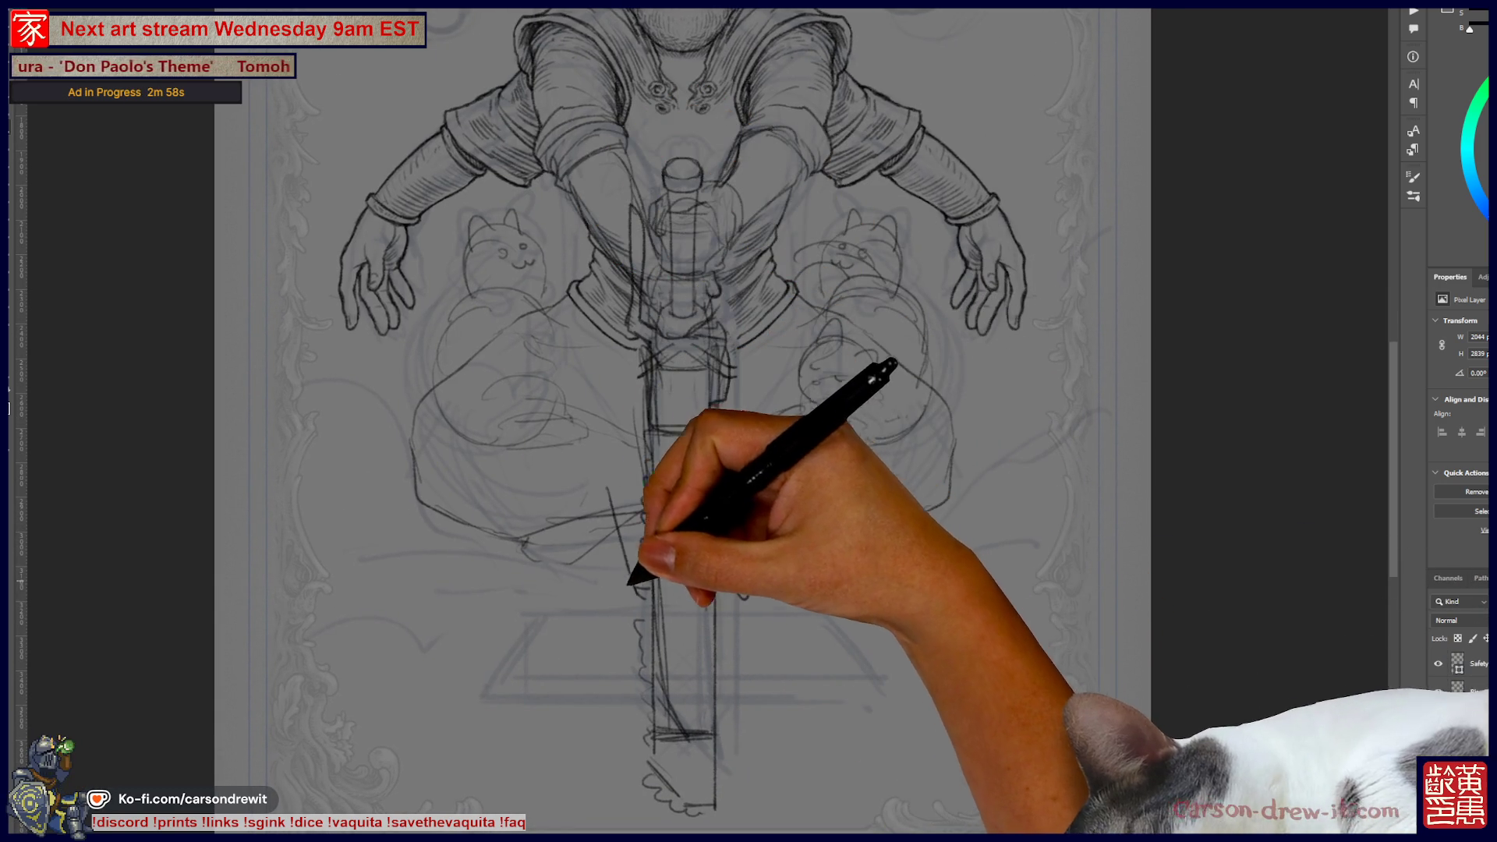
left_click_drag(780, 571, 853, 551)
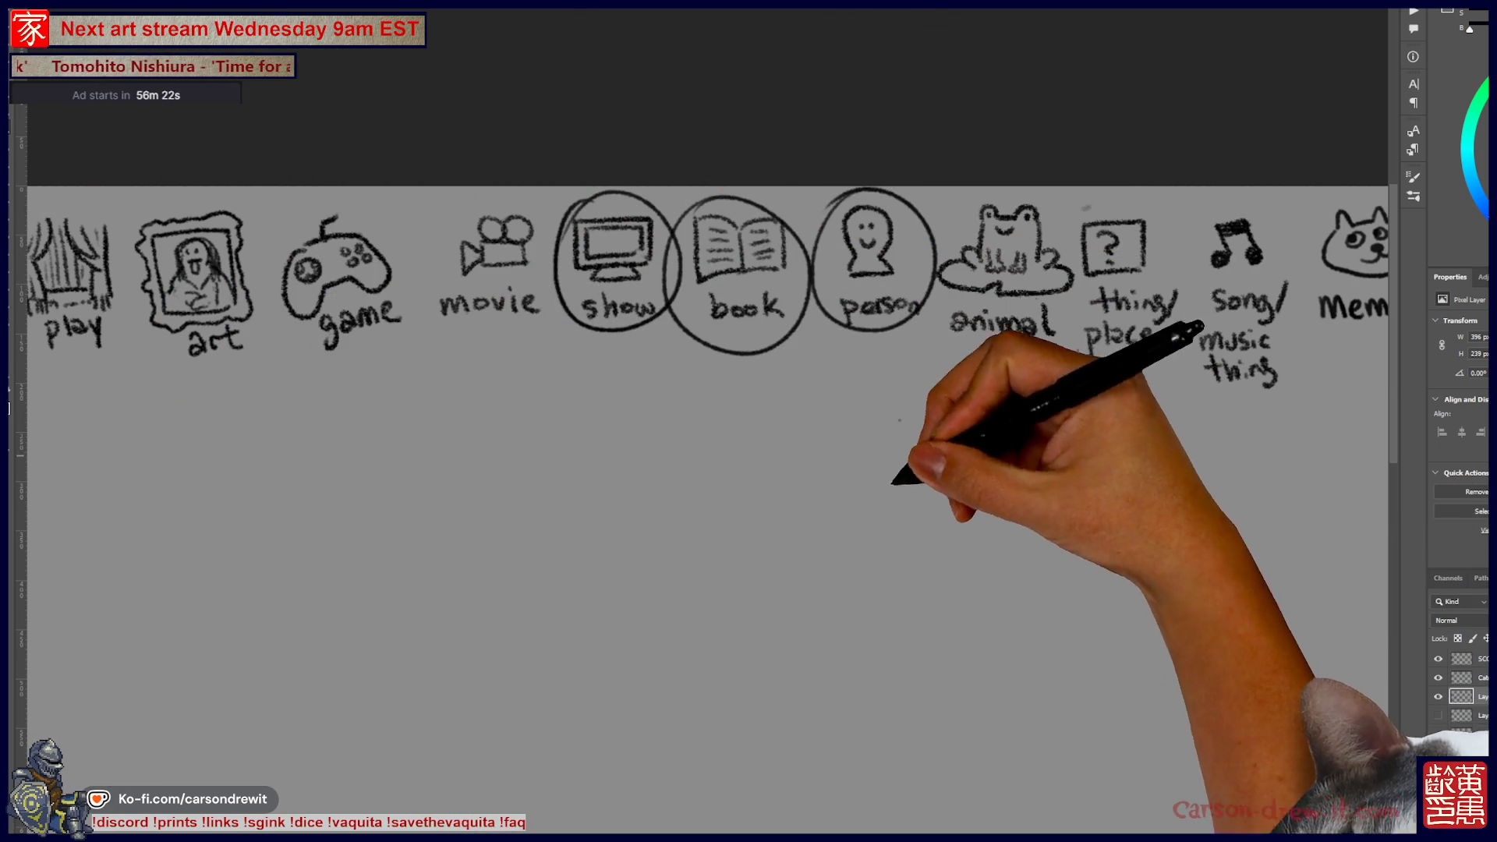
- Draw two blank word dashes under the category row
scroll(702, 312, "down", 3)
left_click_drag(710, 310, 1049, 311)
scroll(990, 434, "right", 3)
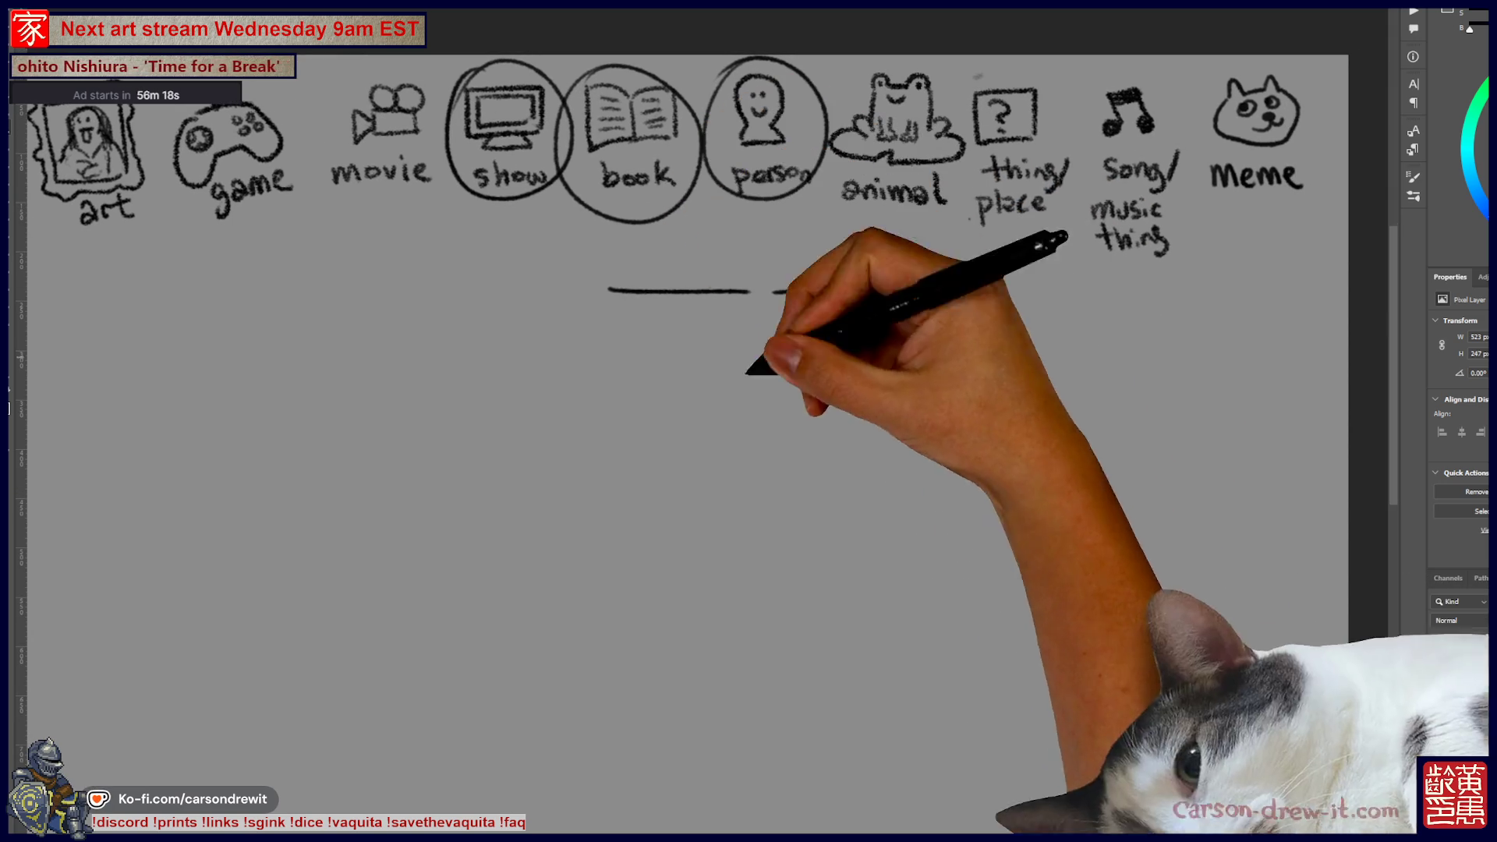
- Sketch a bald head with eye strokes, facial details, a shoulder line and V-shaped collar
mouse_move(829, 481)
left_mouse_down()
mouse_move(858, 384)
mouse_move(890, 474)
left_mouse_up()
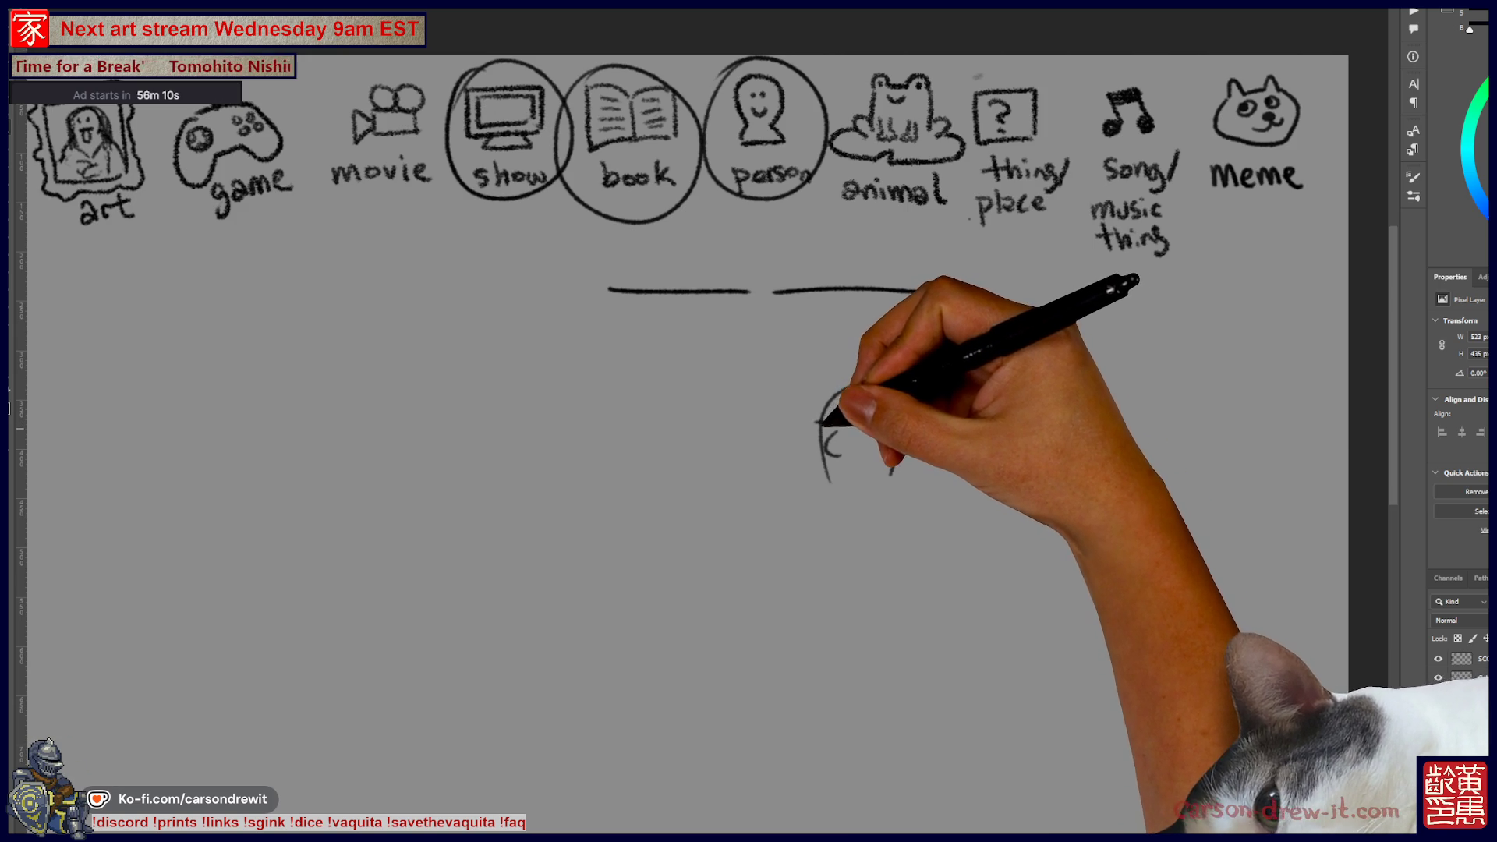
left_click_drag(842, 421, 875, 420)
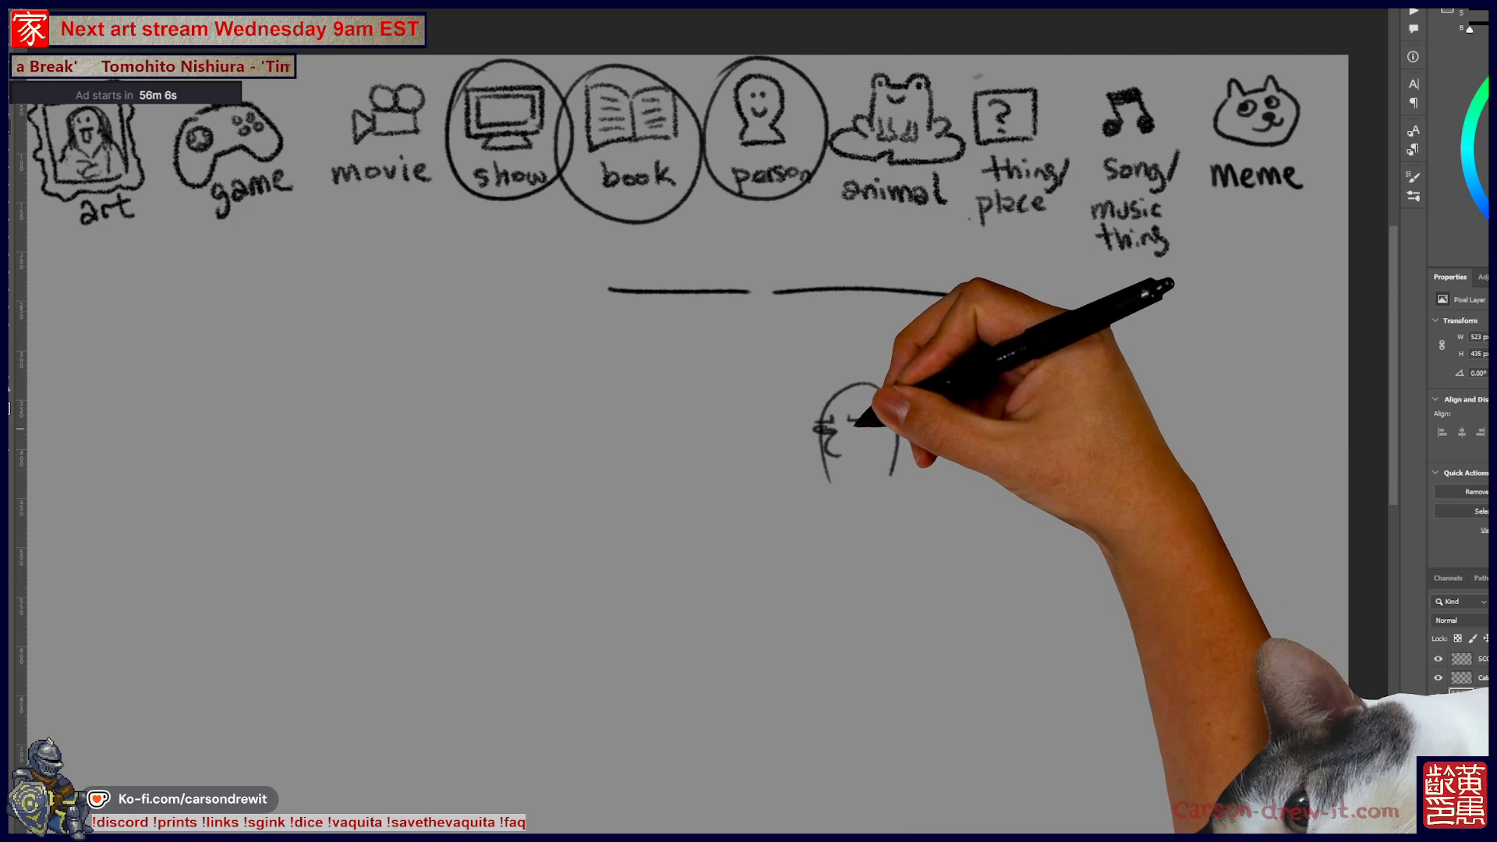
left_click_drag(814, 428, 836, 427)
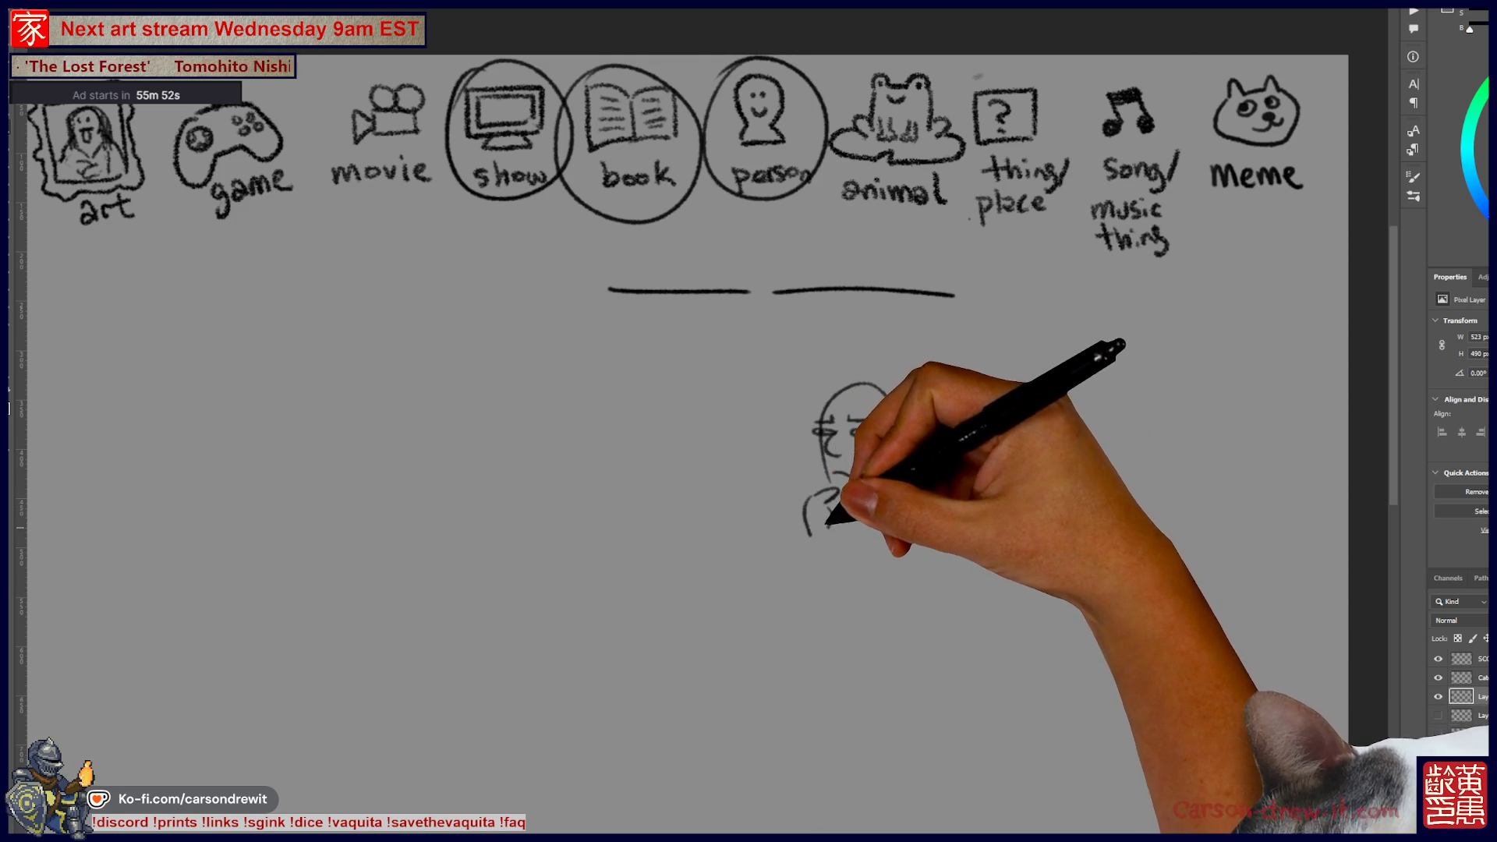
left_click_drag(817, 518, 838, 497)
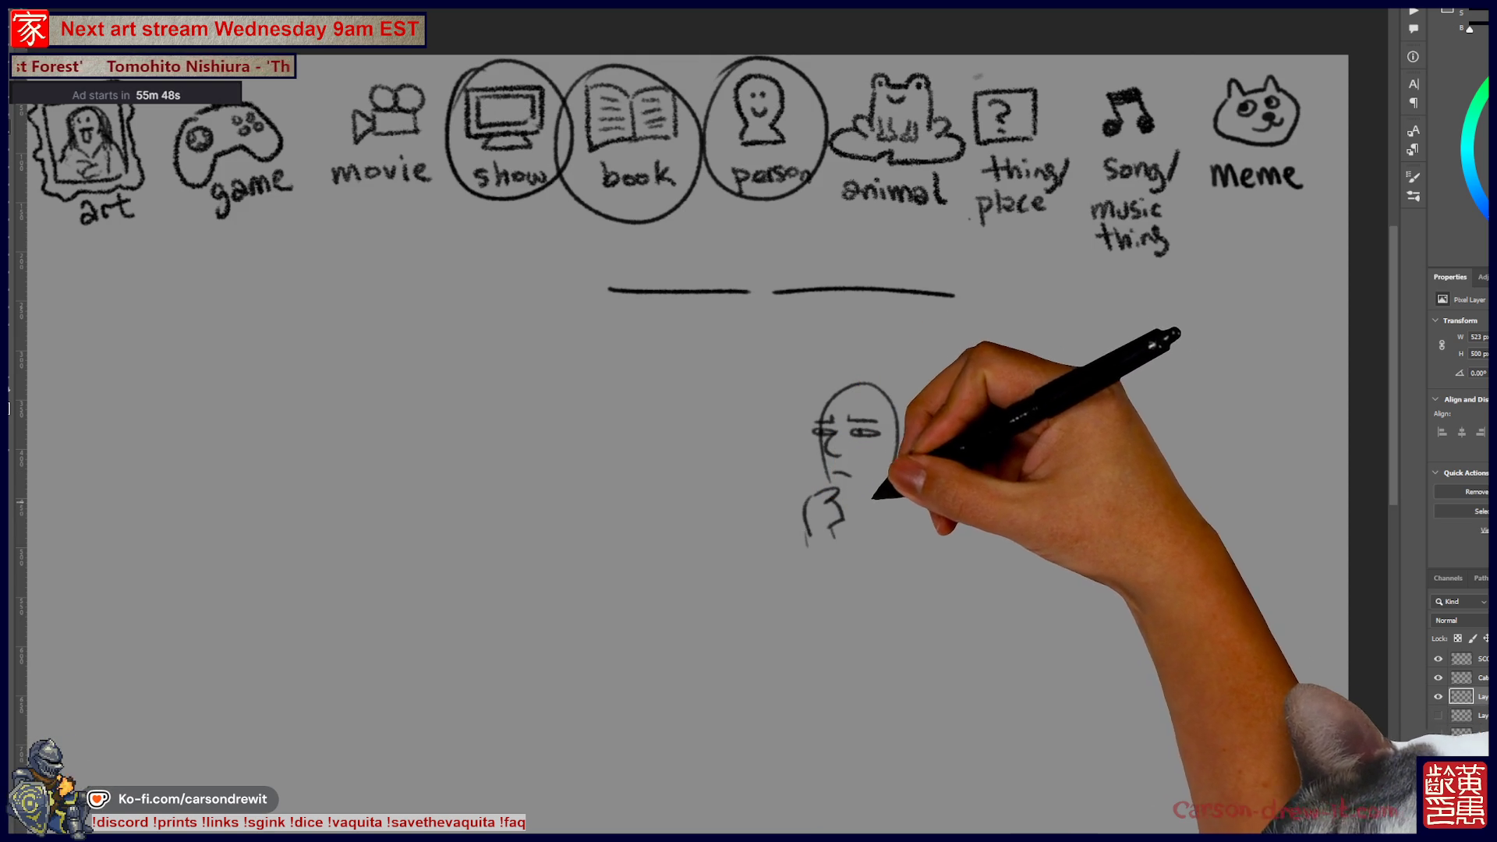
left_click_drag(860, 518, 920, 491)
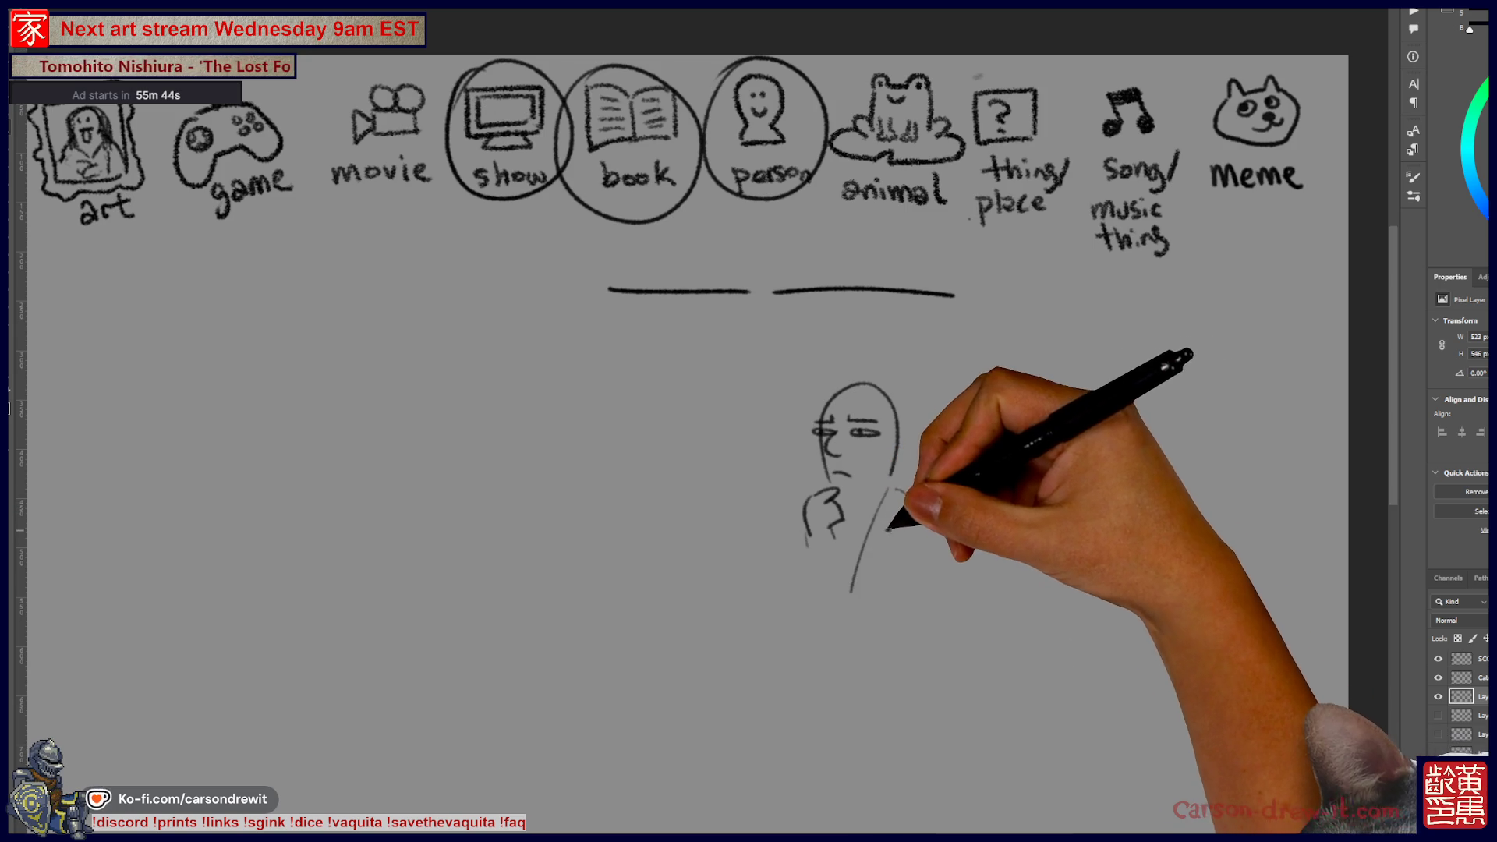
left_click_drag(893, 489, 878, 555)
- Complete the standing figure's coat, leg and feet, and start a fallen figure's head and arm
left_click_drag(912, 507, 871, 635)
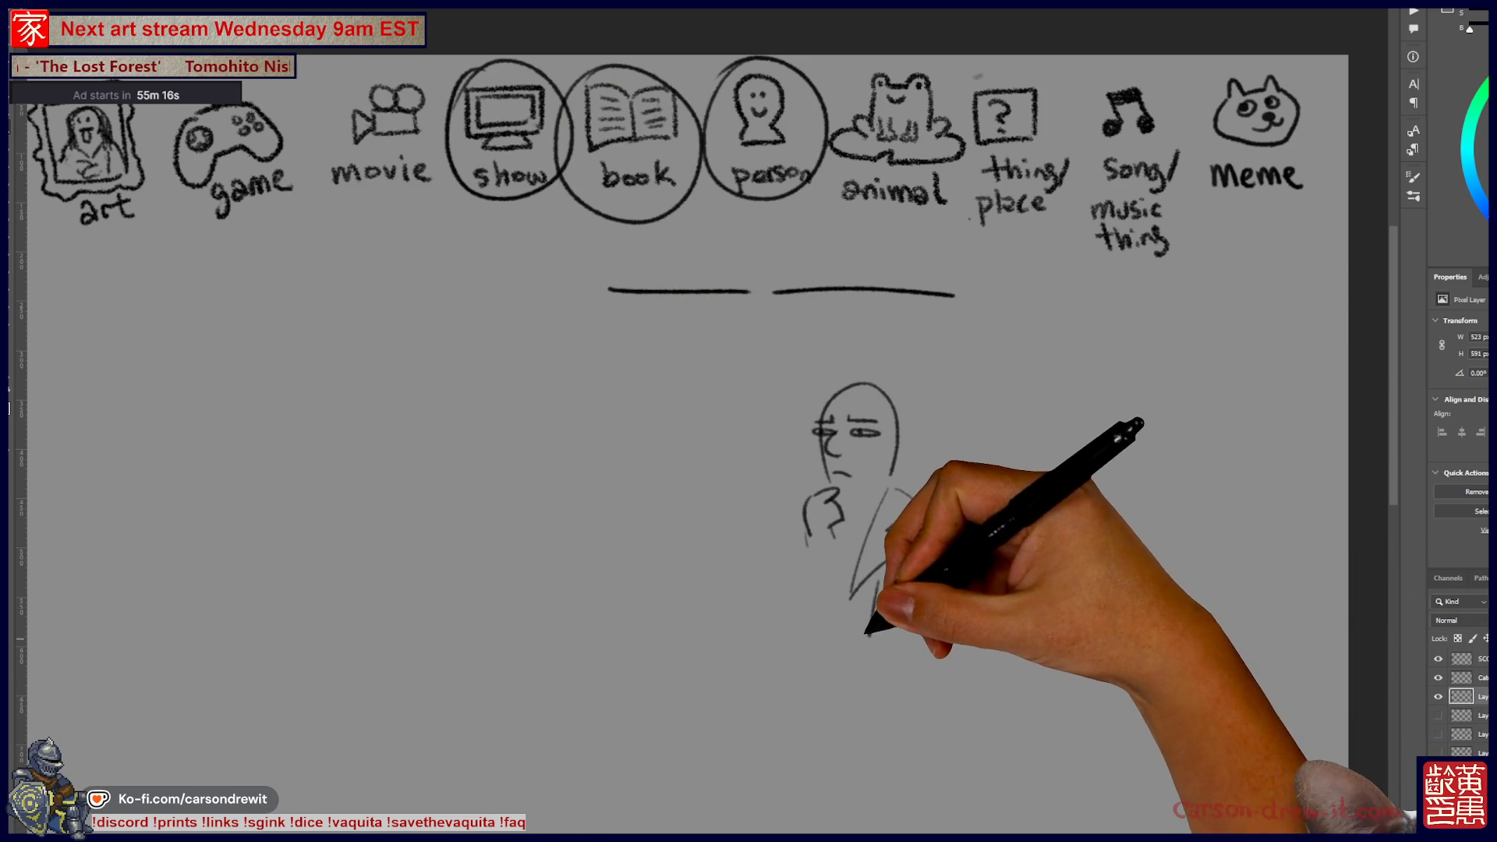
mouse_move(873, 627)
left_mouse_down()
mouse_move(853, 658)
mouse_move(885, 662)
mouse_move(842, 661)
mouse_move(890, 655)
mouse_move(858, 800)
left_mouse_up()
left_click_drag(864, 674, 864, 833)
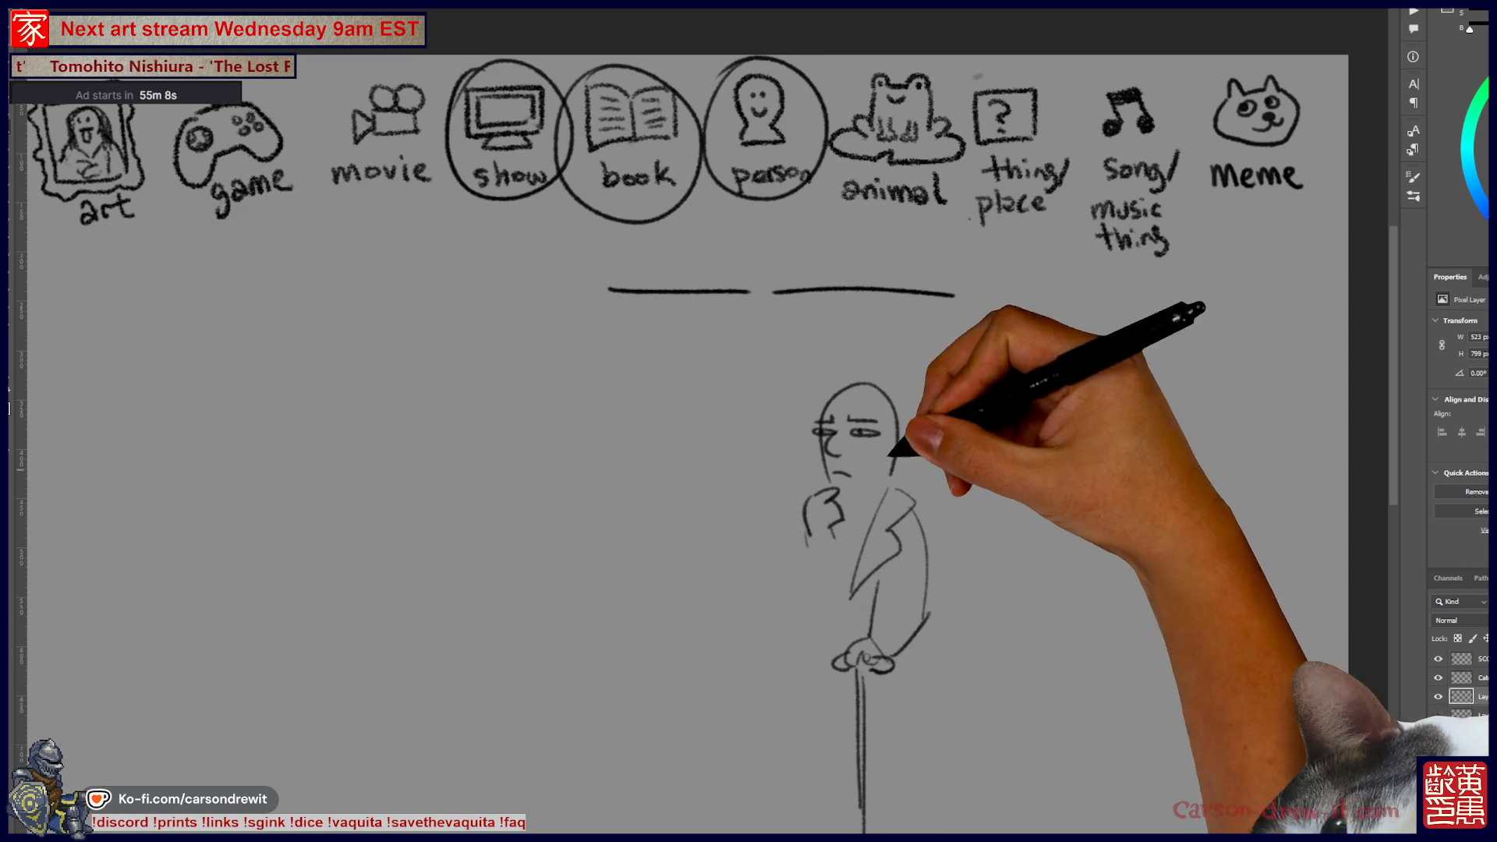
mouse_move(862, 507)
left_mouse_down()
mouse_move(904, 421)
mouse_move(869, 460)
mouse_move(864, 630)
mouse_move(896, 702)
mouse_move(935, 575)
mouse_move(938, 711)
left_mouse_up()
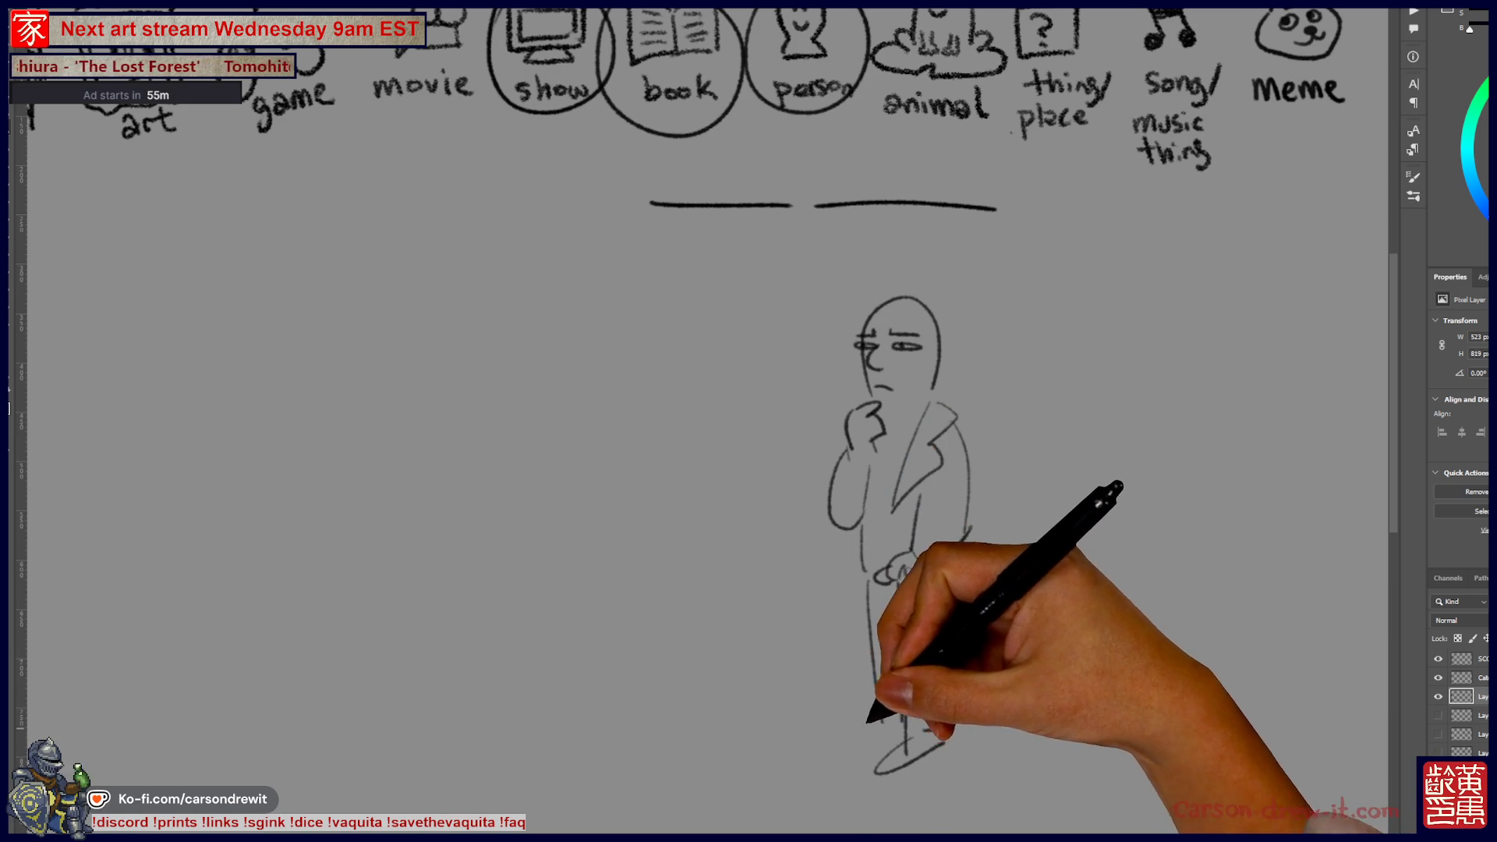
left_click_drag(872, 680, 1062, 618)
mouse_move(663, 767)
left_mouse_down()
mouse_move(699, 711)
mouse_move(652, 708)
mouse_move(678, 701)
mouse_move(668, 728)
mouse_move(687, 721)
mouse_move(616, 784)
left_mouse_up()
left_click_drag(713, 727, 783, 704)
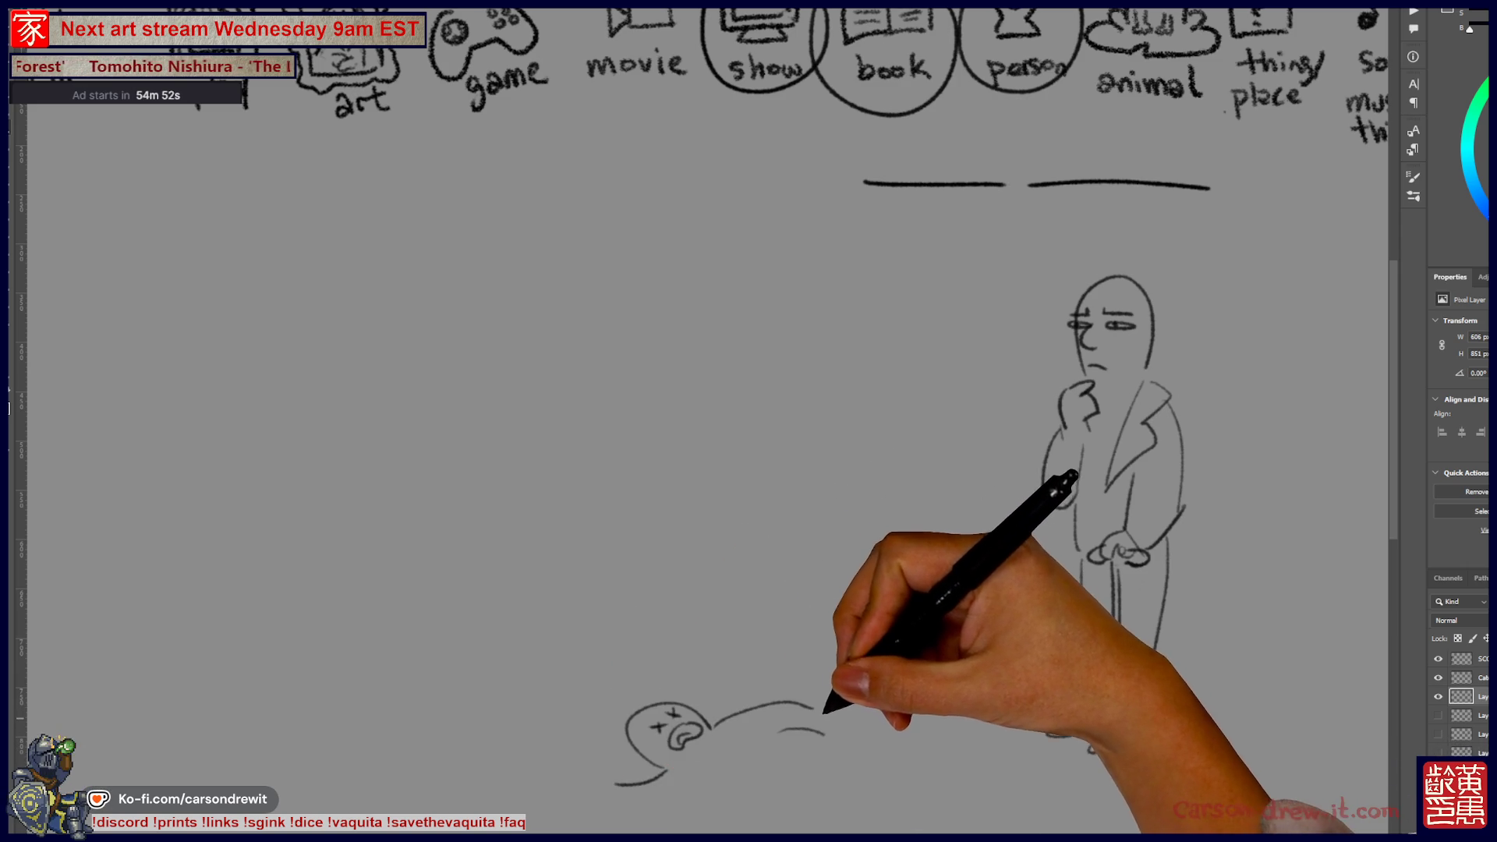
- Add a sword, hand, leg and foot to the fallen figure, then arc a new small head higher up
mouse_move(725, 744)
left_mouse_down()
mouse_move(722, 706)
mouse_move(749, 702)
mouse_move(722, 666)
mouse_move(745, 740)
mouse_move(683, 704)
left_mouse_up()
scroll(780, 421, "down", 3)
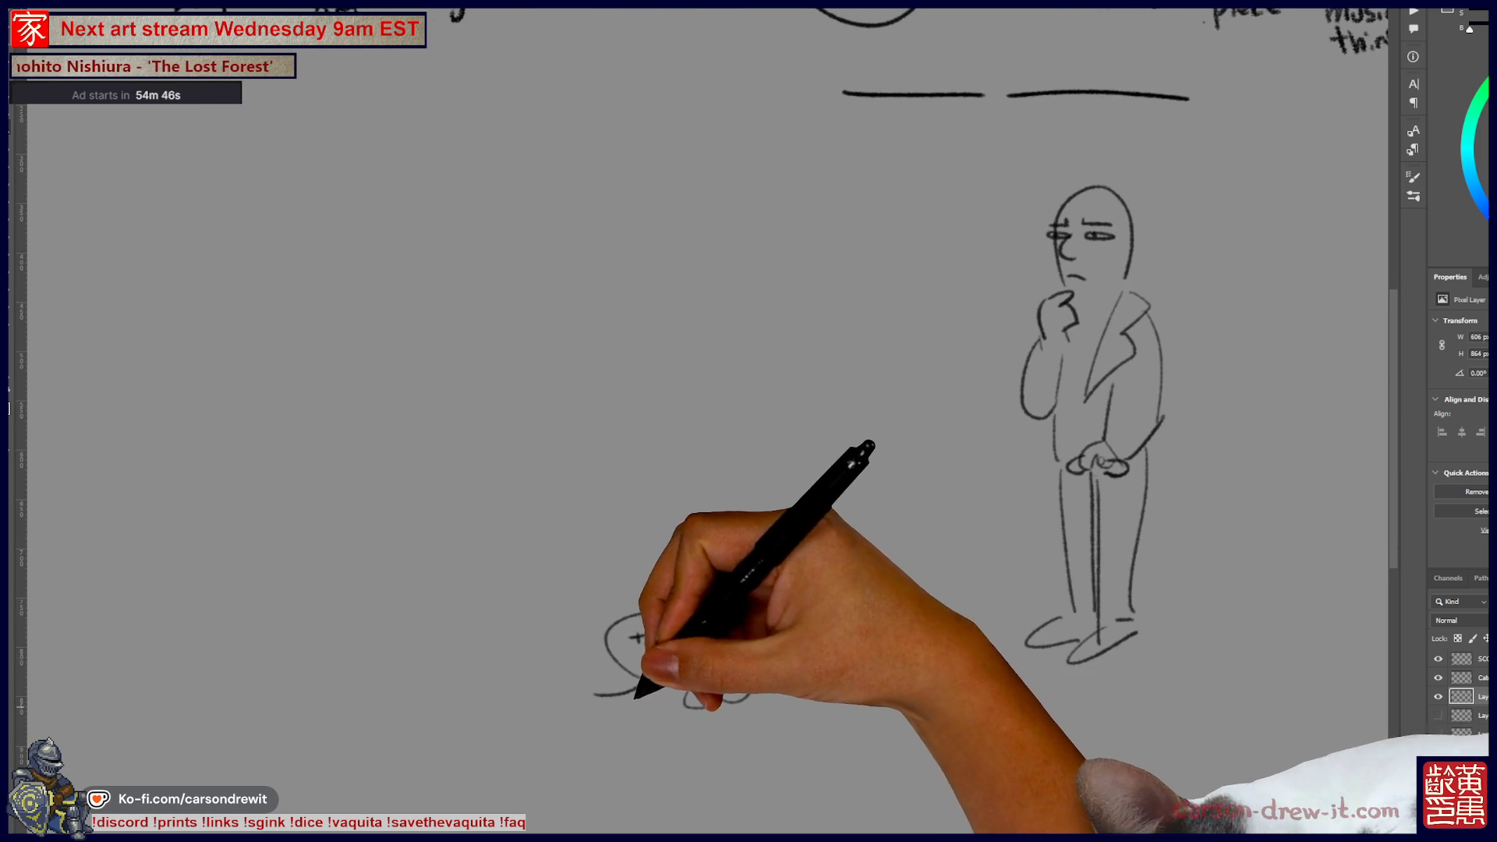
mouse_move(584, 688)
left_mouse_down()
mouse_move(555, 702)
mouse_move(796, 749)
left_mouse_up()
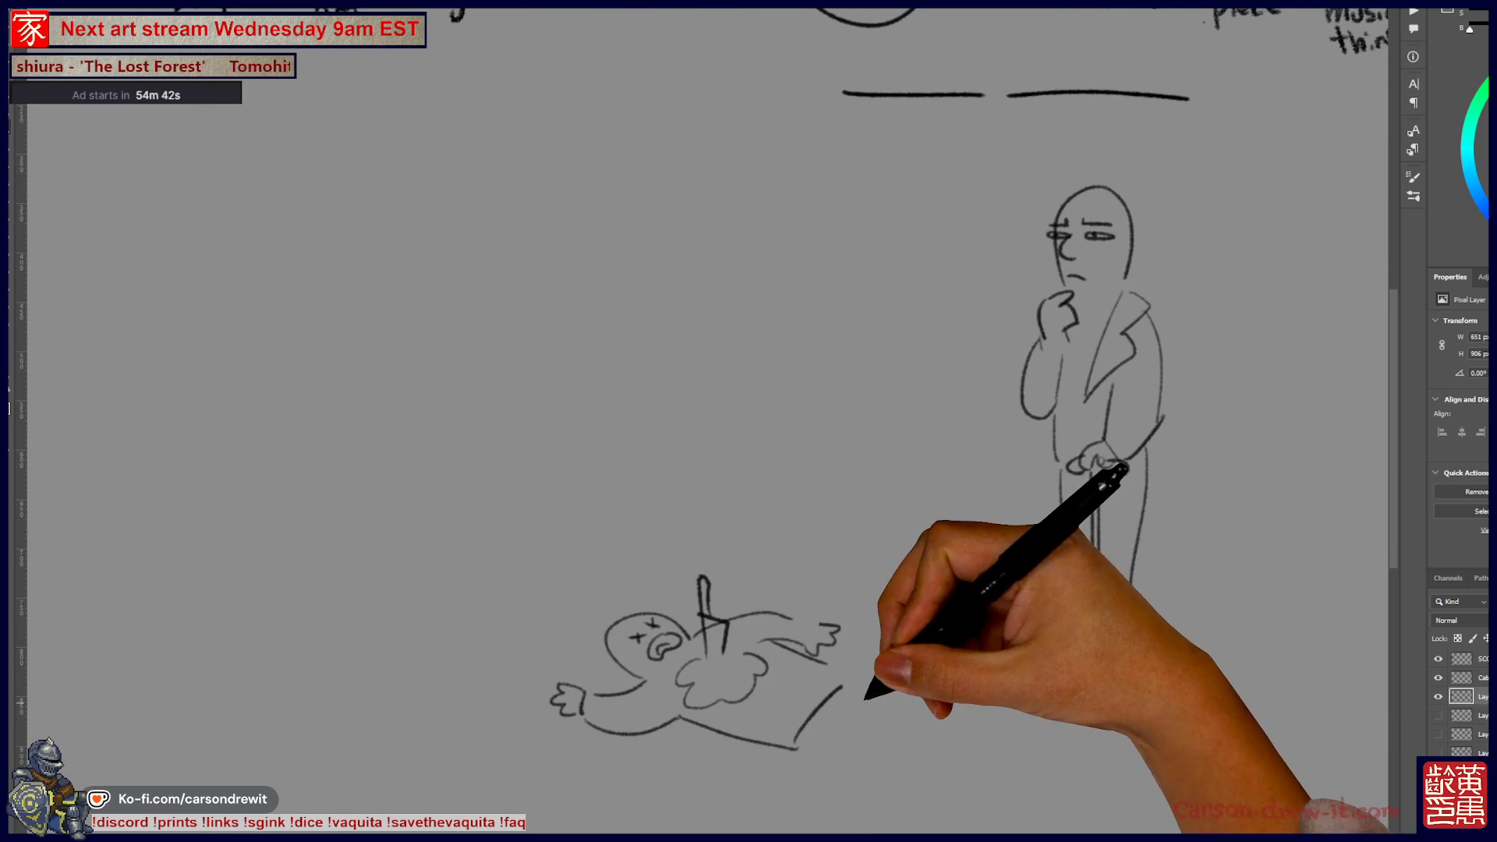
left_click_drag(846, 706, 963, 684)
left_click_drag(842, 680, 939, 659)
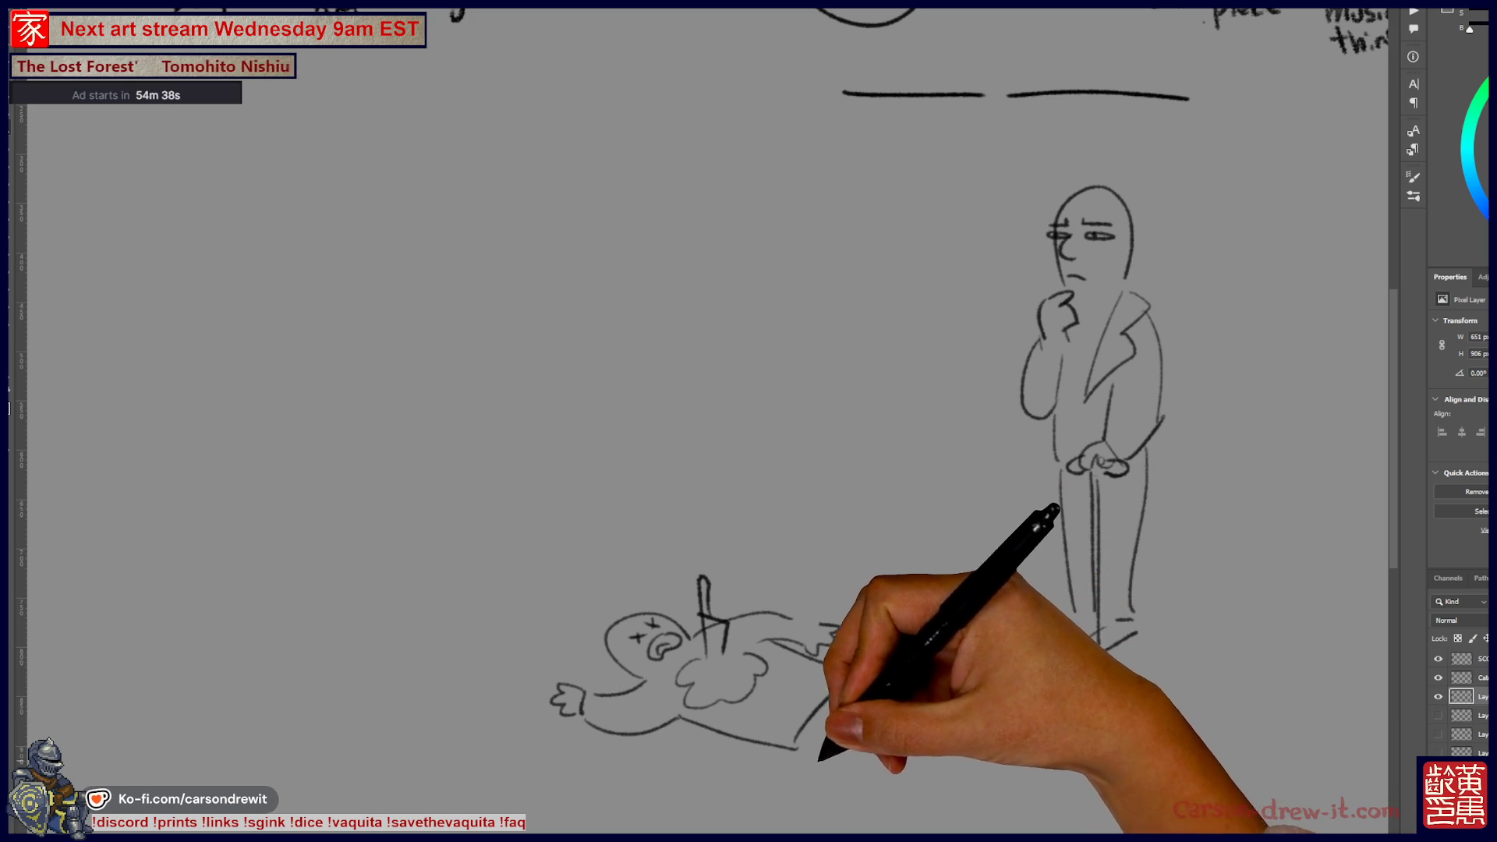
mouse_move(817, 803)
left_mouse_down()
mouse_move(760, 808)
mouse_move(731, 766)
mouse_move(858, 753)
mouse_move(914, 723)
left_mouse_up()
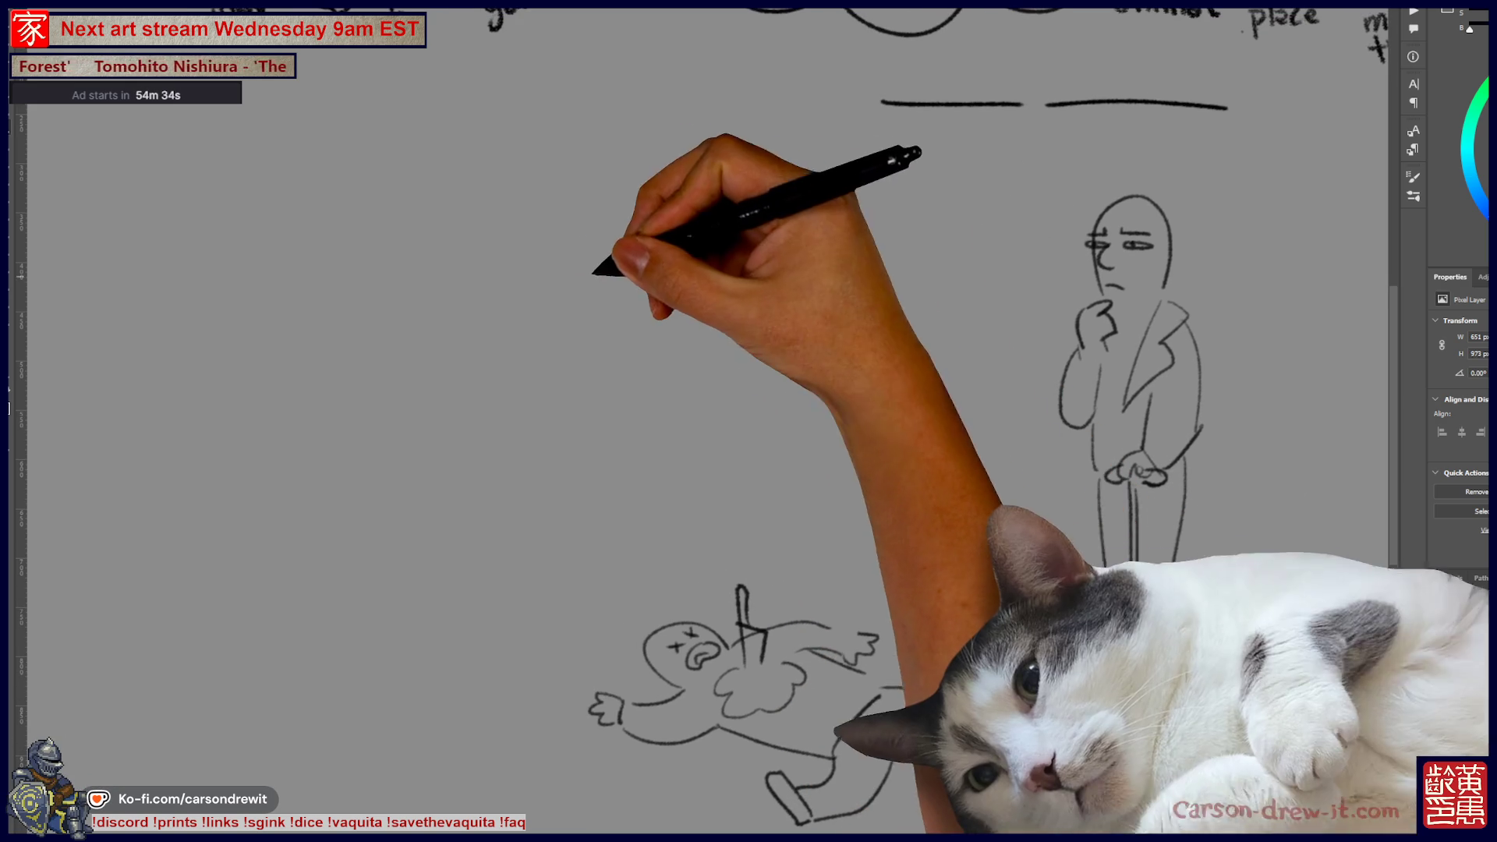
left_click_drag(632, 271, 670, 233)
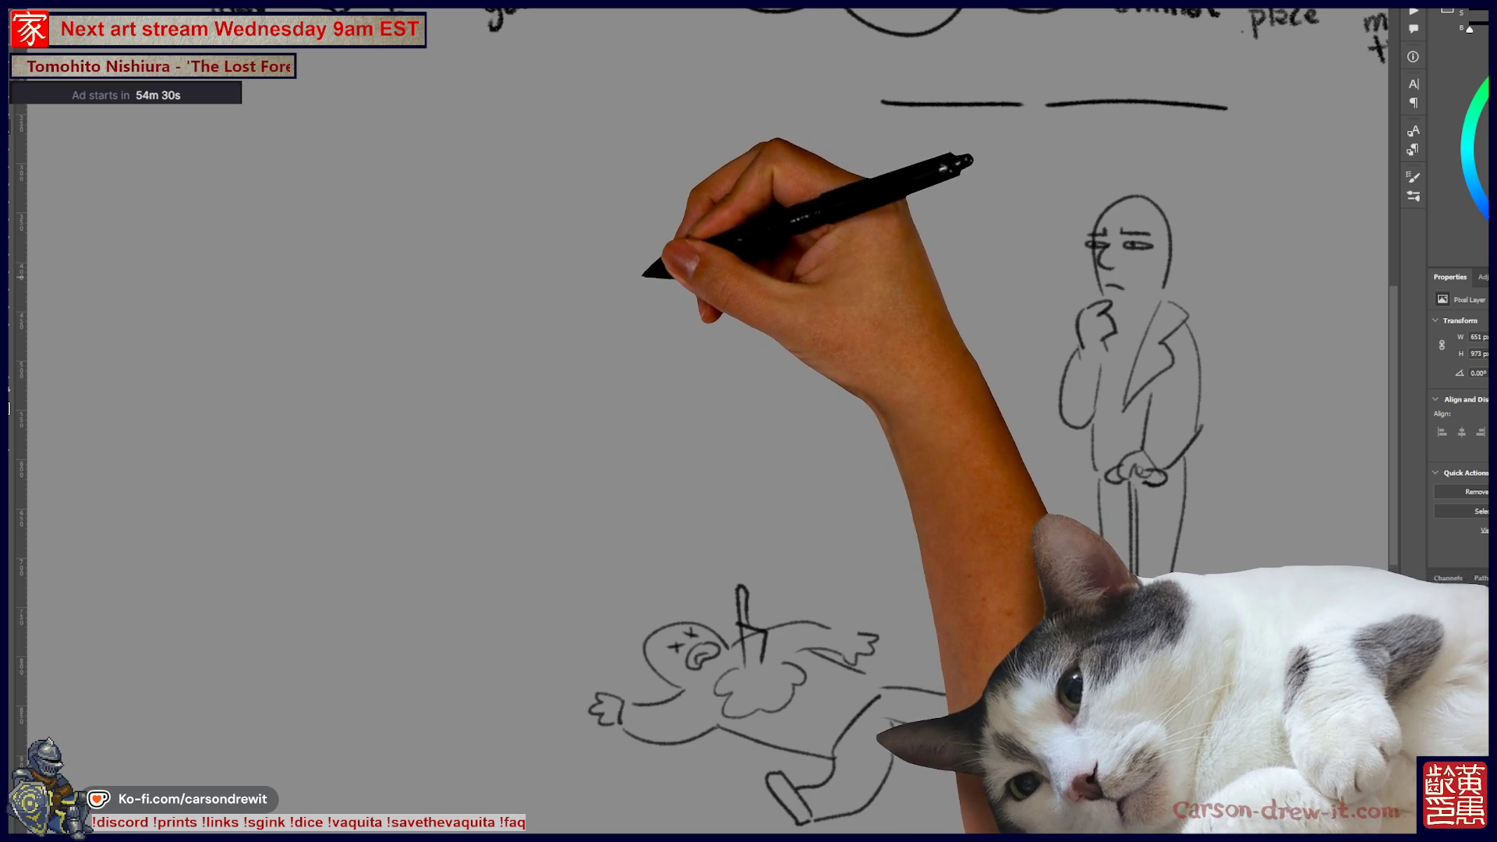
mouse_move(624, 297)
left_mouse_down()
mouse_move(673, 238)
mouse_move(667, 199)
left_mouse_up()
- Finish the curly-haired woman with a second eye, curly hair and a body outline
left_click(664, 266)
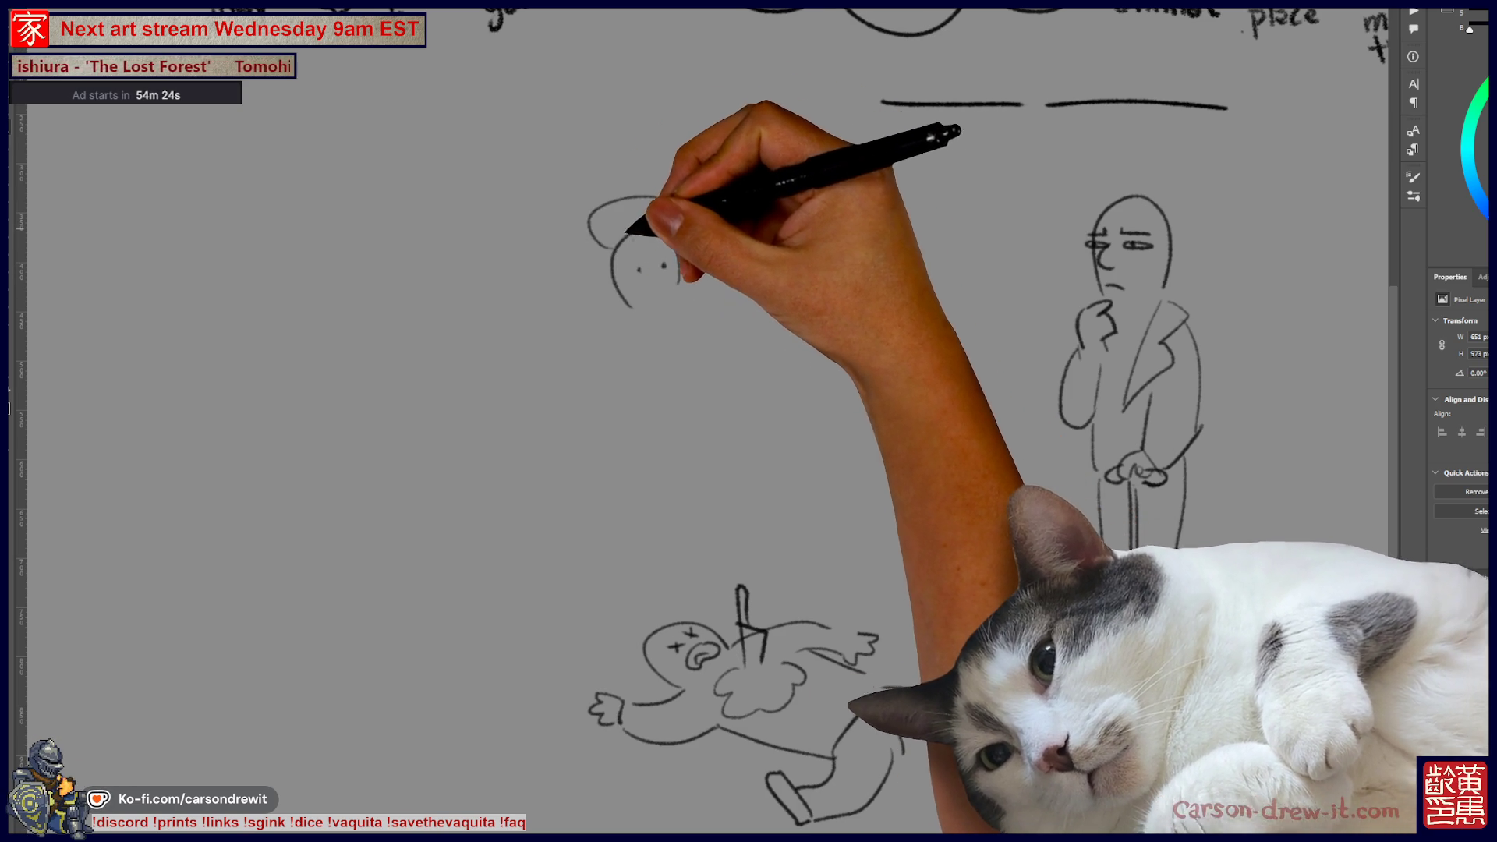
left_click_drag(624, 234, 612, 300)
left_click_drag(685, 204, 698, 257)
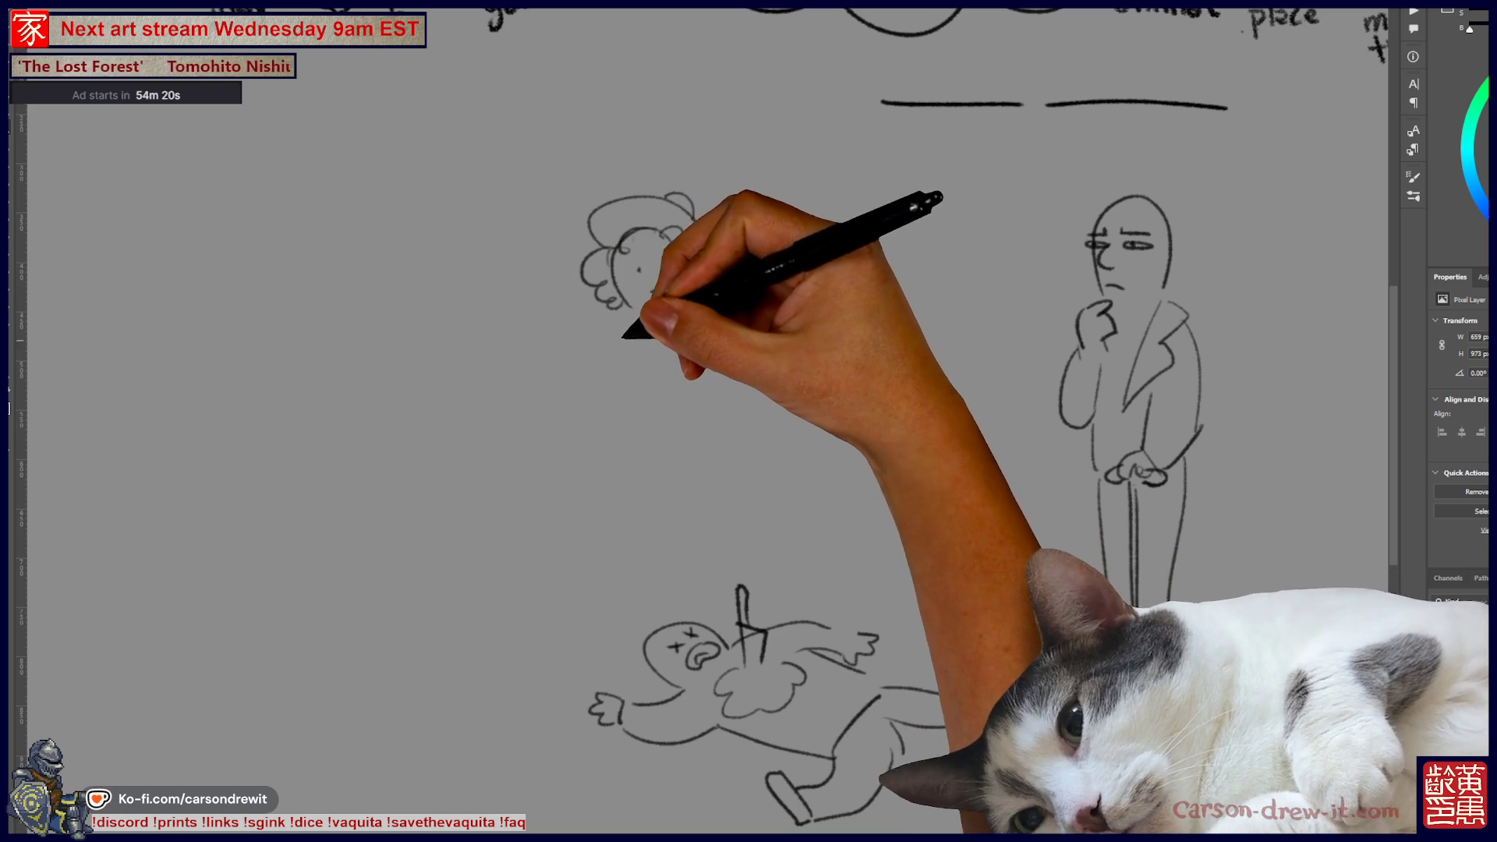
left_click_drag(616, 320, 612, 521)
mouse_move(678, 312)
left_mouse_down()
mouse_move(747, 513)
mouse_move(655, 357)
mouse_move(687, 308)
mouse_move(706, 347)
left_mouse_up()
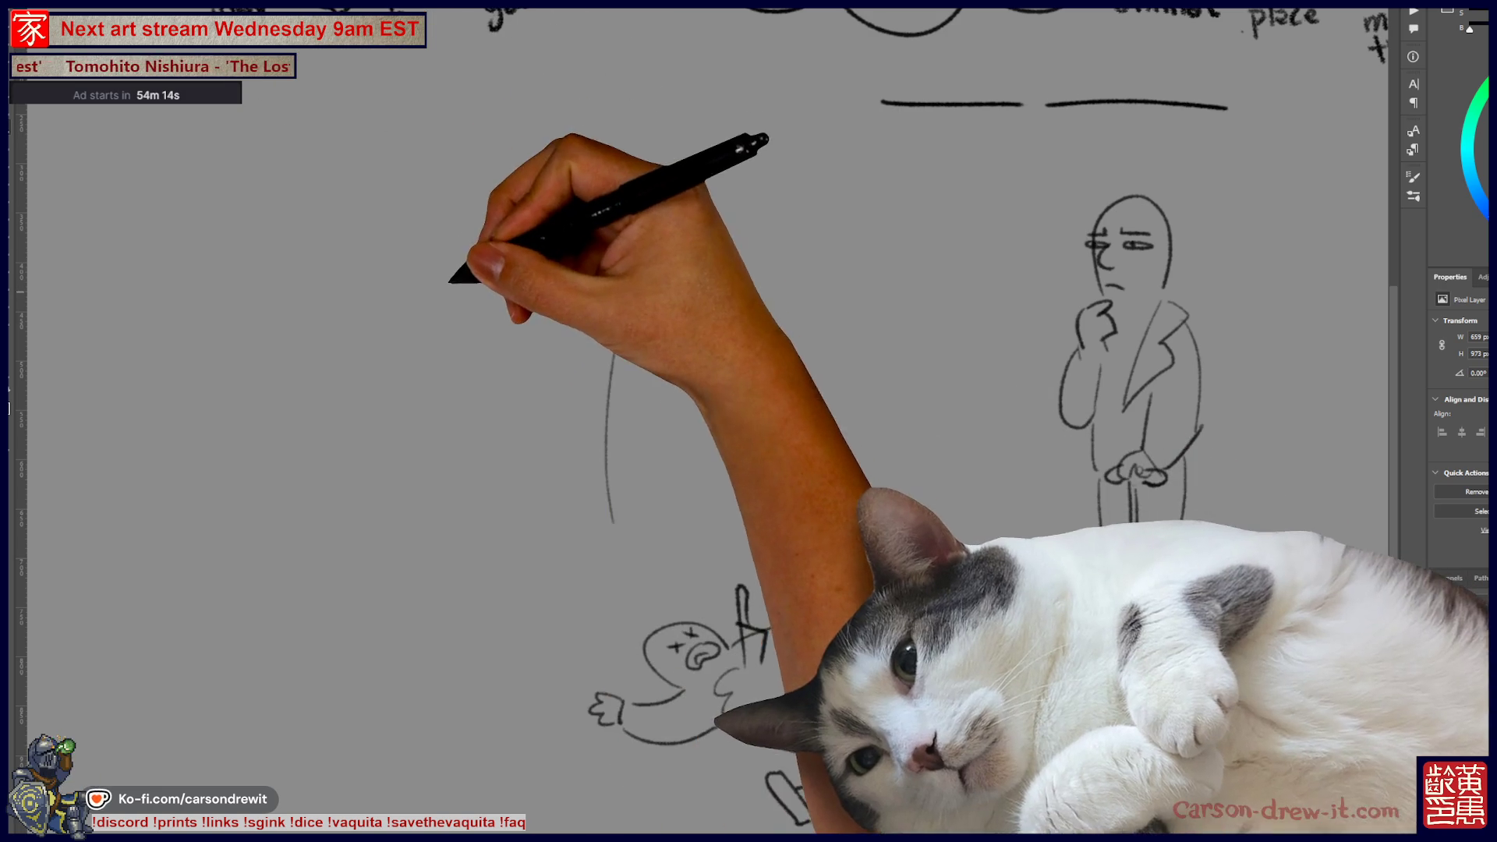
- Sketch a bearded man in a hat, then a small head with eye details further left
left_click_drag(446, 327, 511, 321)
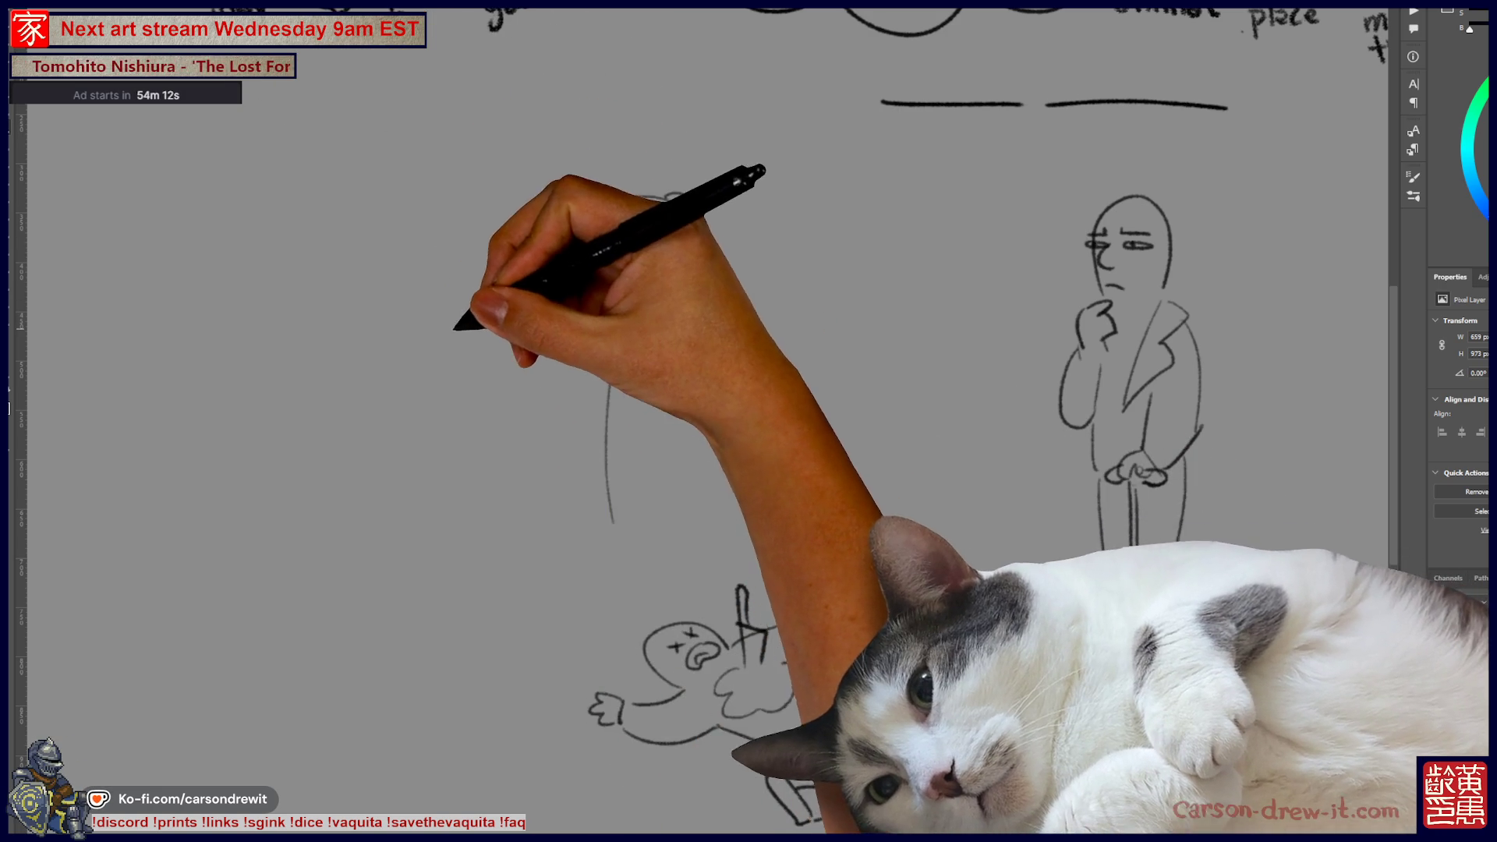
left_click_drag(446, 281, 477, 276)
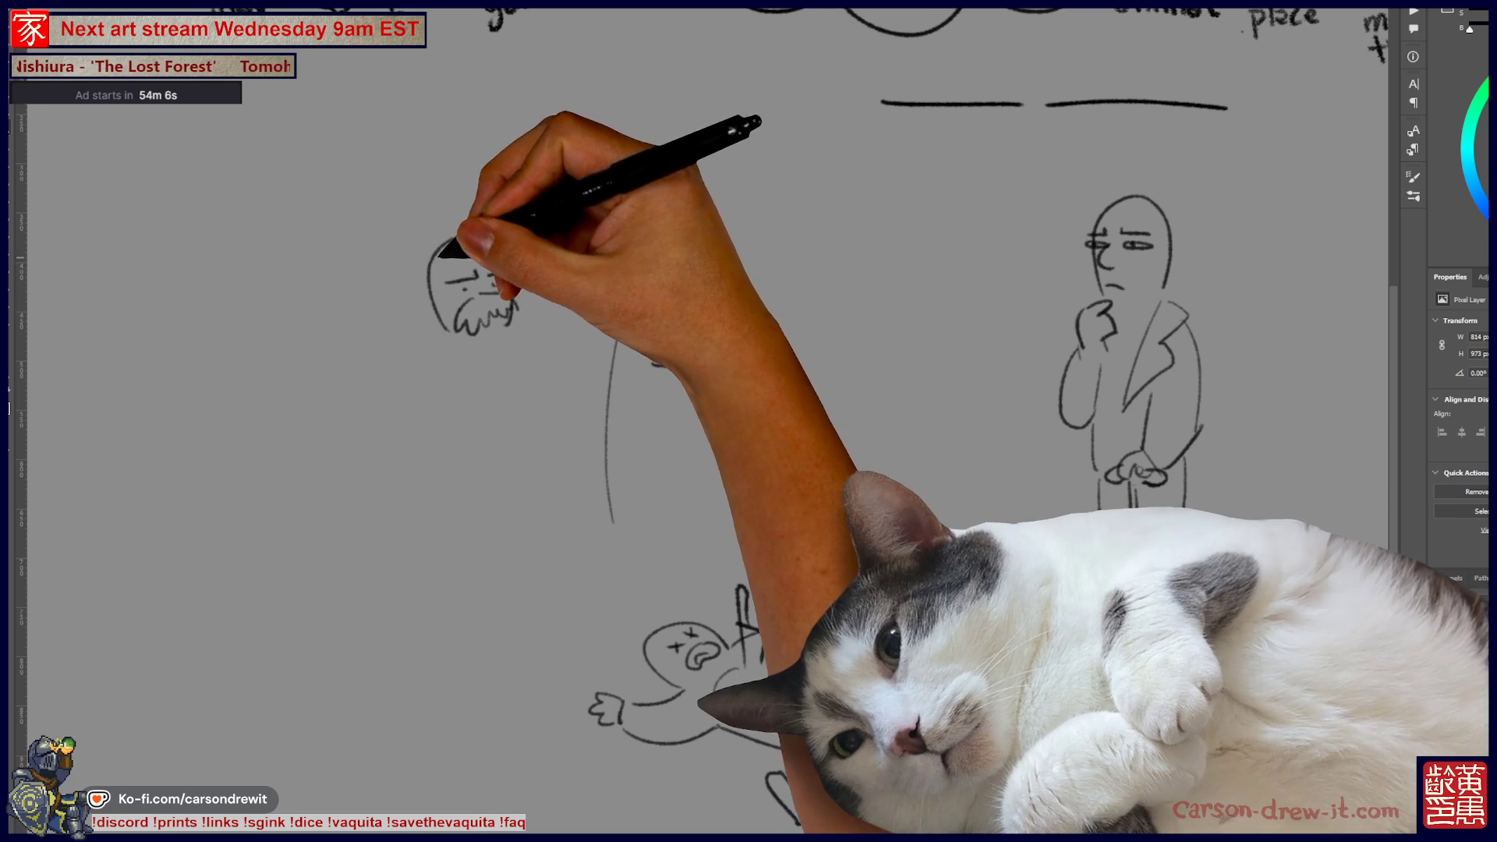
left_click_drag(421, 234, 492, 215)
left_click_drag(392, 277, 514, 235)
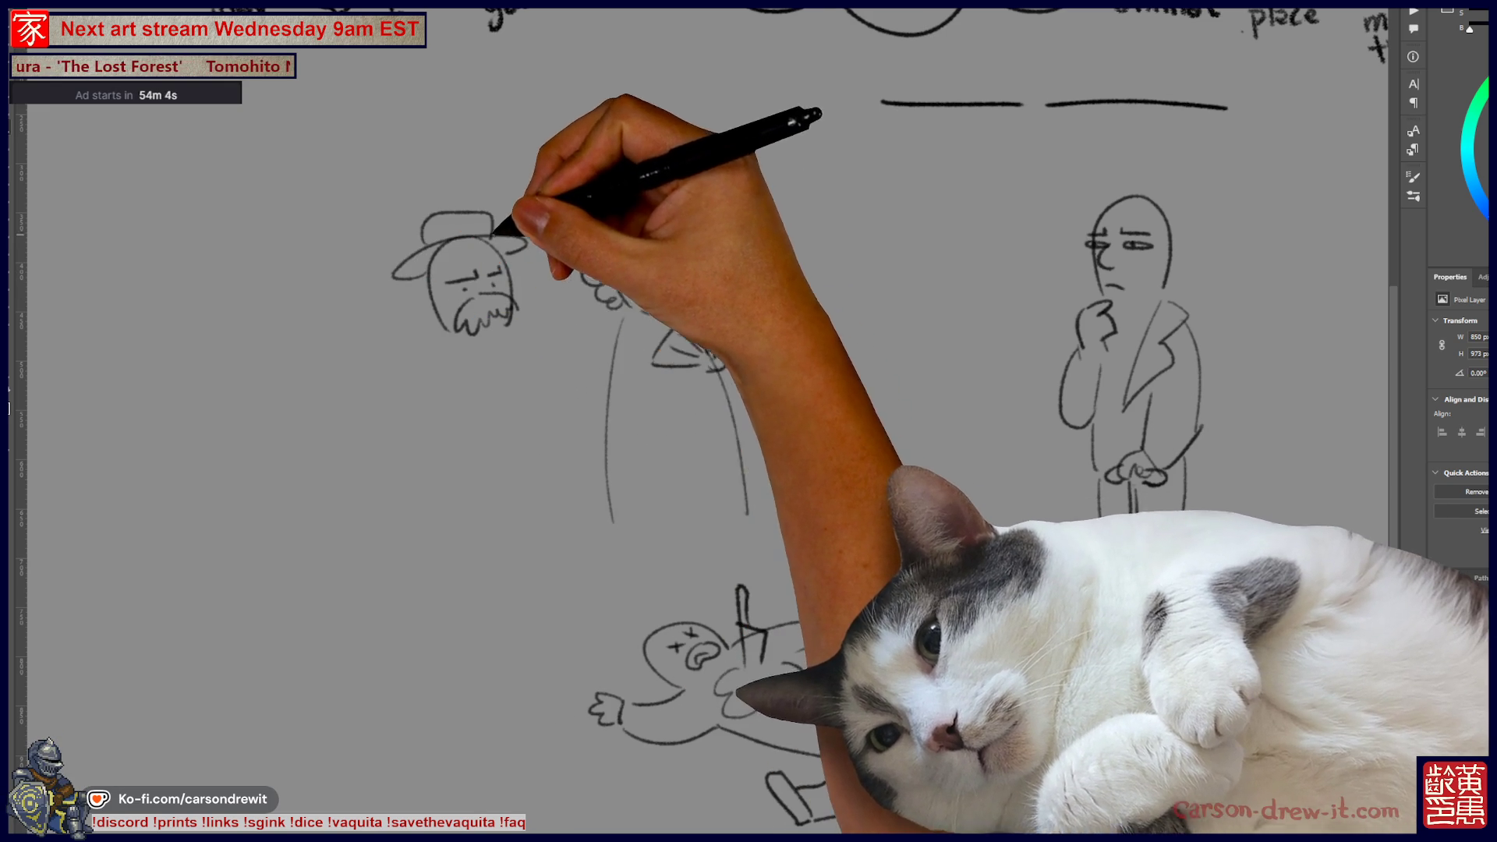
left_click_drag(456, 319, 511, 308)
left_click_drag(427, 343, 422, 511)
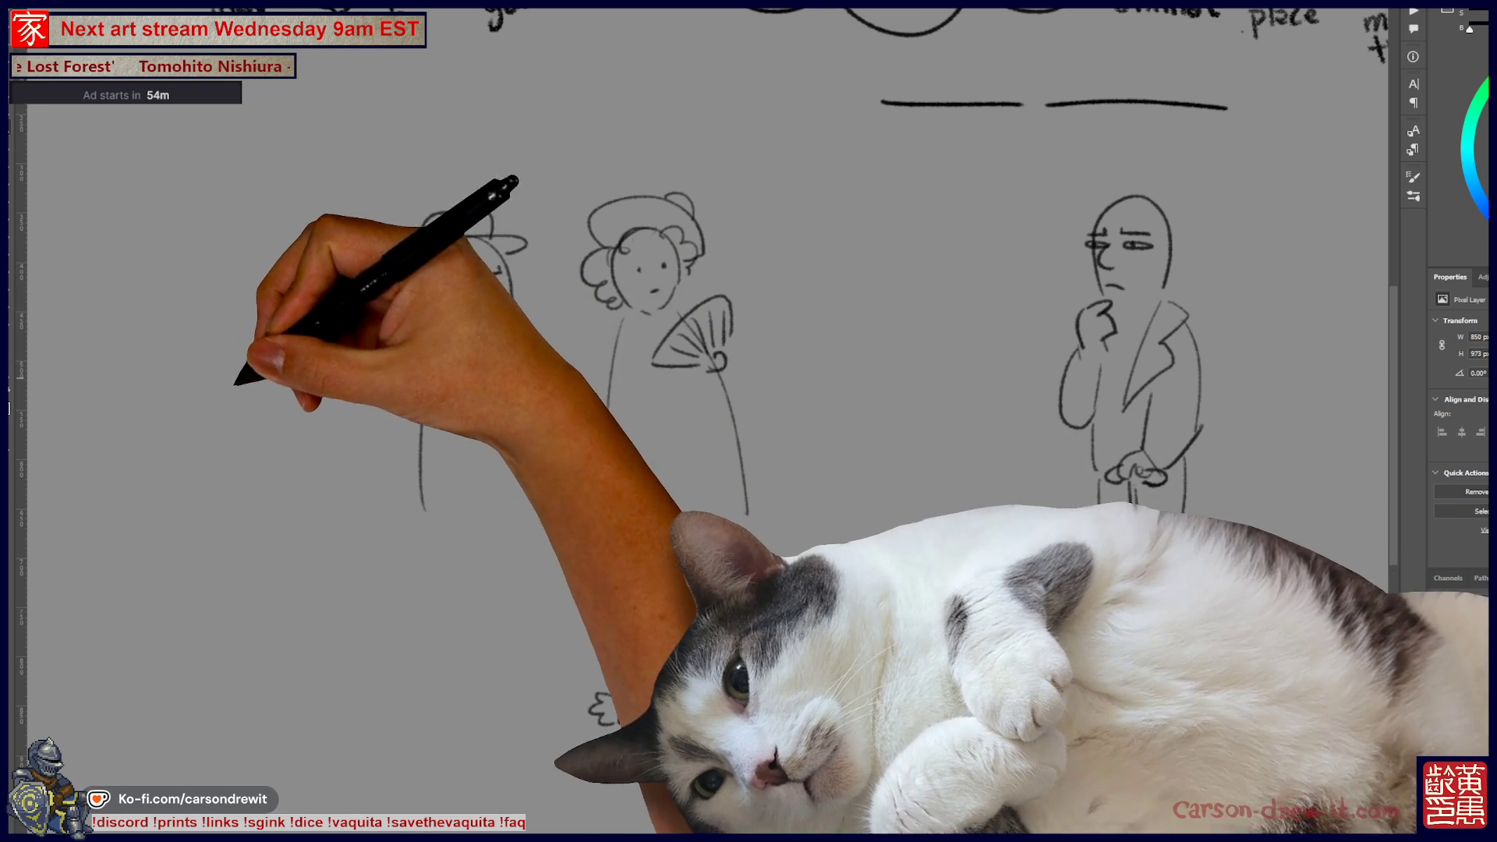
mouse_move(300, 415)
left_mouse_down()
mouse_move(367, 382)
mouse_move(335, 379)
mouse_move(353, 371)
mouse_move(384, 387)
left_mouse_up()
mouse_move(367, 324)
left_mouse_down()
mouse_move(331, 363)
mouse_move(301, 361)
left_mouse_up()
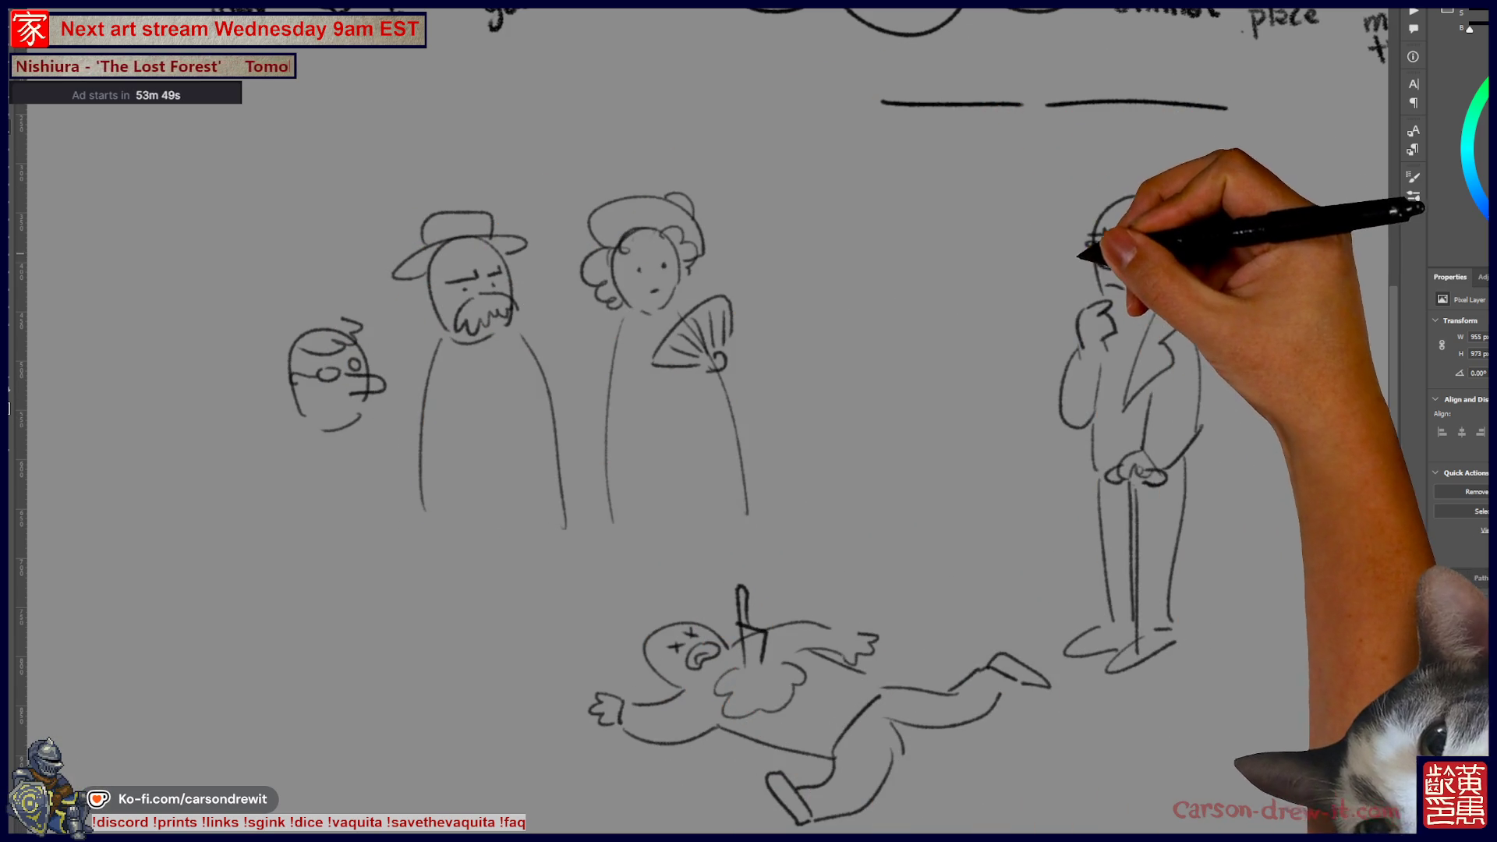
- Give the standing detective a curled moustache and hatched hair
left_click_drag(1103, 250, 1135, 277)
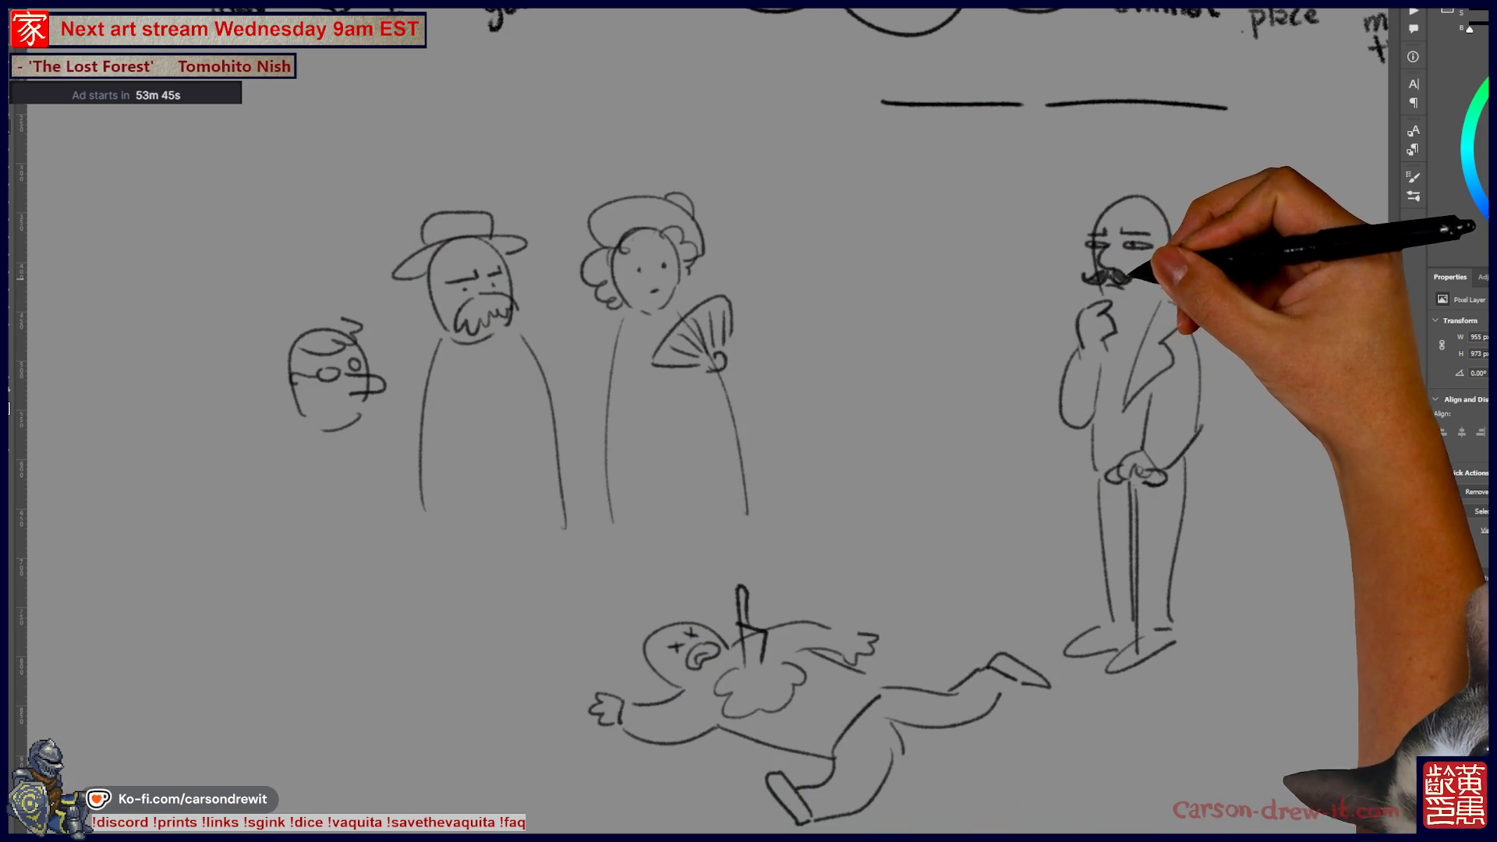
left_click_drag(1107, 431, 955, 499)
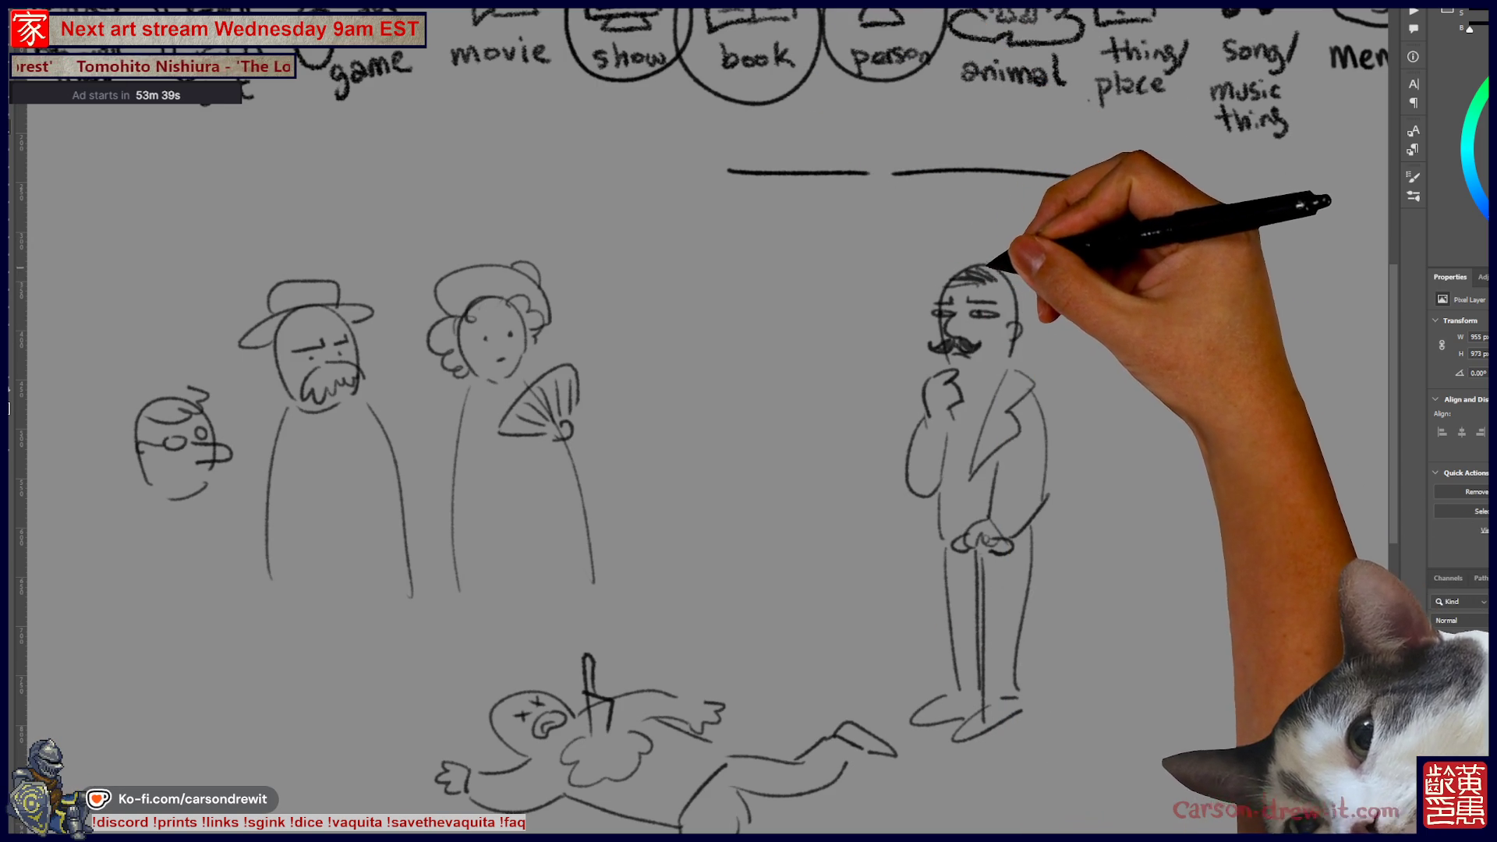
left_click_drag(957, 282, 998, 290)
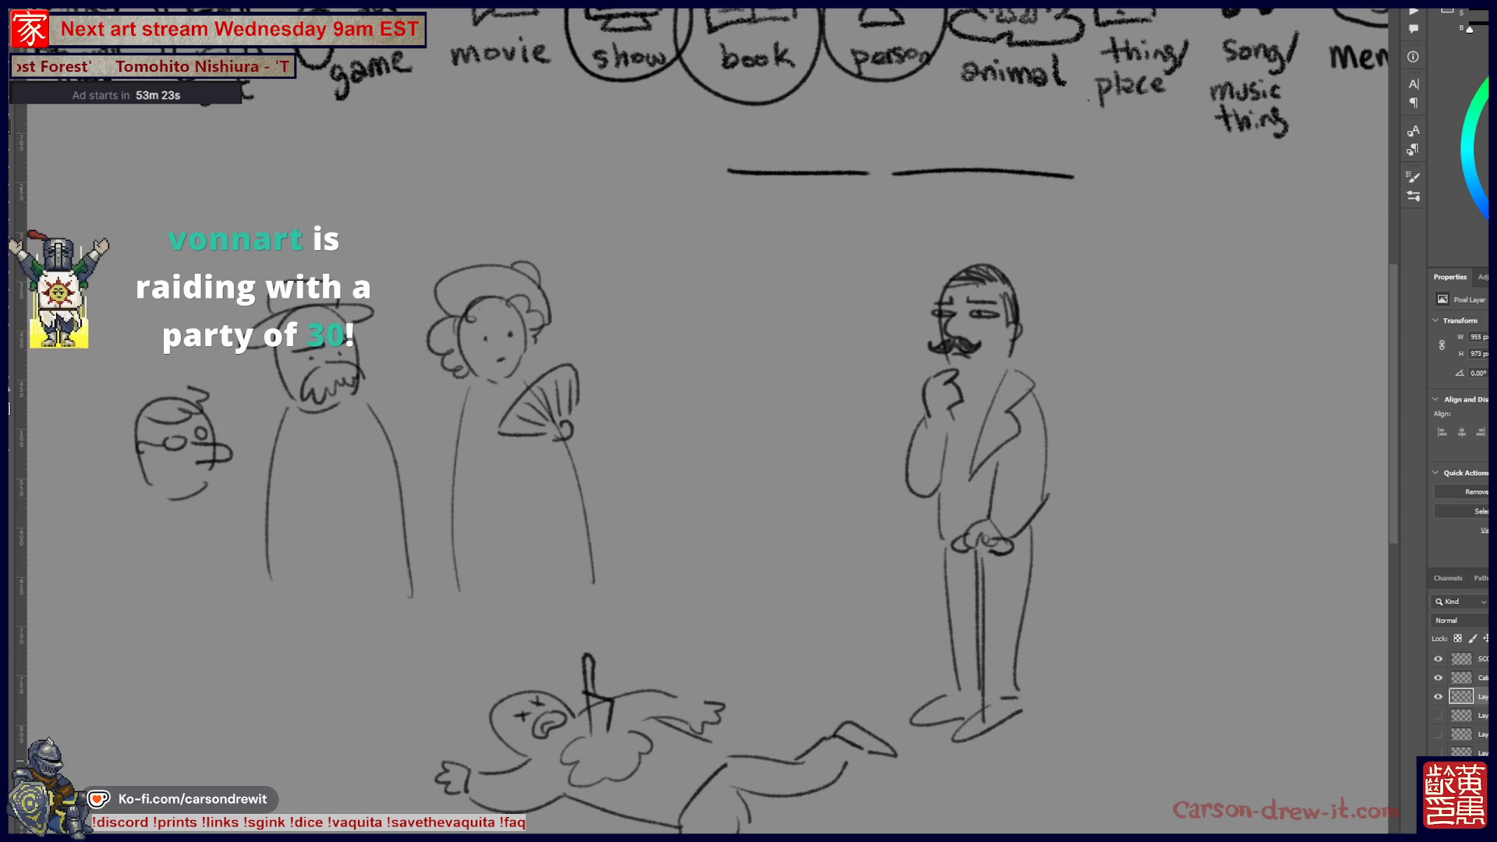
- Pan and zoom out, then briefly show and hide the terrarium sketch layer
mouse_move(987, 518)
left_mouse_down()
mouse_move(1088, 521)
mouse_move(1018, 494)
left_mouse_up()
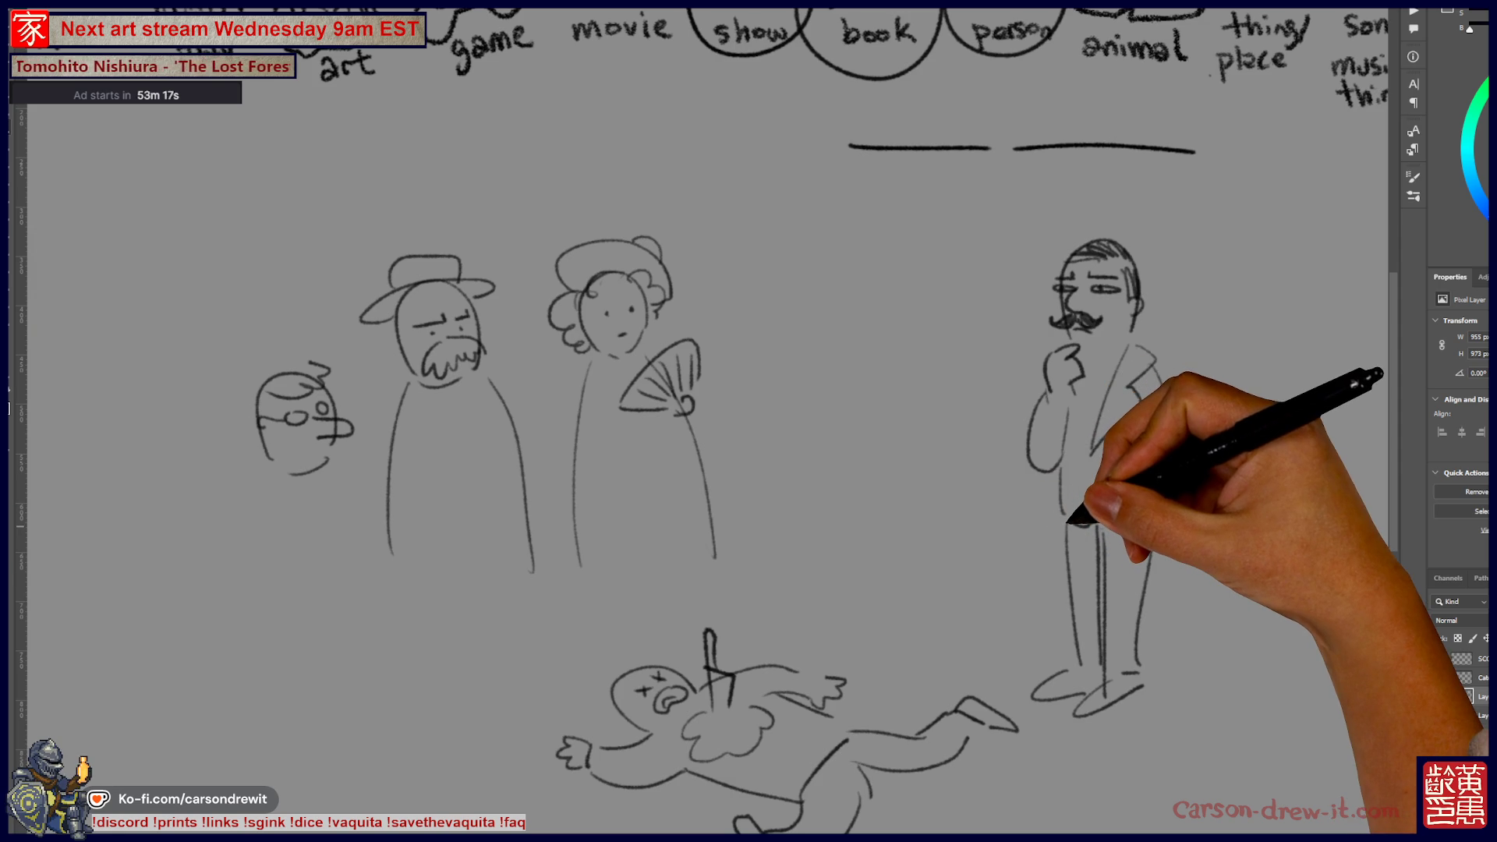
key("ctrl+minus")
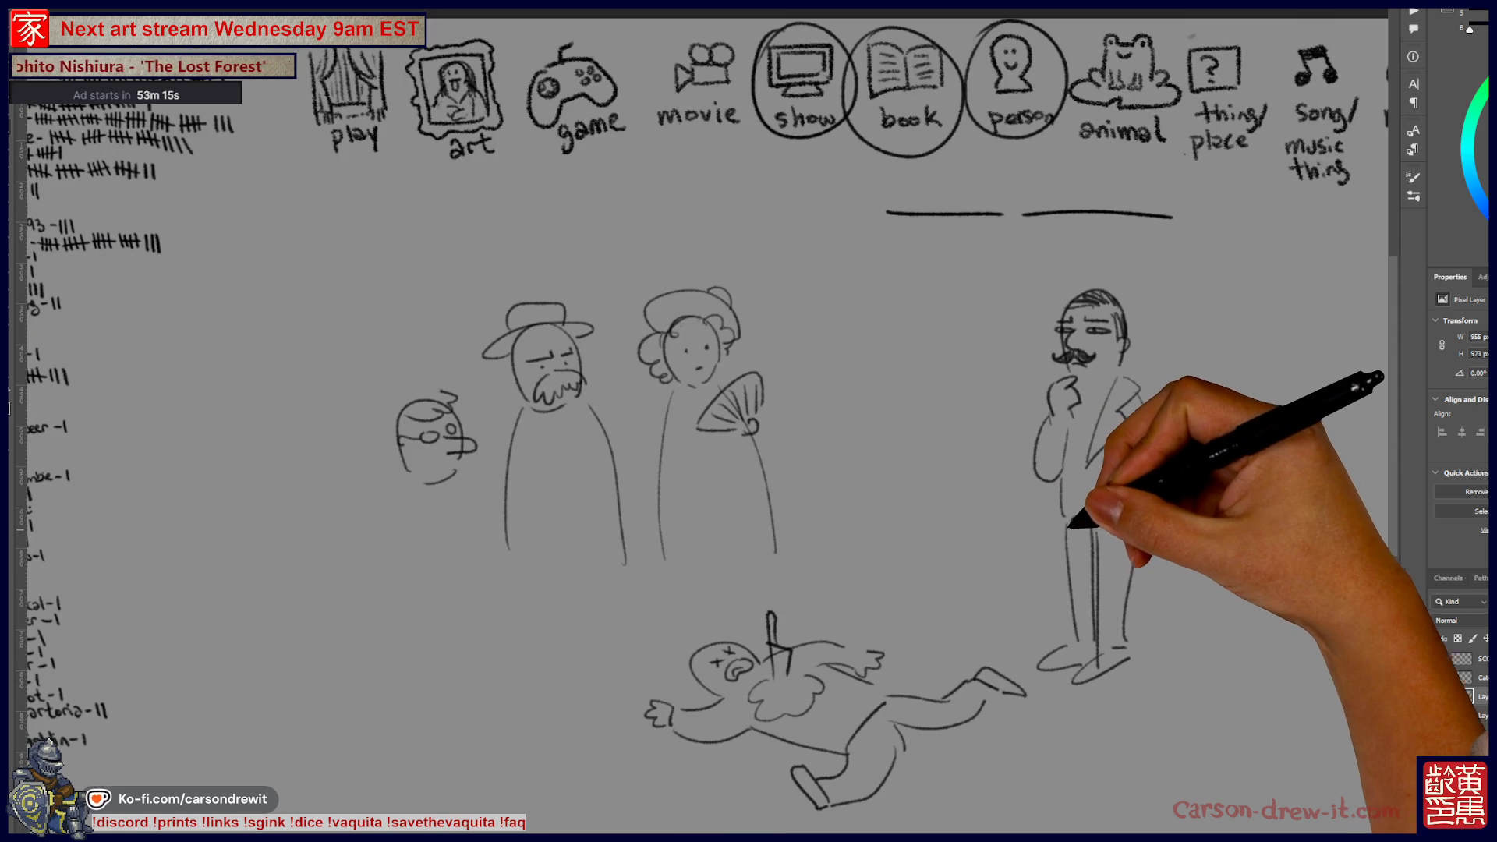
left_click(1439, 696)
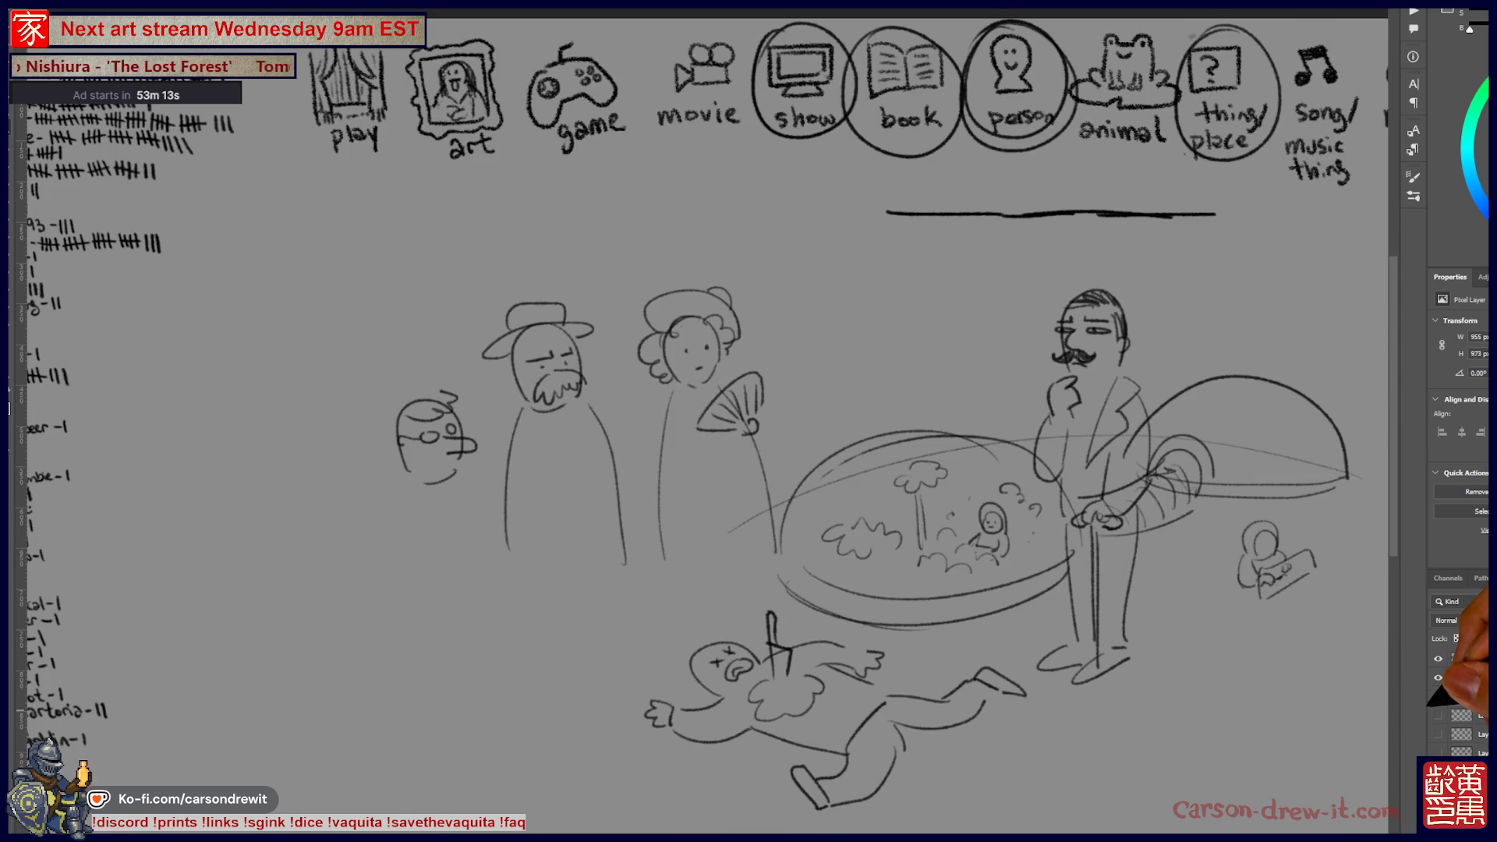
left_click(1439, 696)
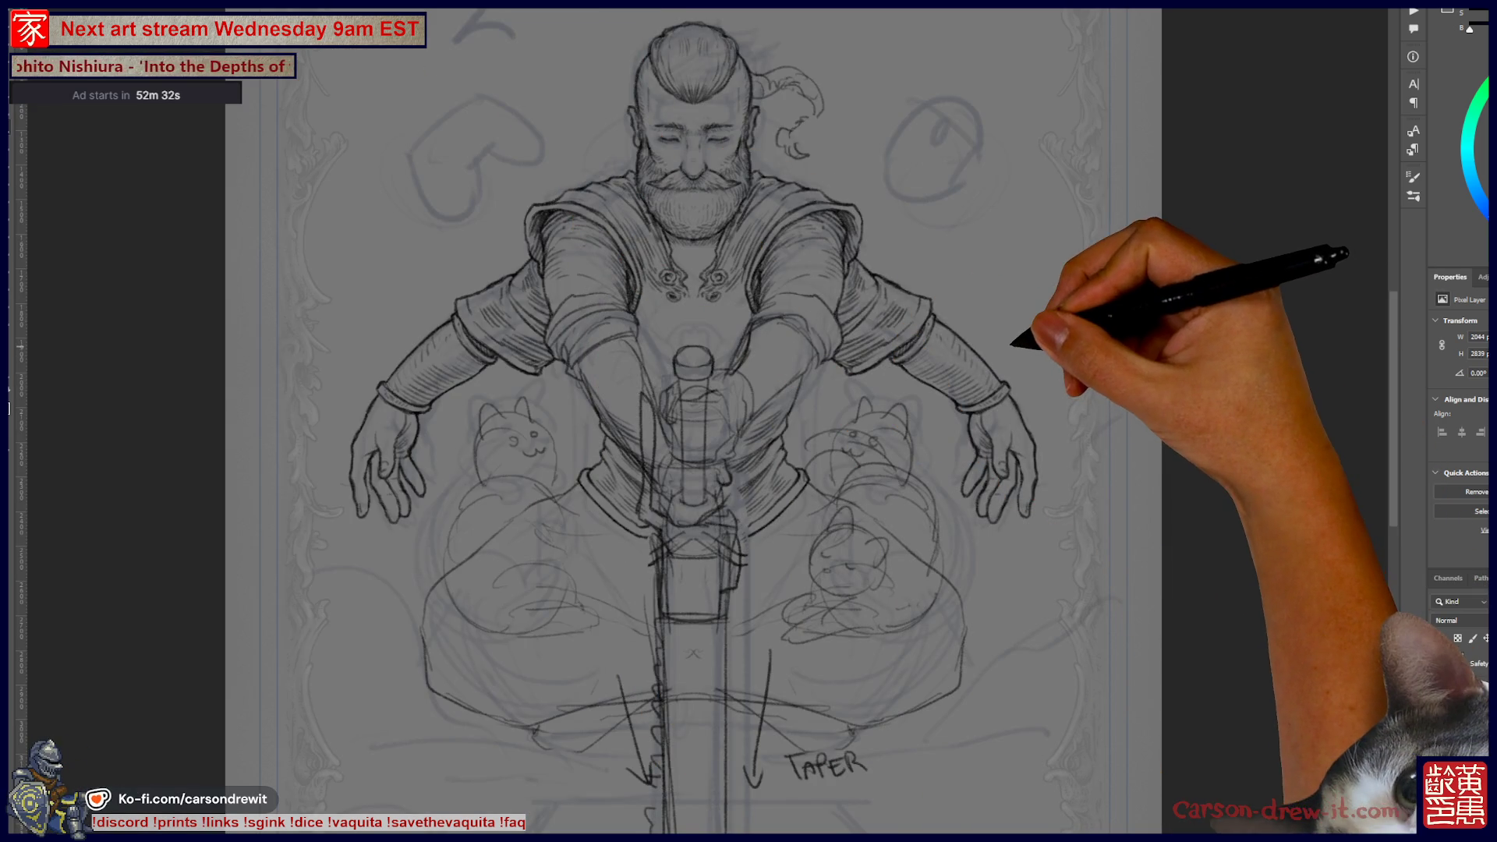
- Pan and zoom in on the seated bearded man sketch, scrolling around the figure
left_click_drag(1053, 335, 1116, 398)
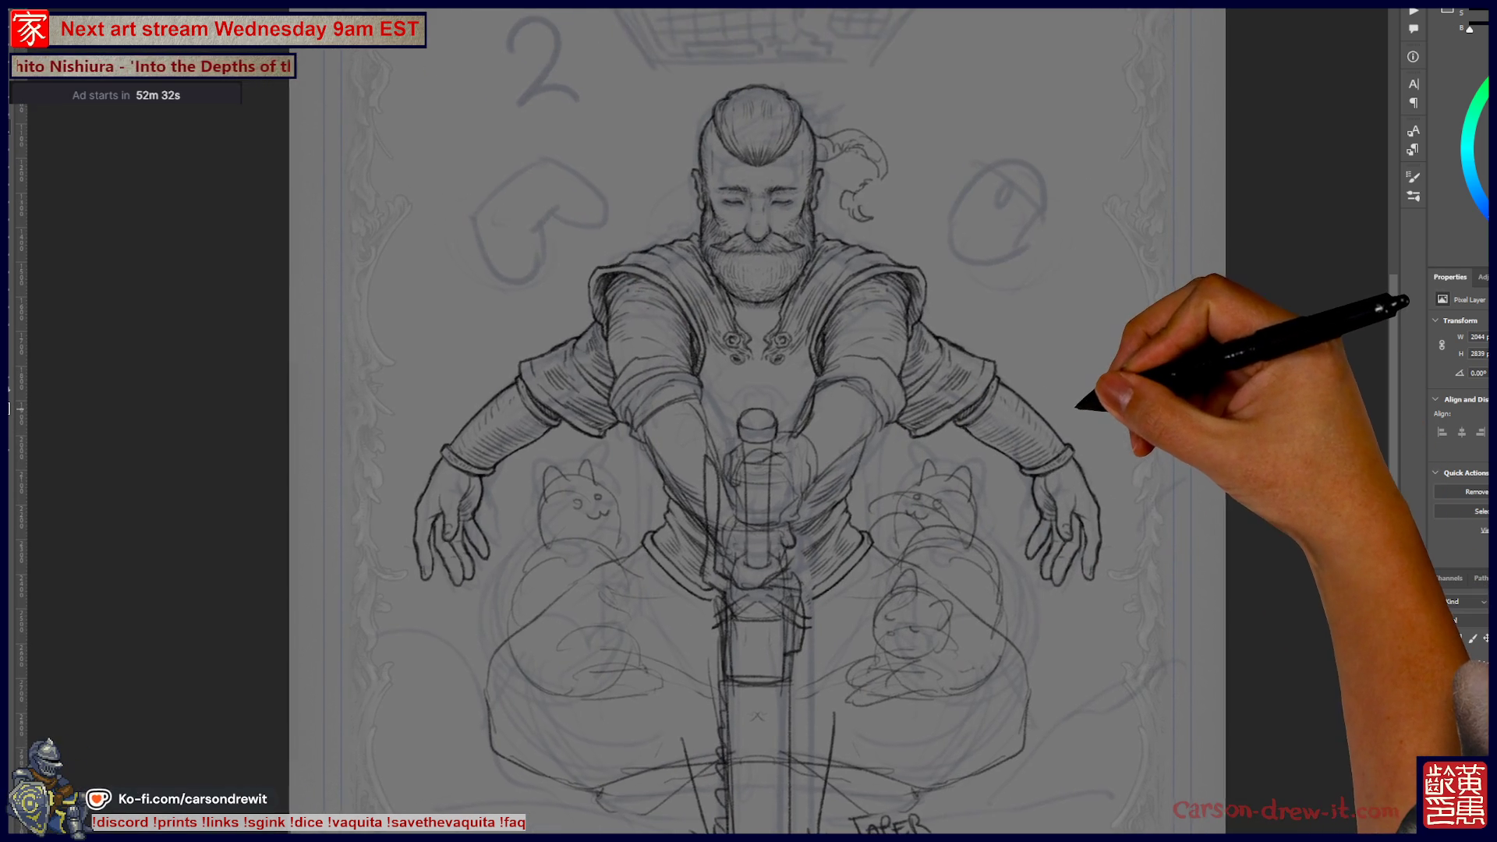
mouse_move(1001, 386)
left_mouse_down()
mouse_move(1003, 351)
mouse_move(1053, 328)
mouse_move(1063, 377)
mouse_move(1048, 401)
left_mouse_up()
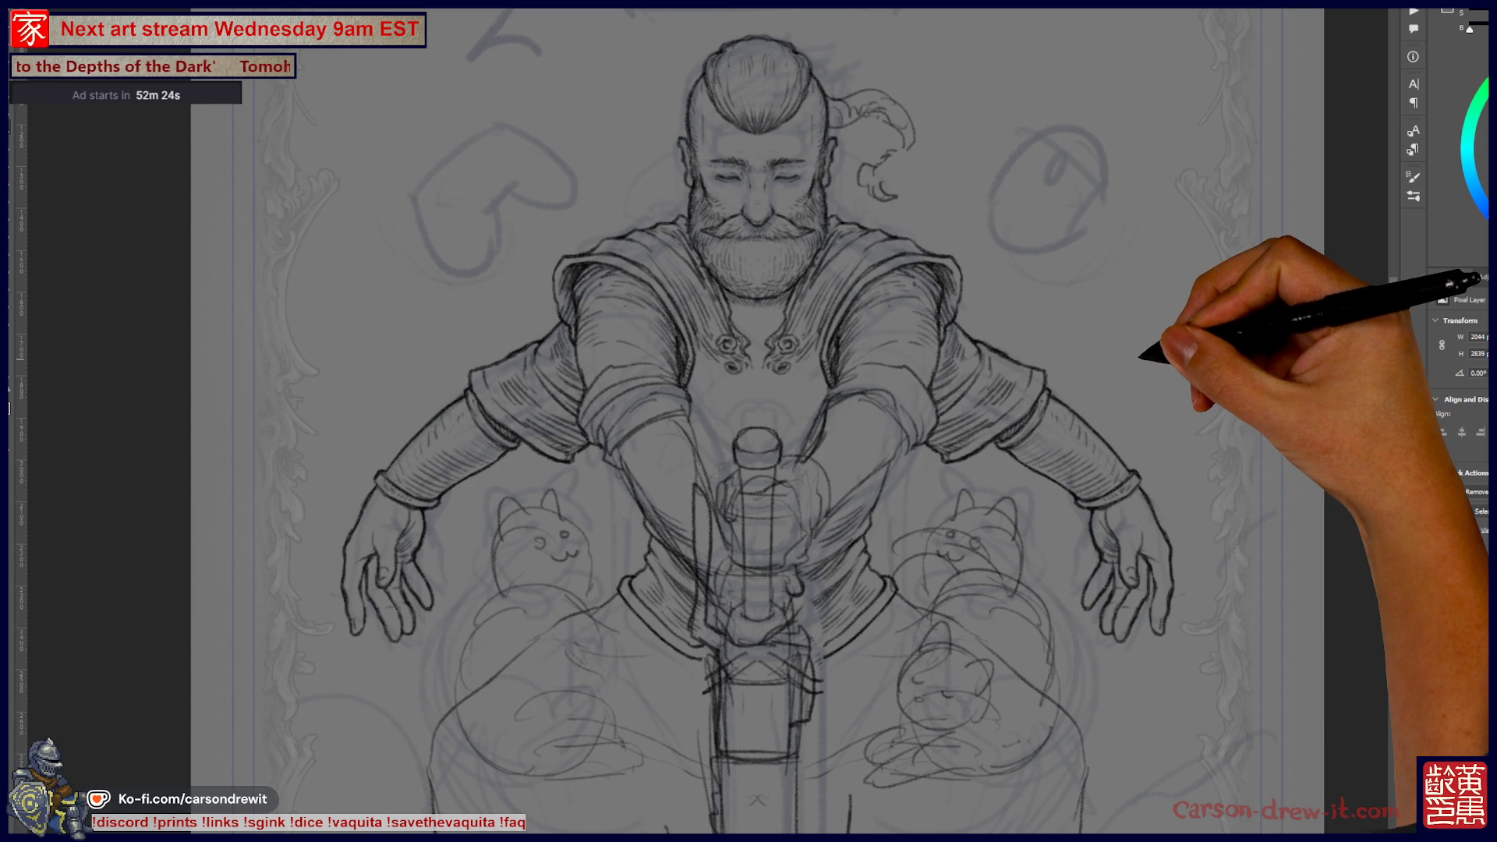
scroll(748, 421, "down", 5)
scroll(749, 421, "up", 3)
scroll(749, 421, "down", 3)
scroll(748, 421, "up", 4)
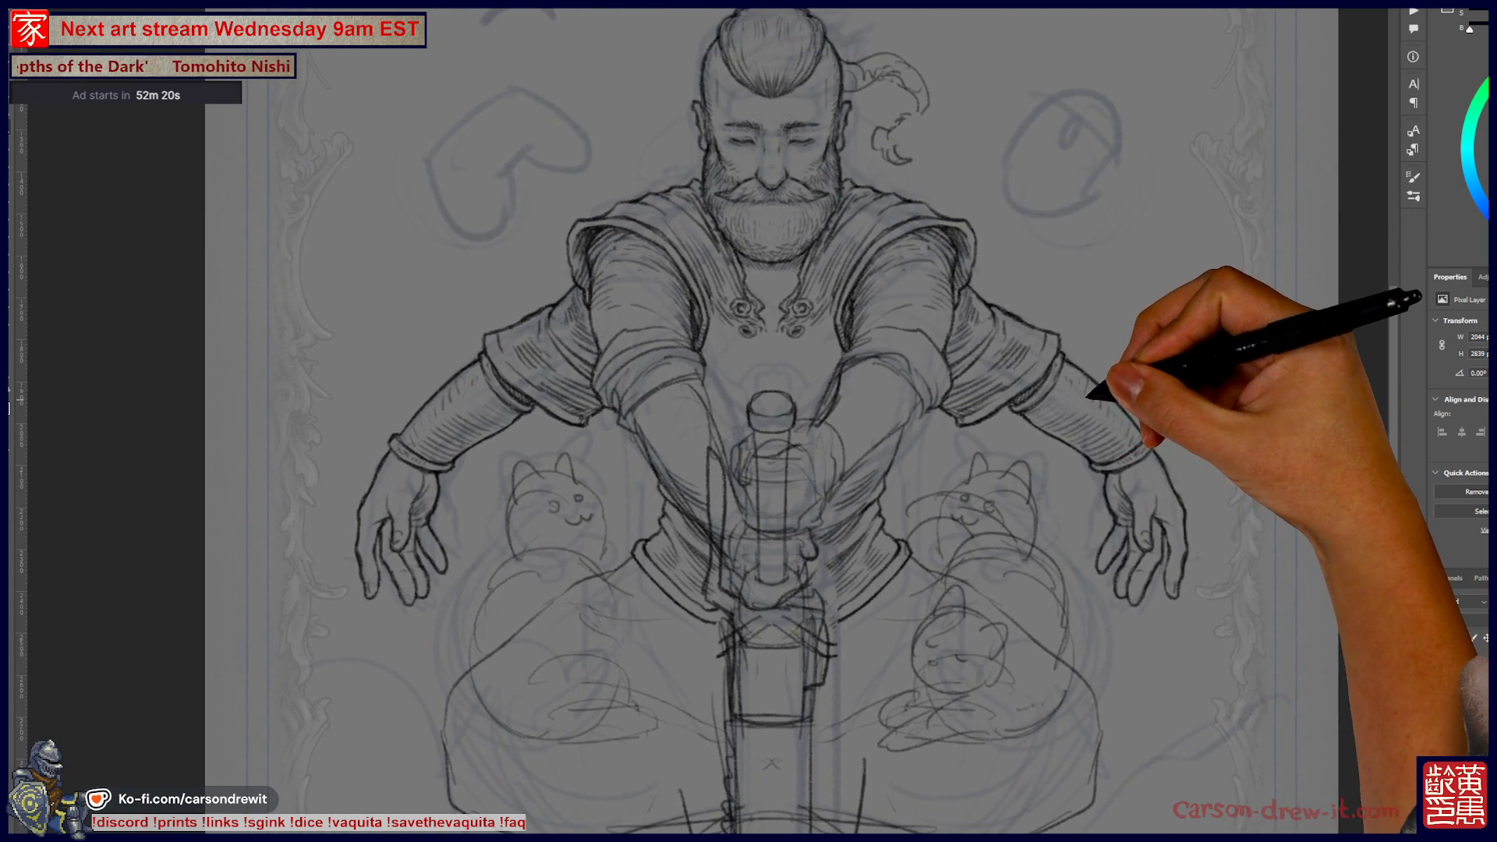
left_click_drag(1033, 337, 988, 331)
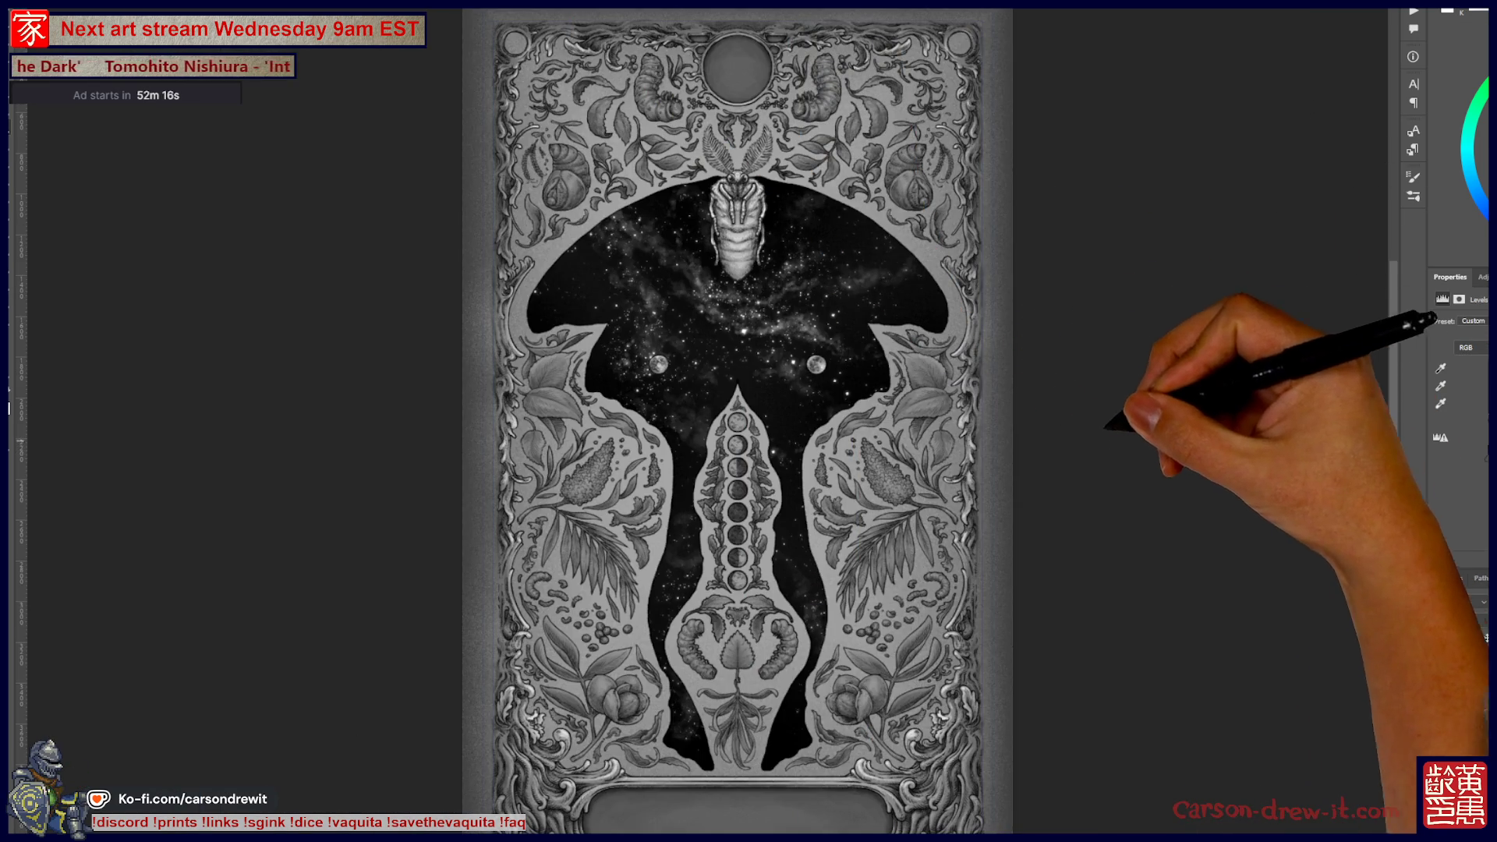
- Zoom in on the moth at the top of the ornamental card and scroll over the artwork
scroll(920, 243, "up", 2)
left_click_drag(920, 238, 1063, 452)
scroll(1063, 451, "up", 3)
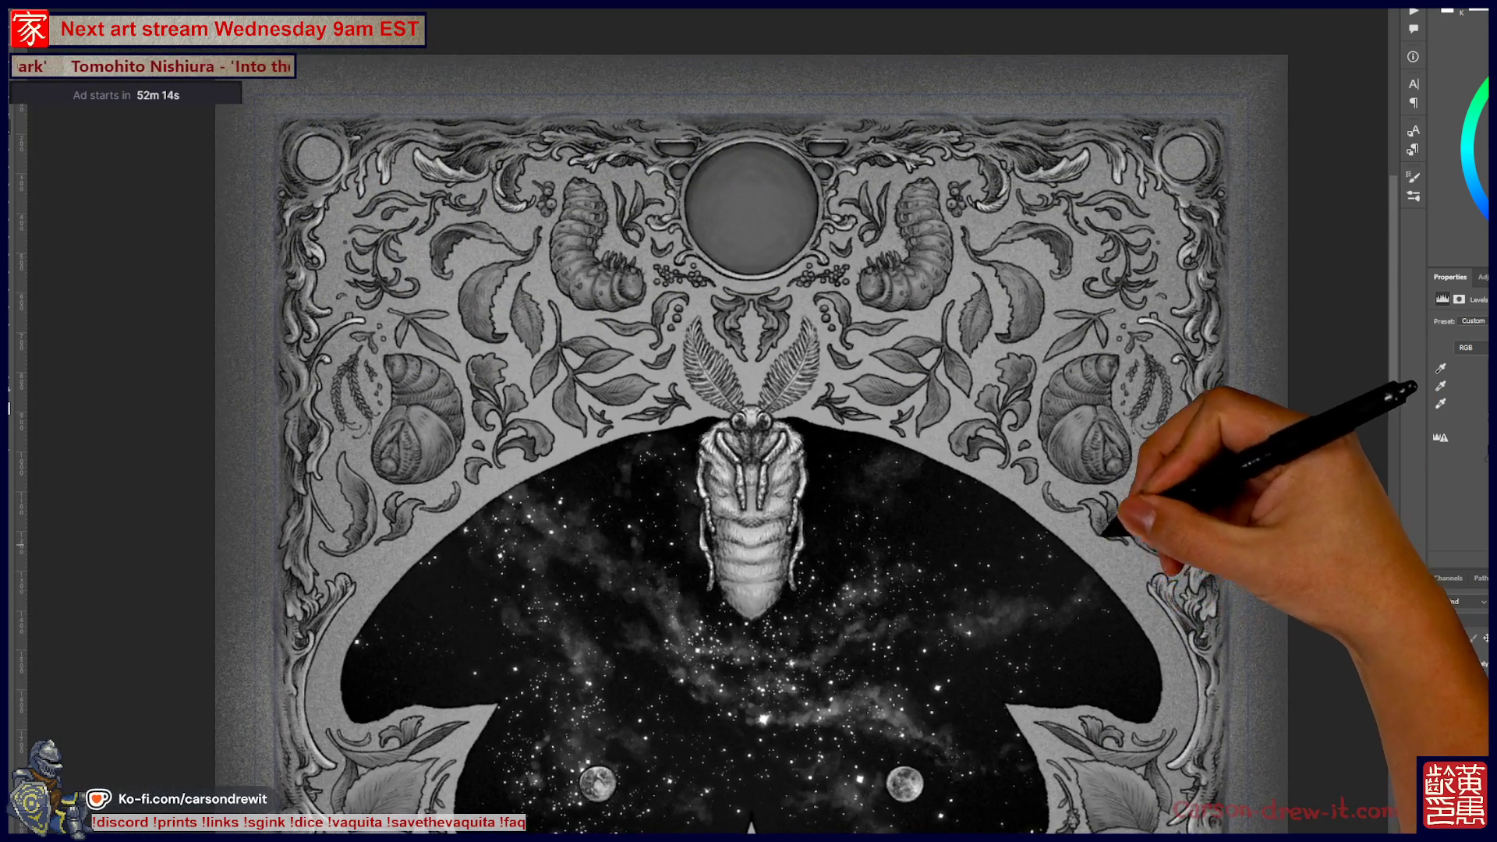
scroll(748, 421, "down", 5)
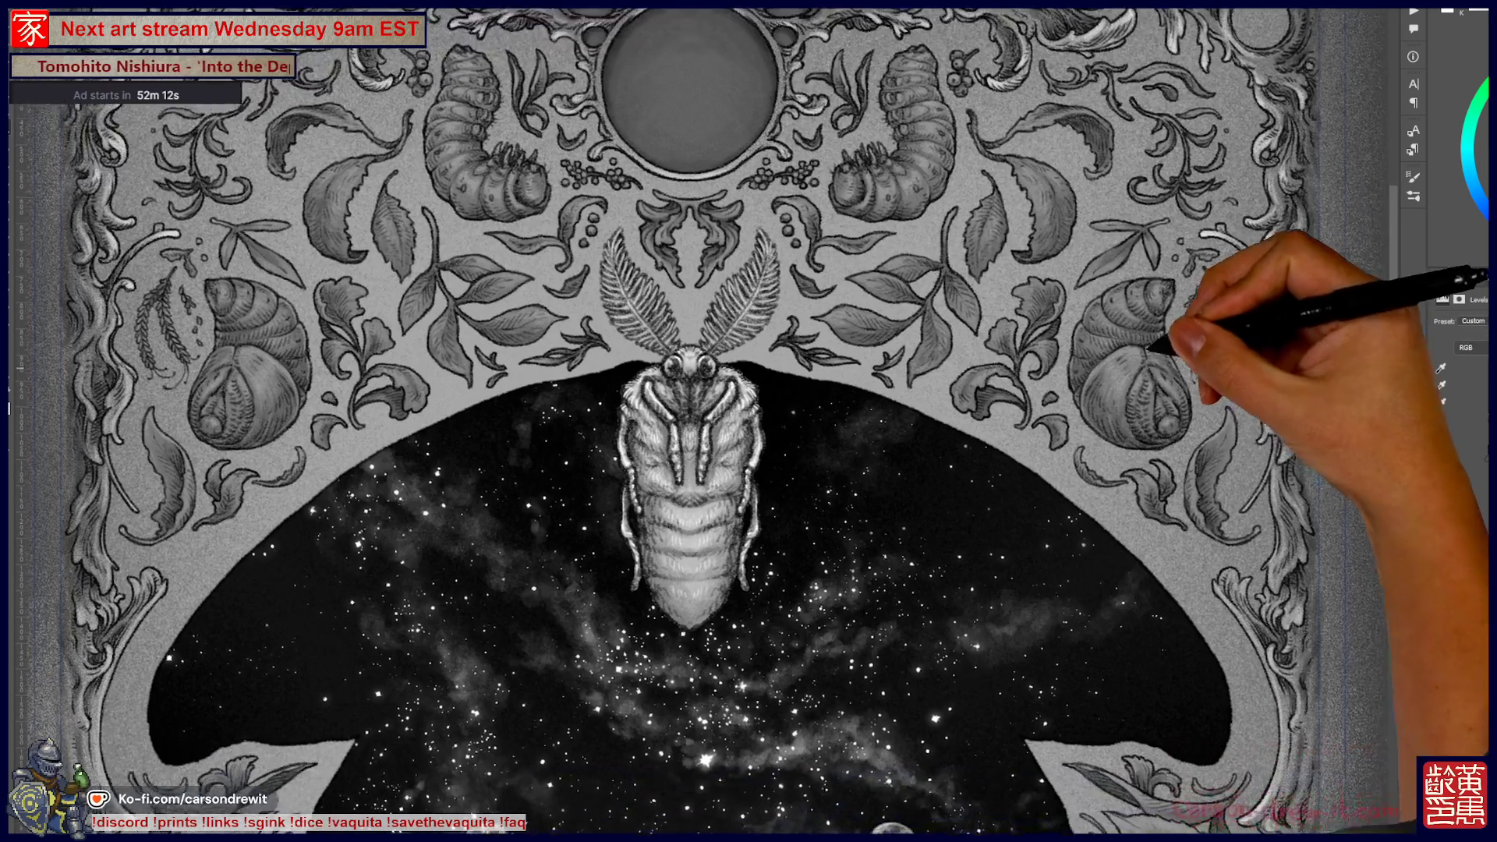
scroll(749, 421, "down", 10)
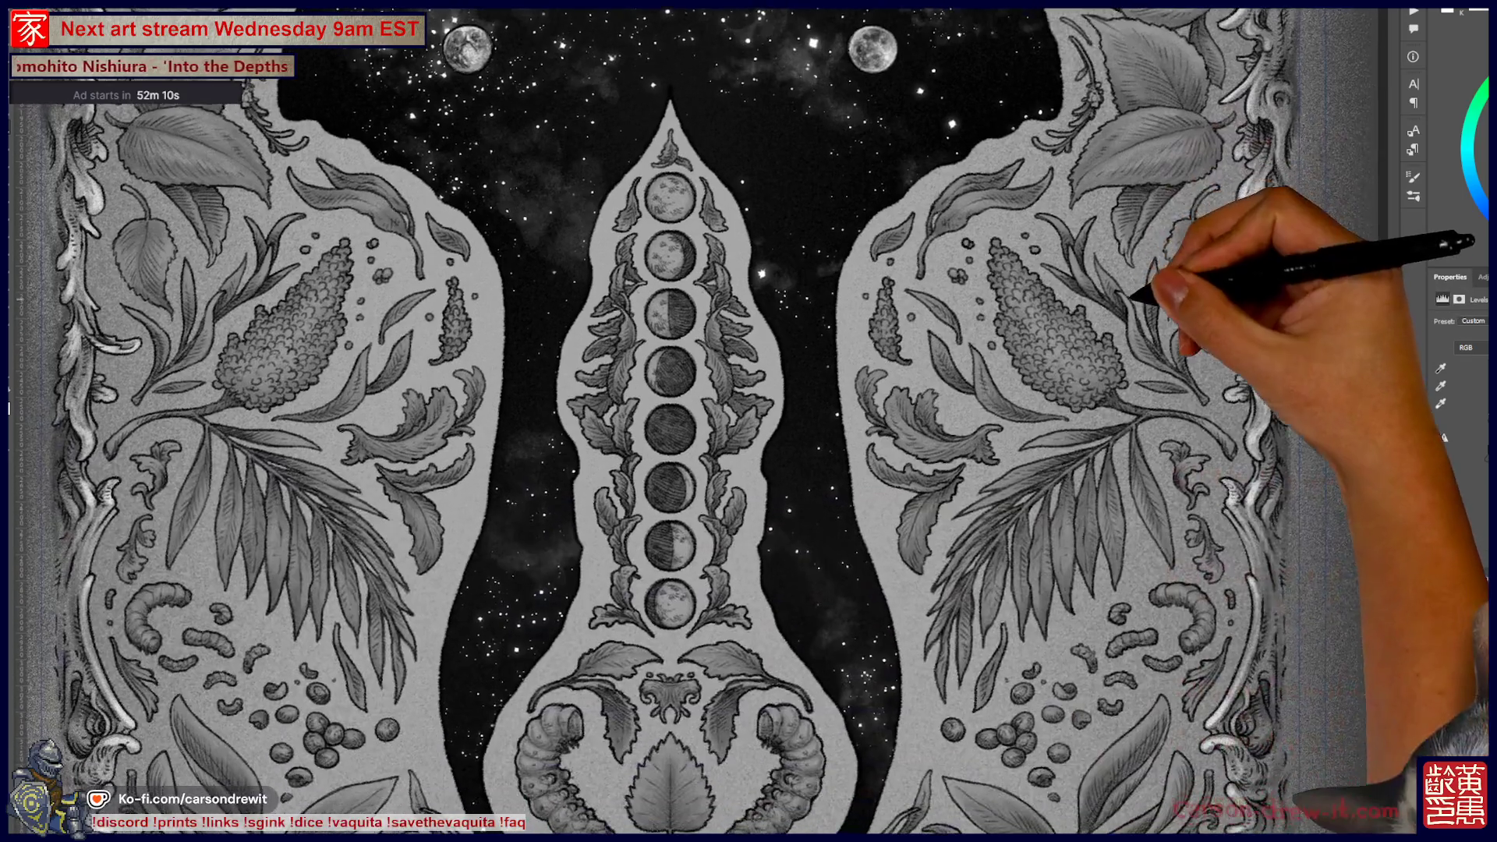
scroll(748, 421, "down", 3)
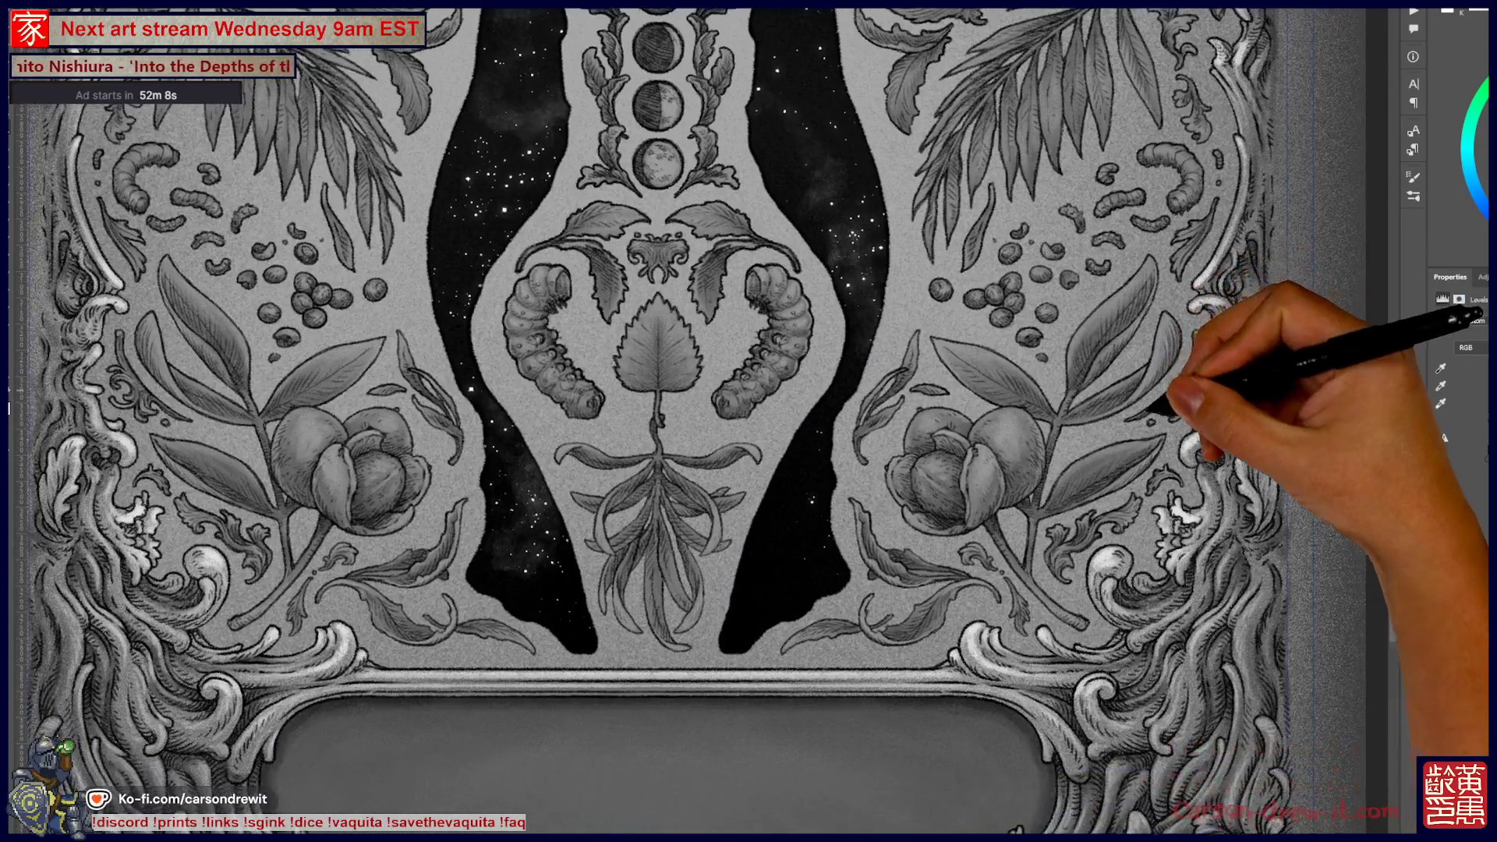
scroll(749, 422, "up", 10)
scroll(749, 421, "up", 8)
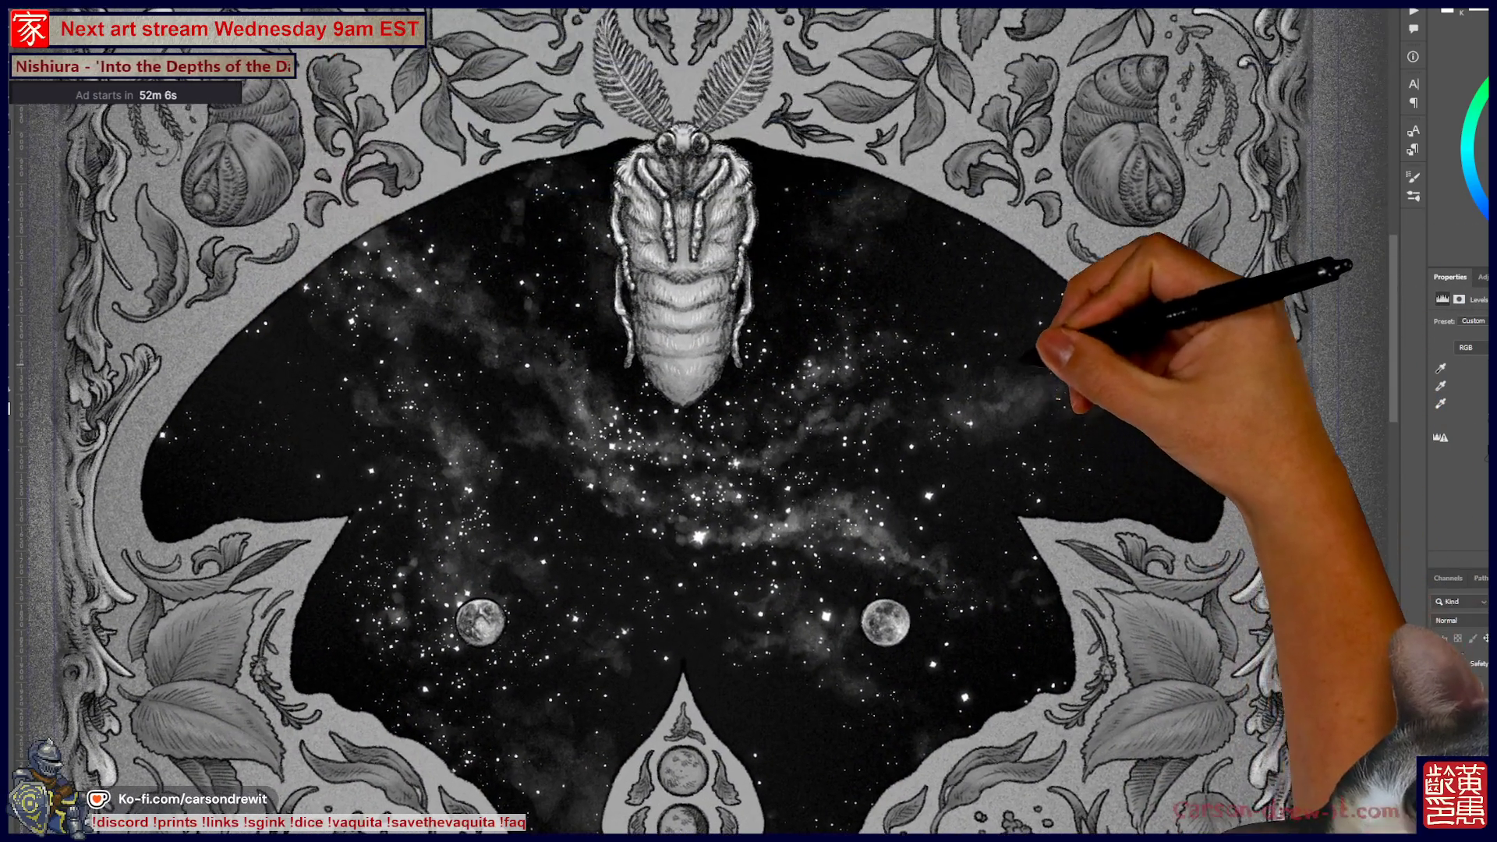
scroll(749, 421, "down", 2)
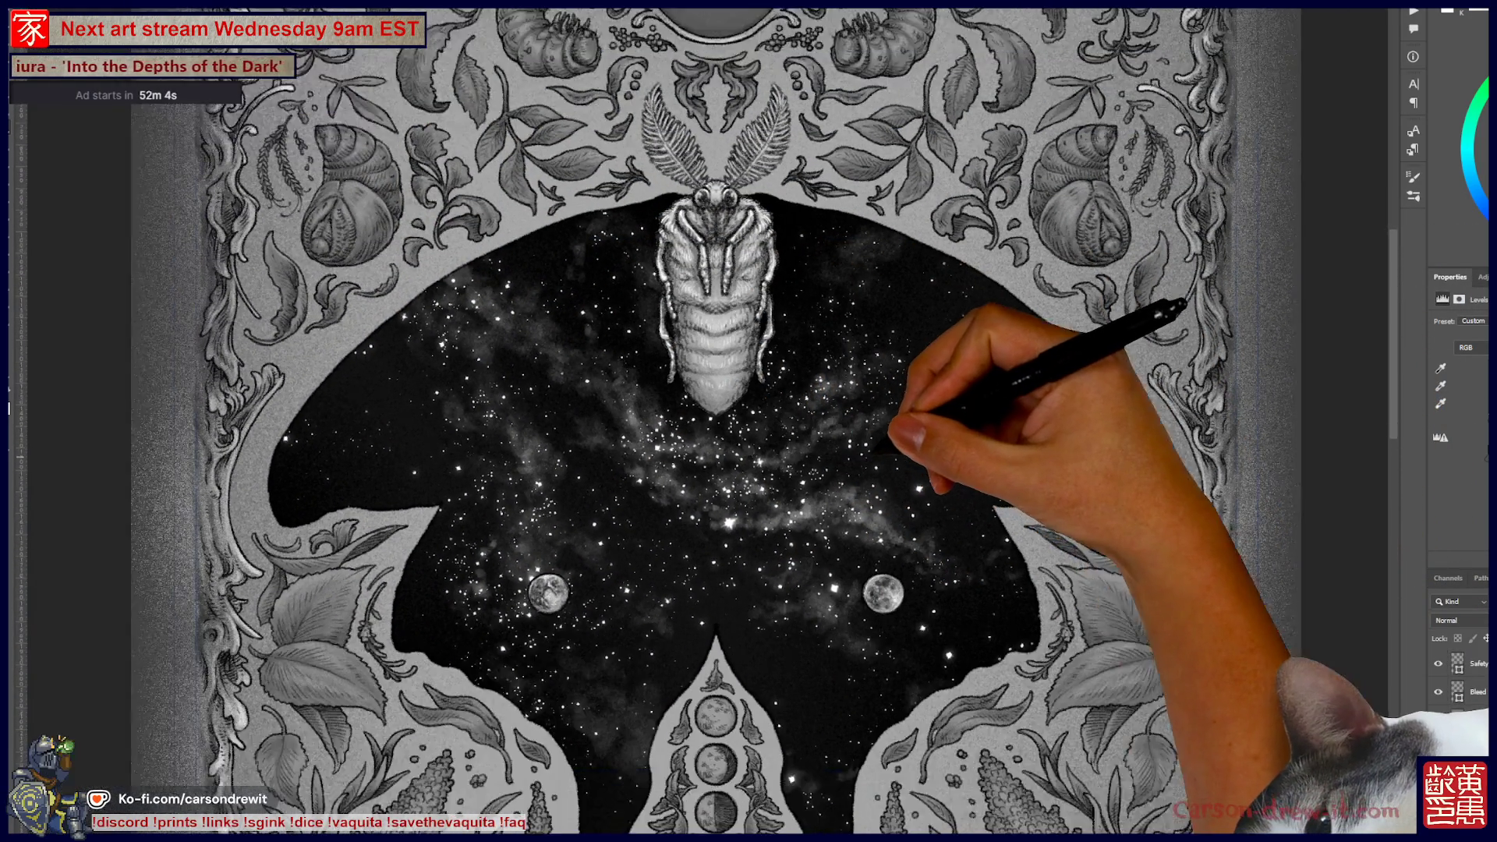
scroll(749, 421, "down", 3)
scroll(749, 421, "down", 3)
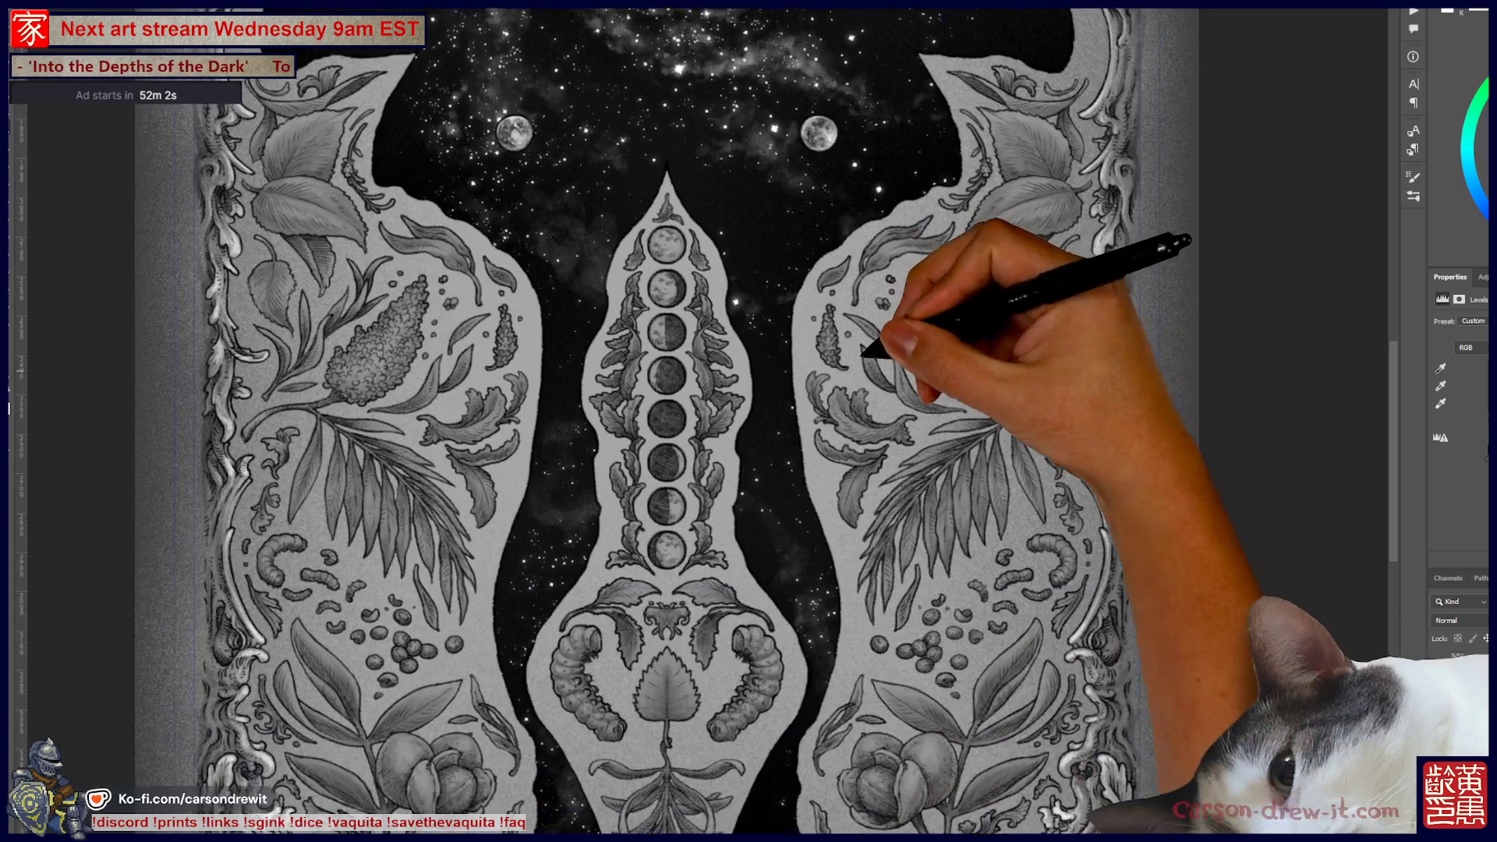
scroll(748, 421, "up", 3)
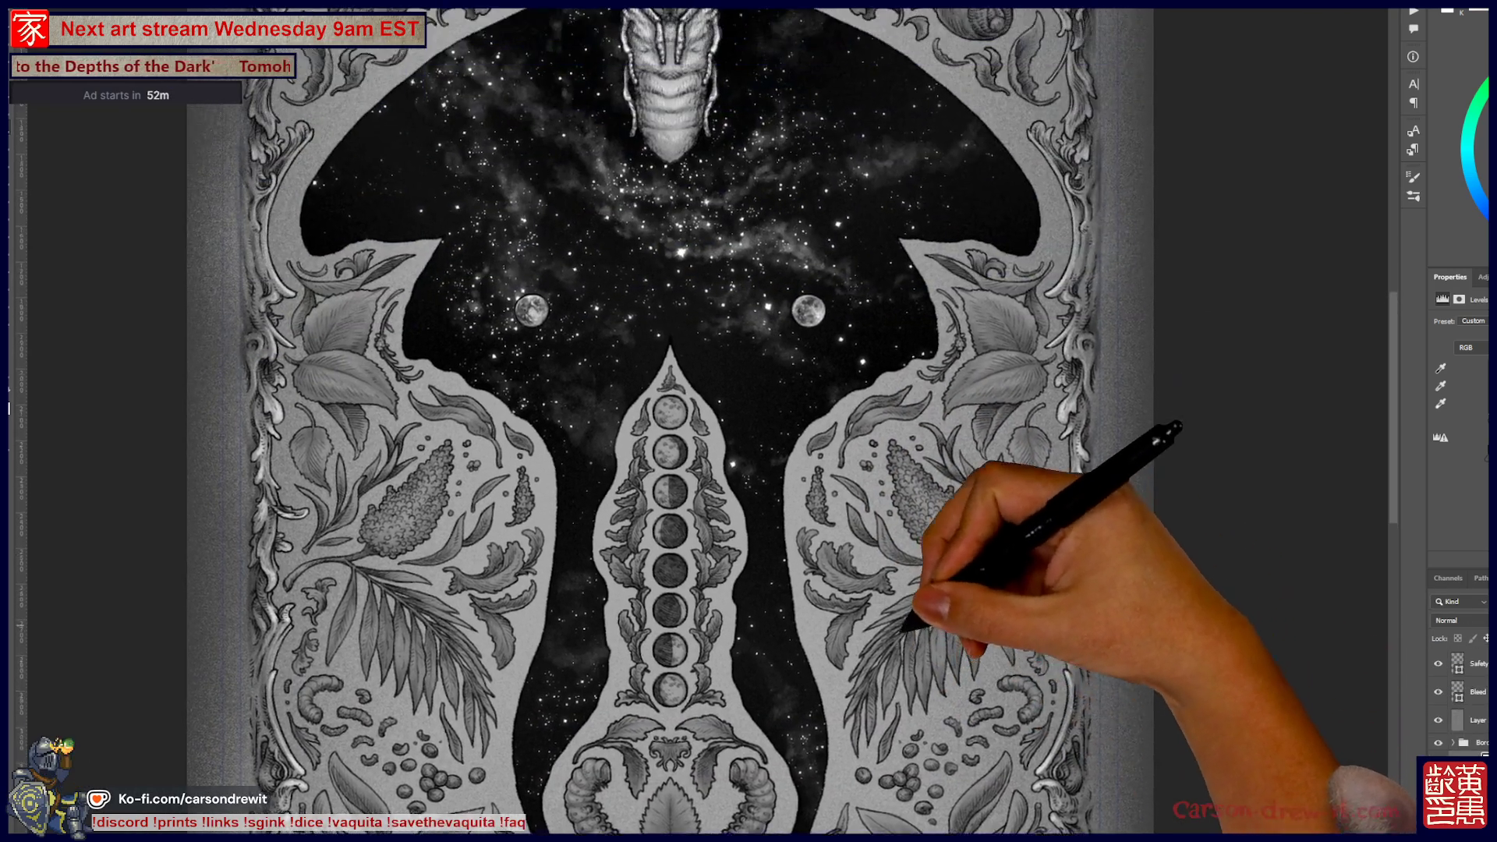
scroll(748, 421, "up", 2)
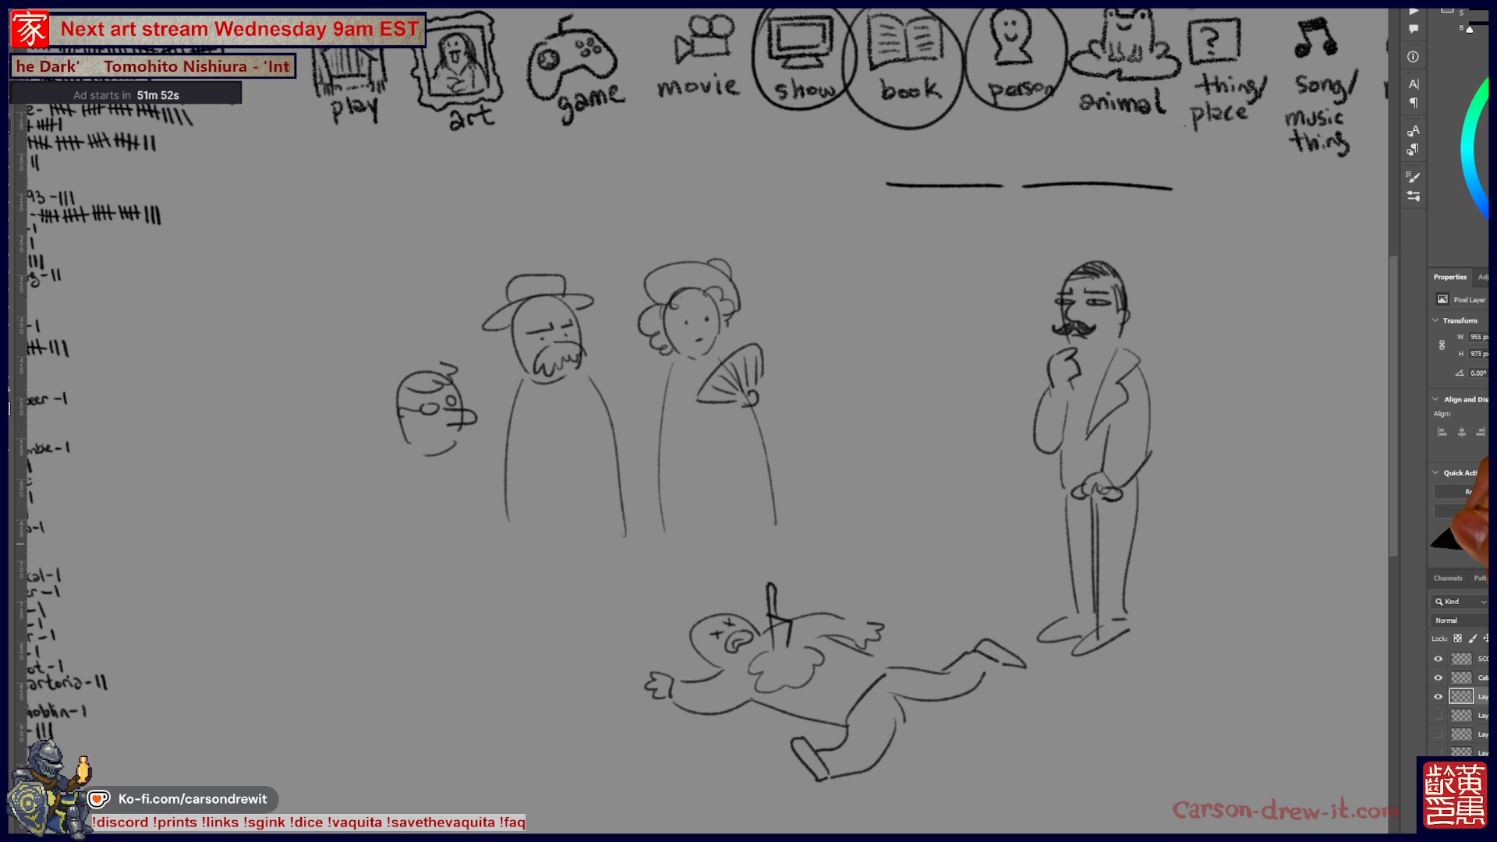
- Hide the earlier character sketches and circle the 'thing/place' category
left_click(1438, 697)
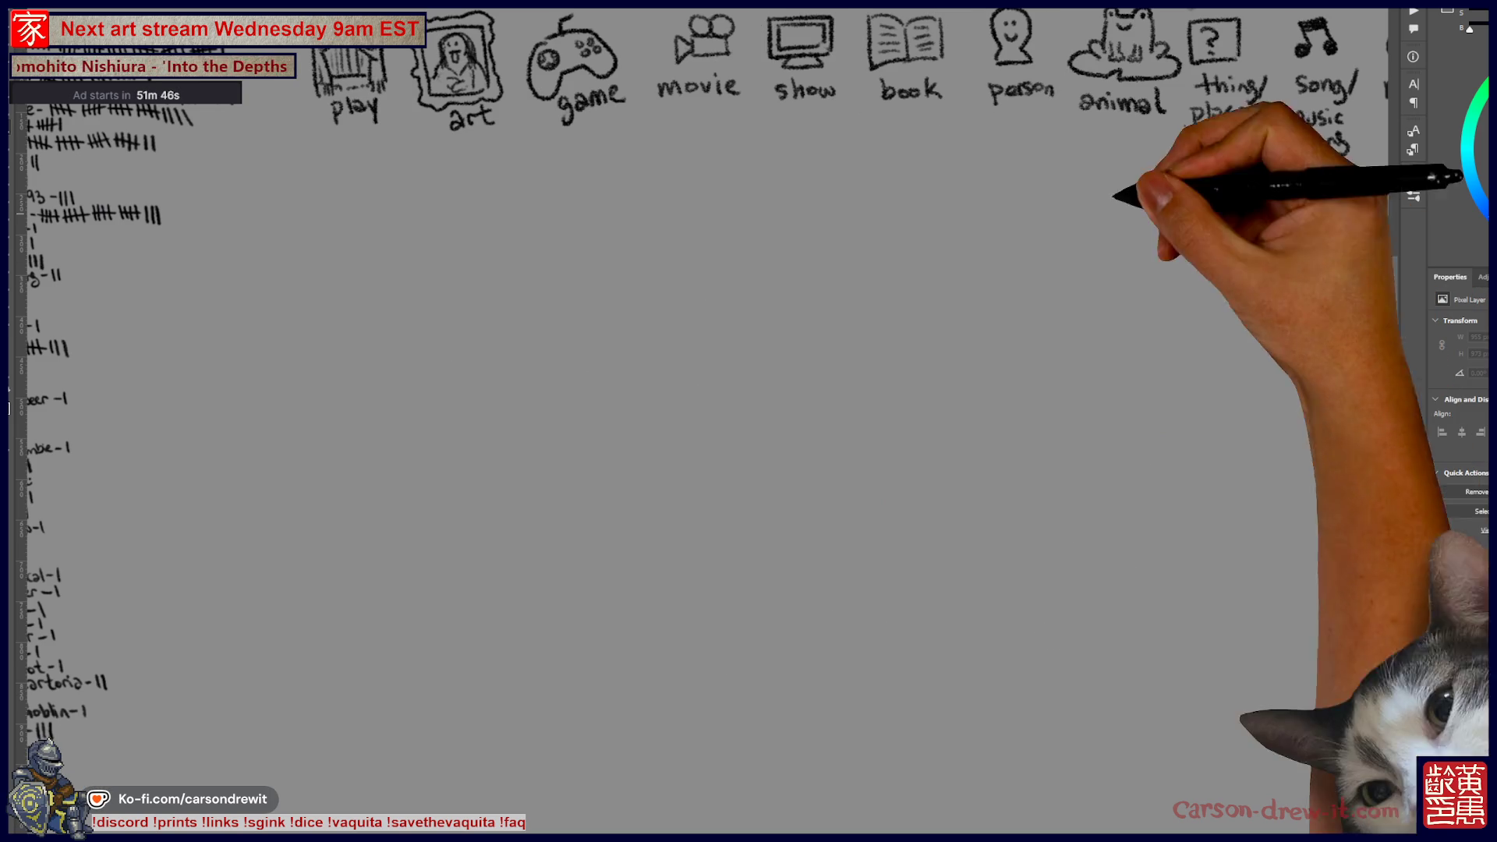
left_click_drag(702, 421, 534, 531)
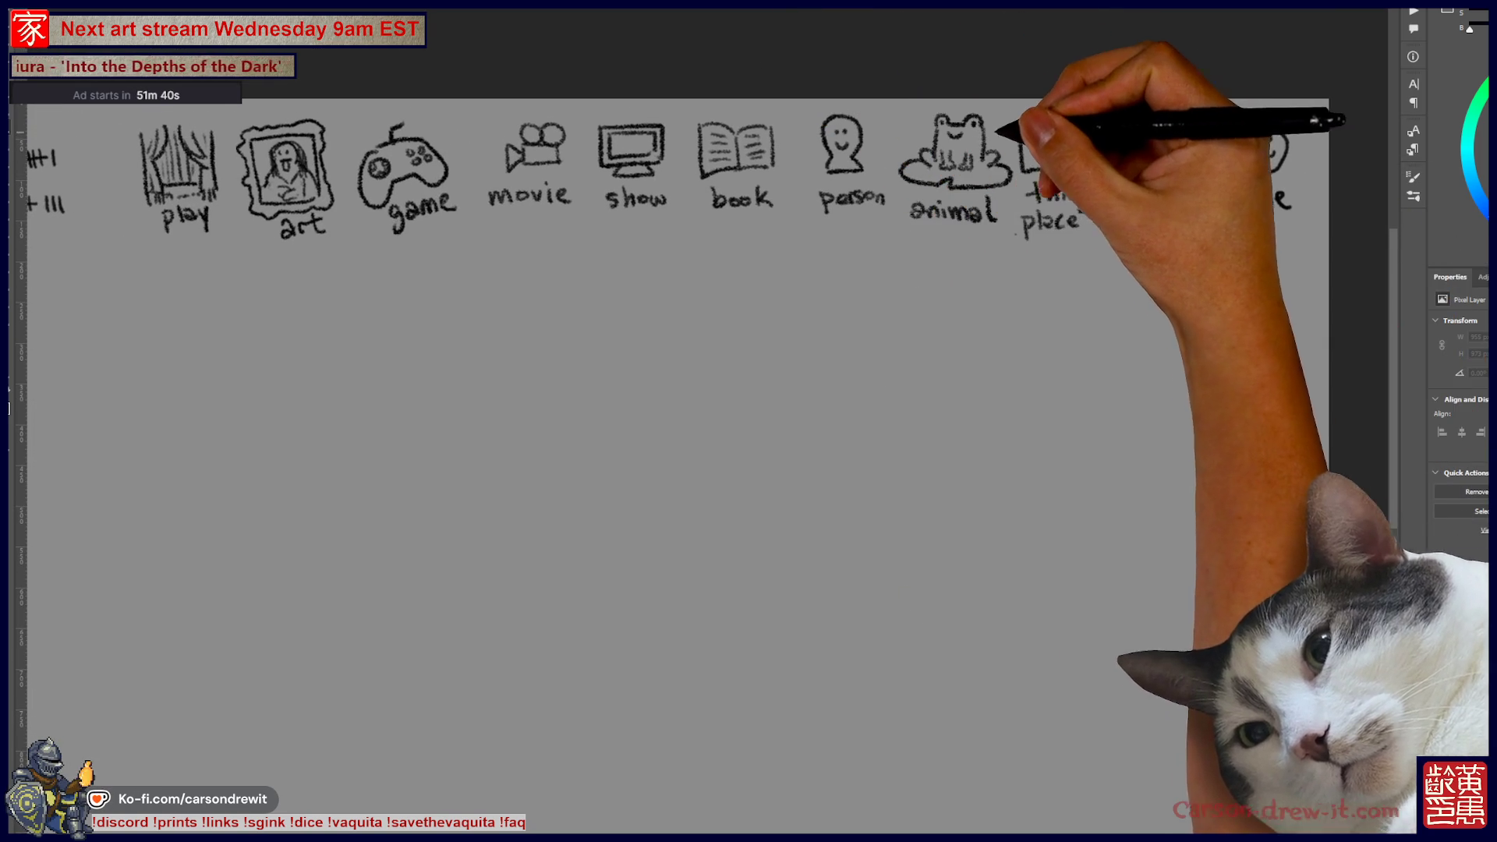
left_click_drag(1049, 106, 1037, 109)
- Draw a blank answer line and the first stroke of a new doodle
left_click_drag(781, 290, 893, 289)
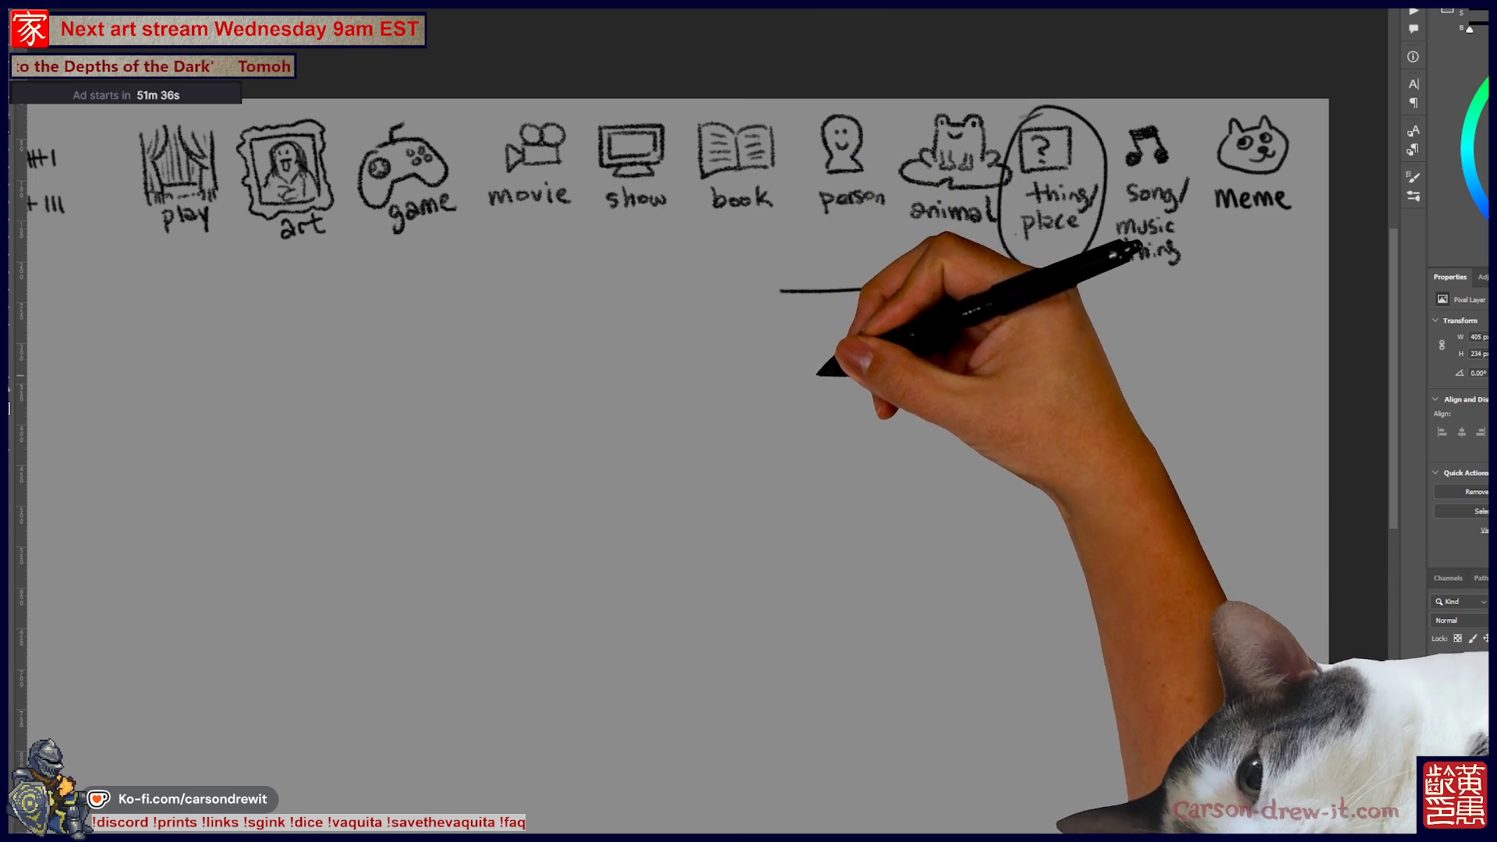
left_click_drag(822, 358, 877, 312)
left_click_drag(788, 359, 792, 404)
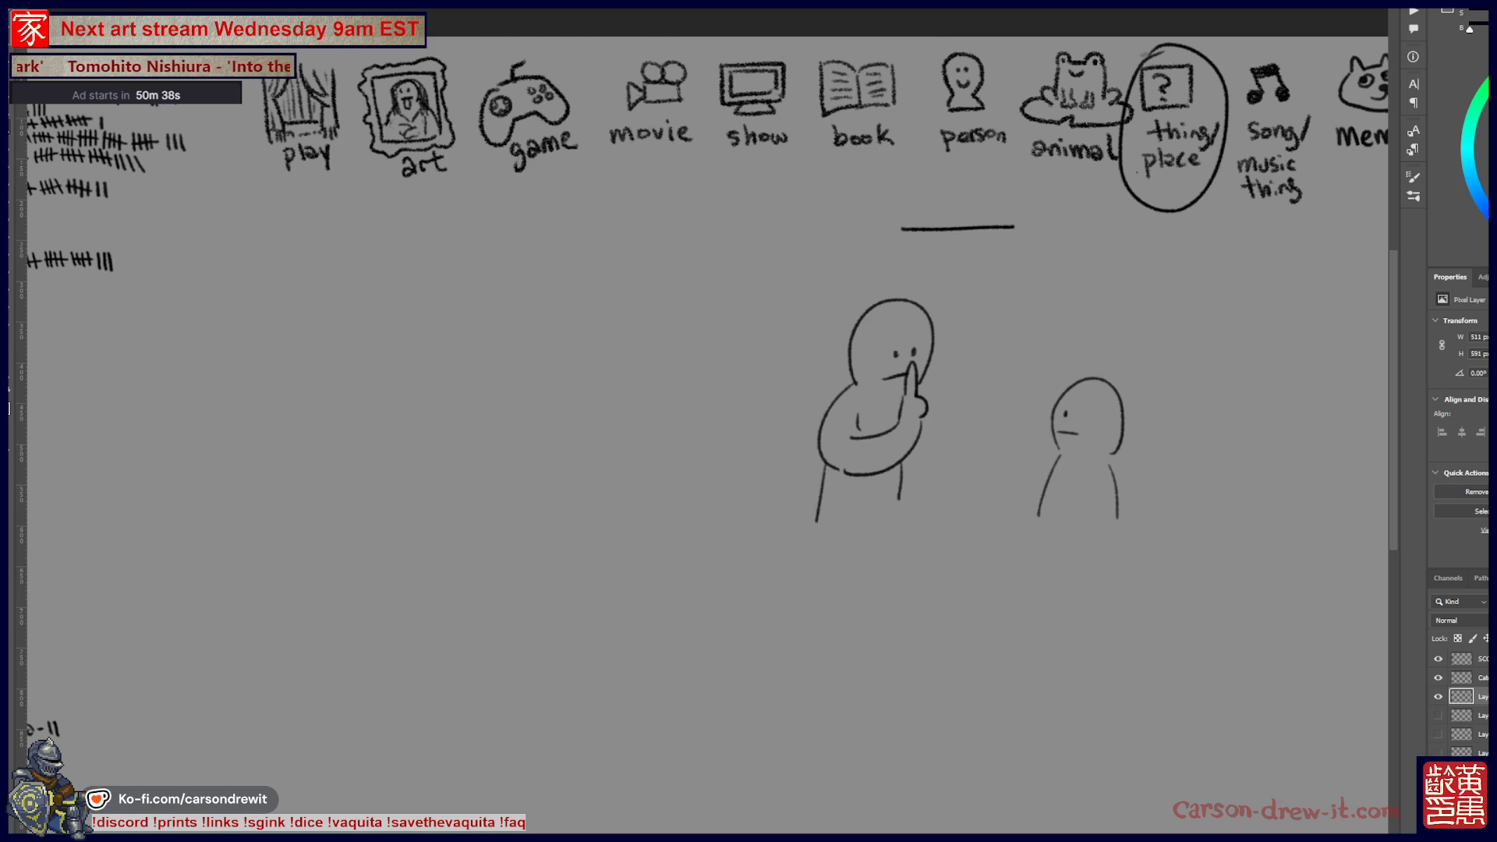
- Hide the stick-figure doodle layer along with its blank line and circle
left_click(1439, 697)
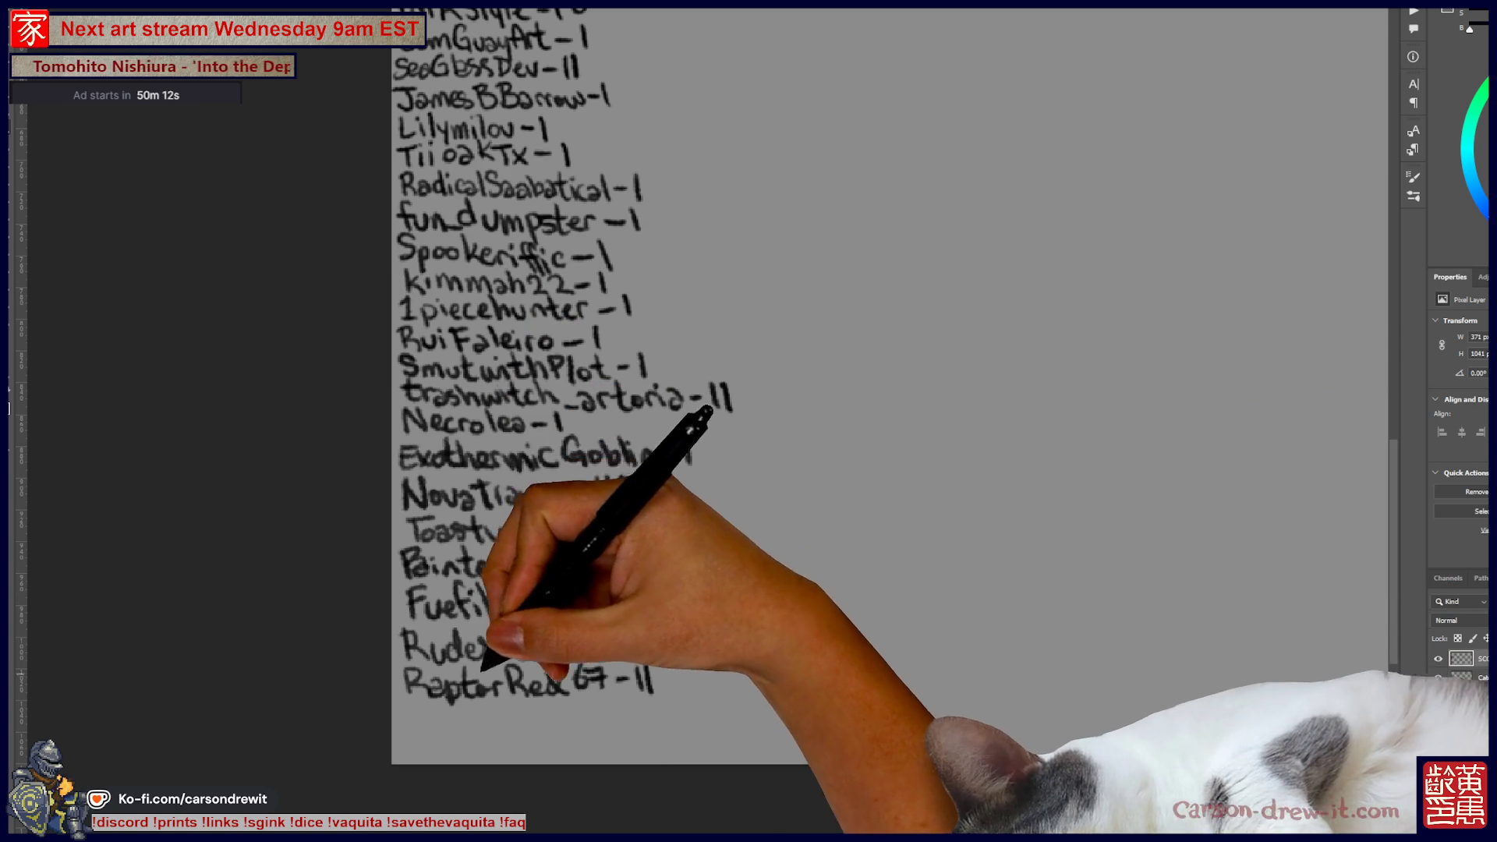
- Write the new player's name with '- 1' at the list's end and add a tally to an existing player
mouse_move(408, 714)
left_mouse_down()
mouse_move(429, 712)
mouse_move(420, 733)
mouse_move(446, 721)
mouse_move(473, 734)
mouse_move(482, 711)
mouse_move(494, 736)
mouse_move(568, 709)
mouse_move(589, 712)
mouse_move(602, 746)
mouse_move(633, 721)
mouse_move(647, 737)
left_mouse_up()
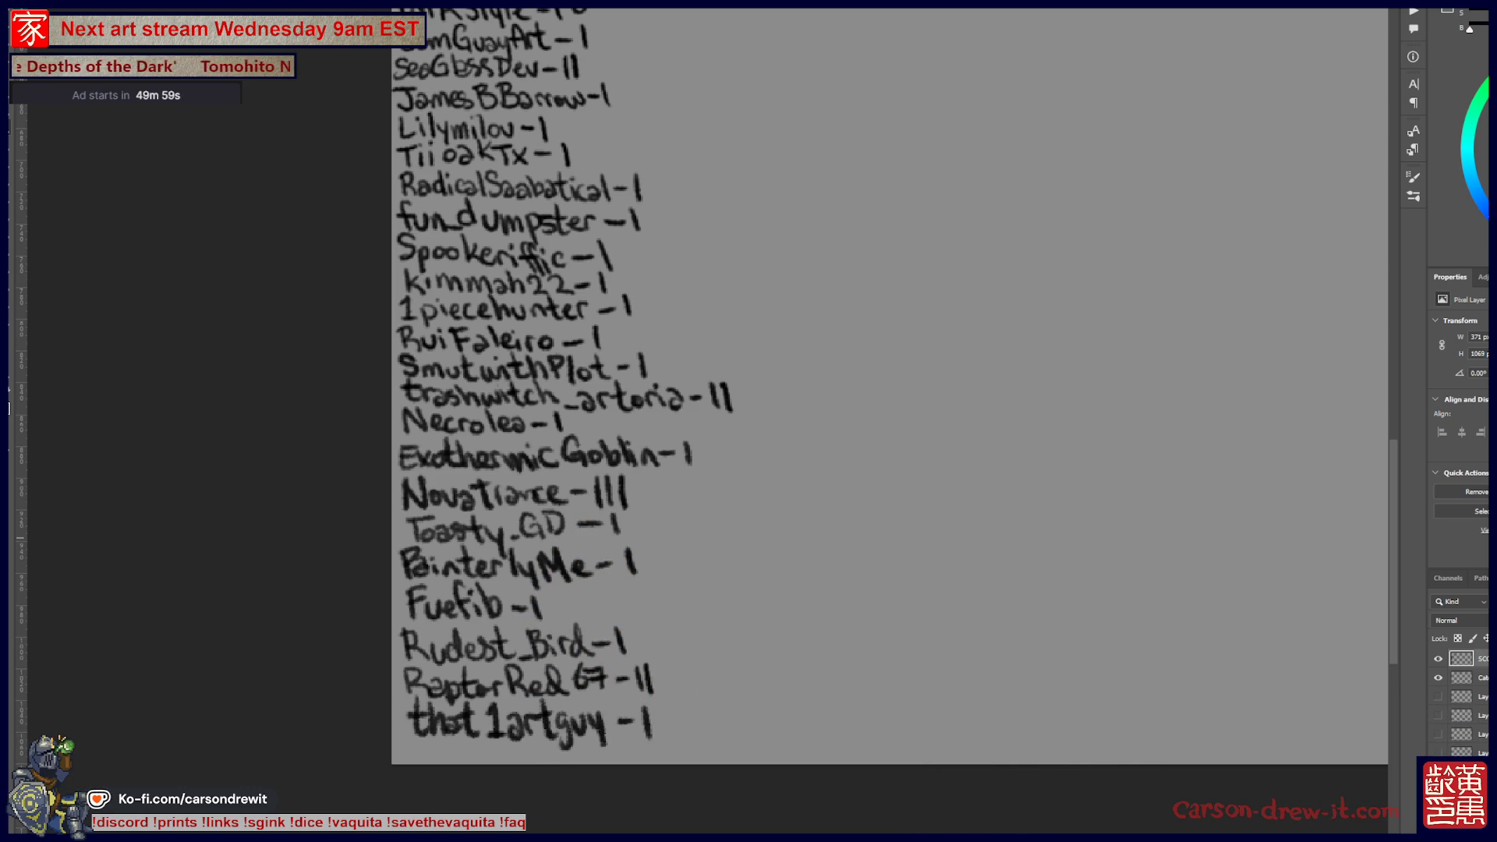
scroll(811, 421, "up", 10)
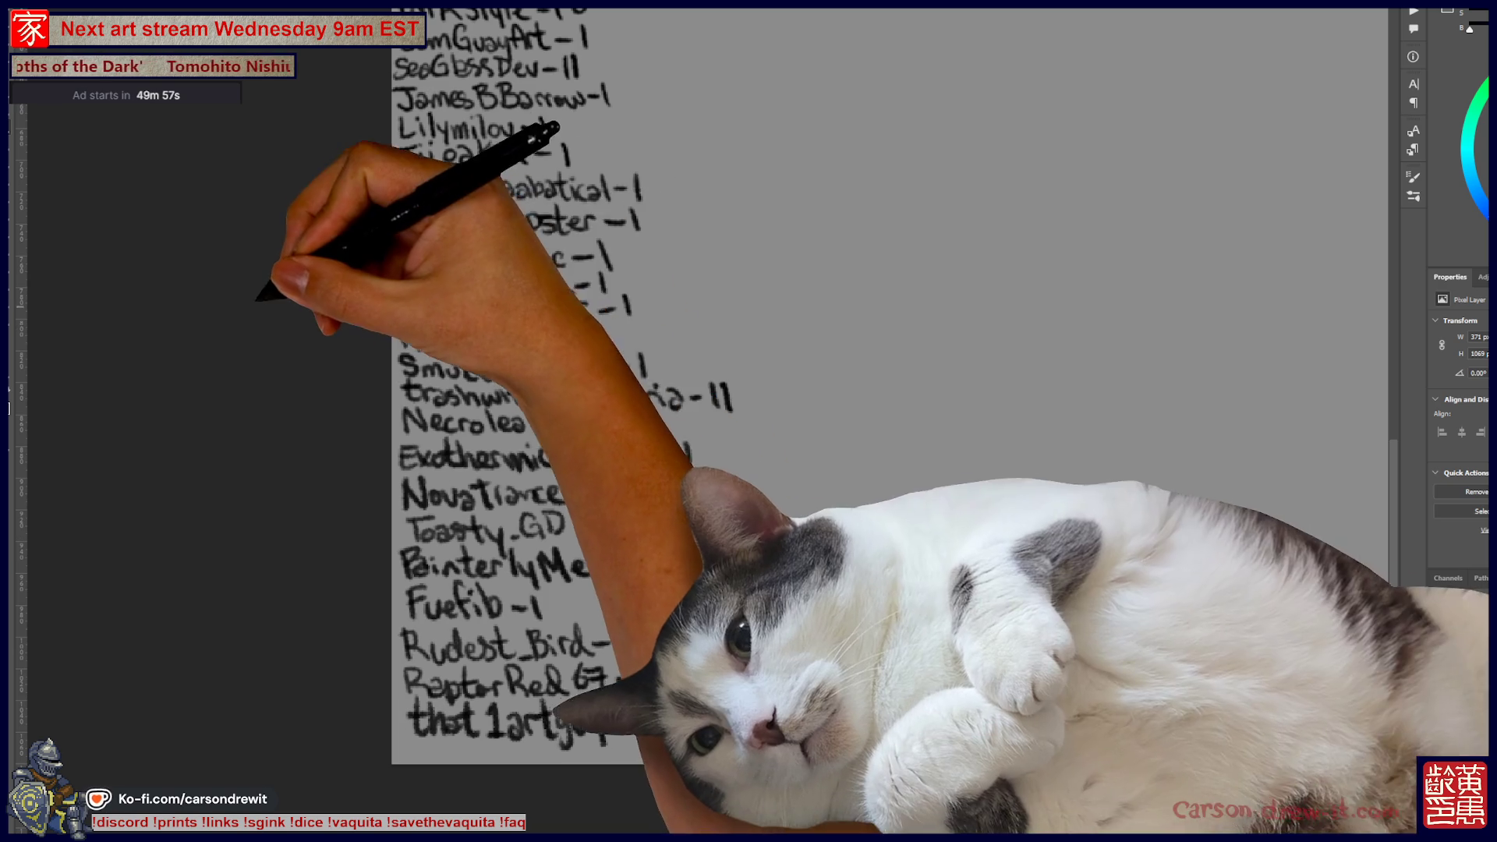
scroll(811, 422, "up", 3)
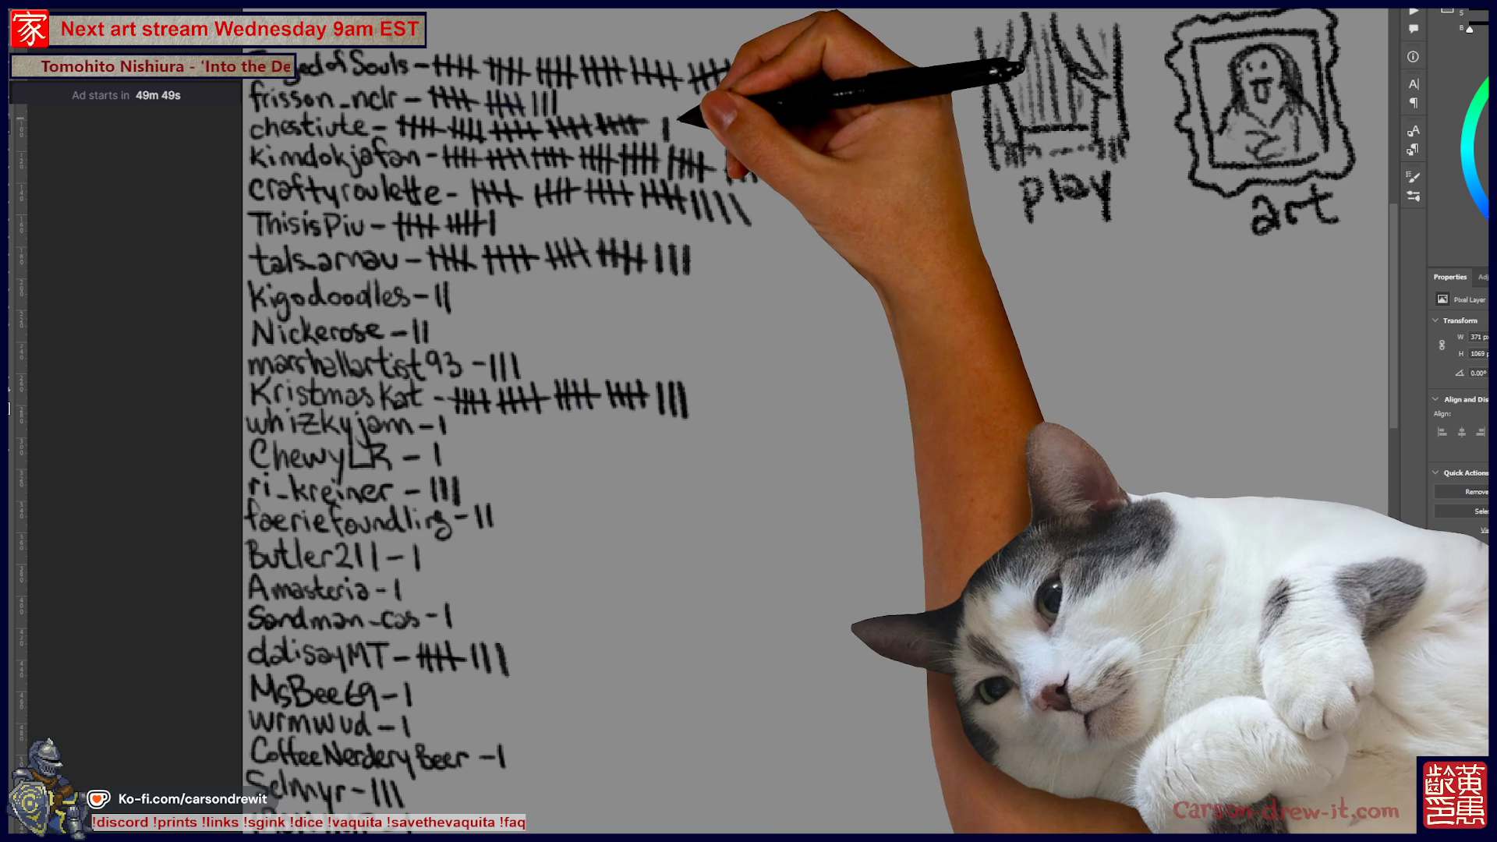
left_click_drag(677, 119, 678, 140)
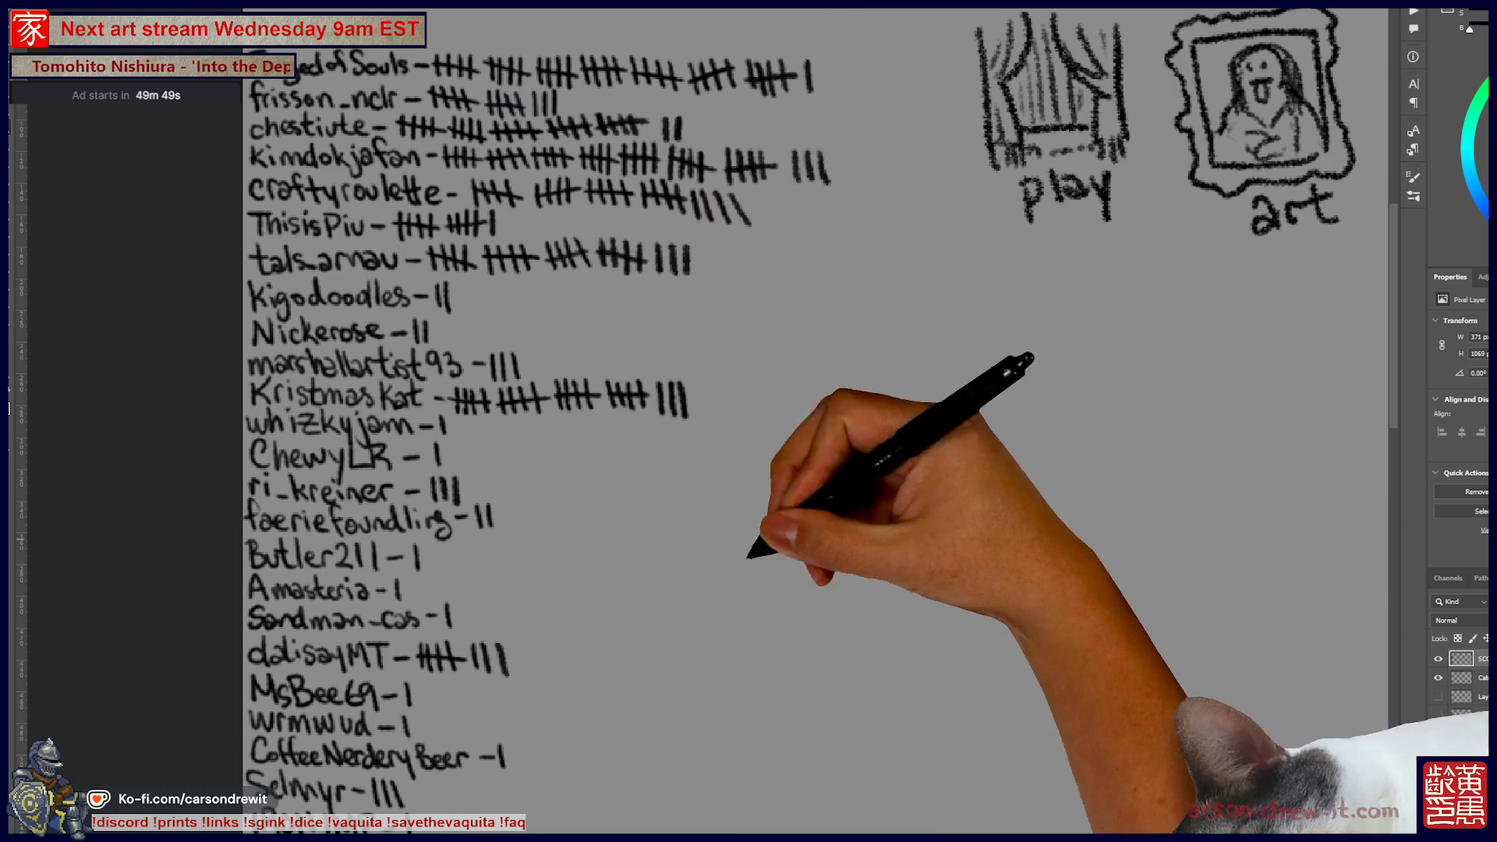
key("ctrl+minus")
key("ctrl+minus")
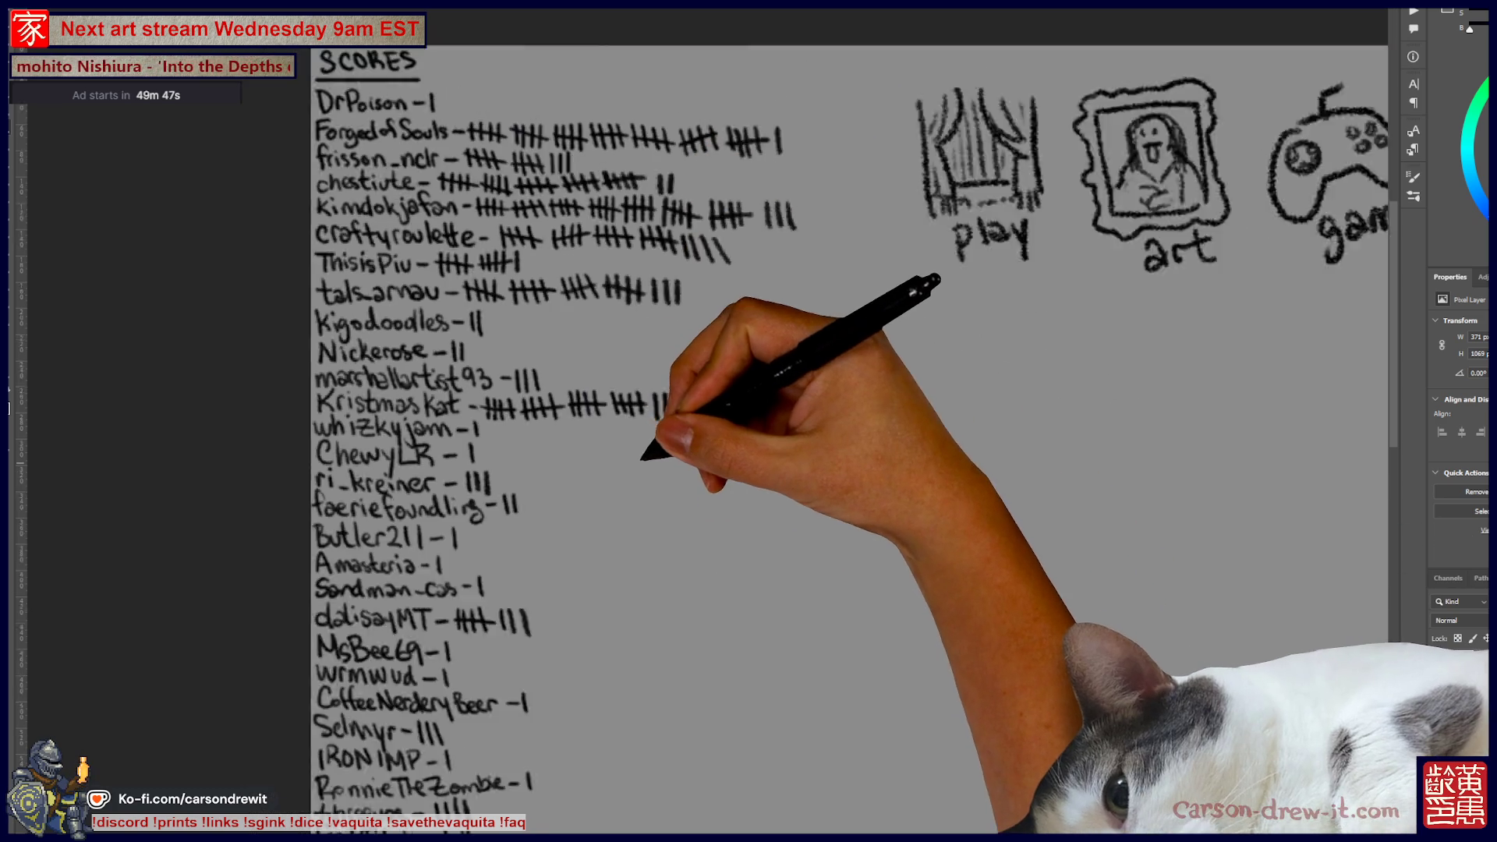
scroll(826, 421, "right", 1)
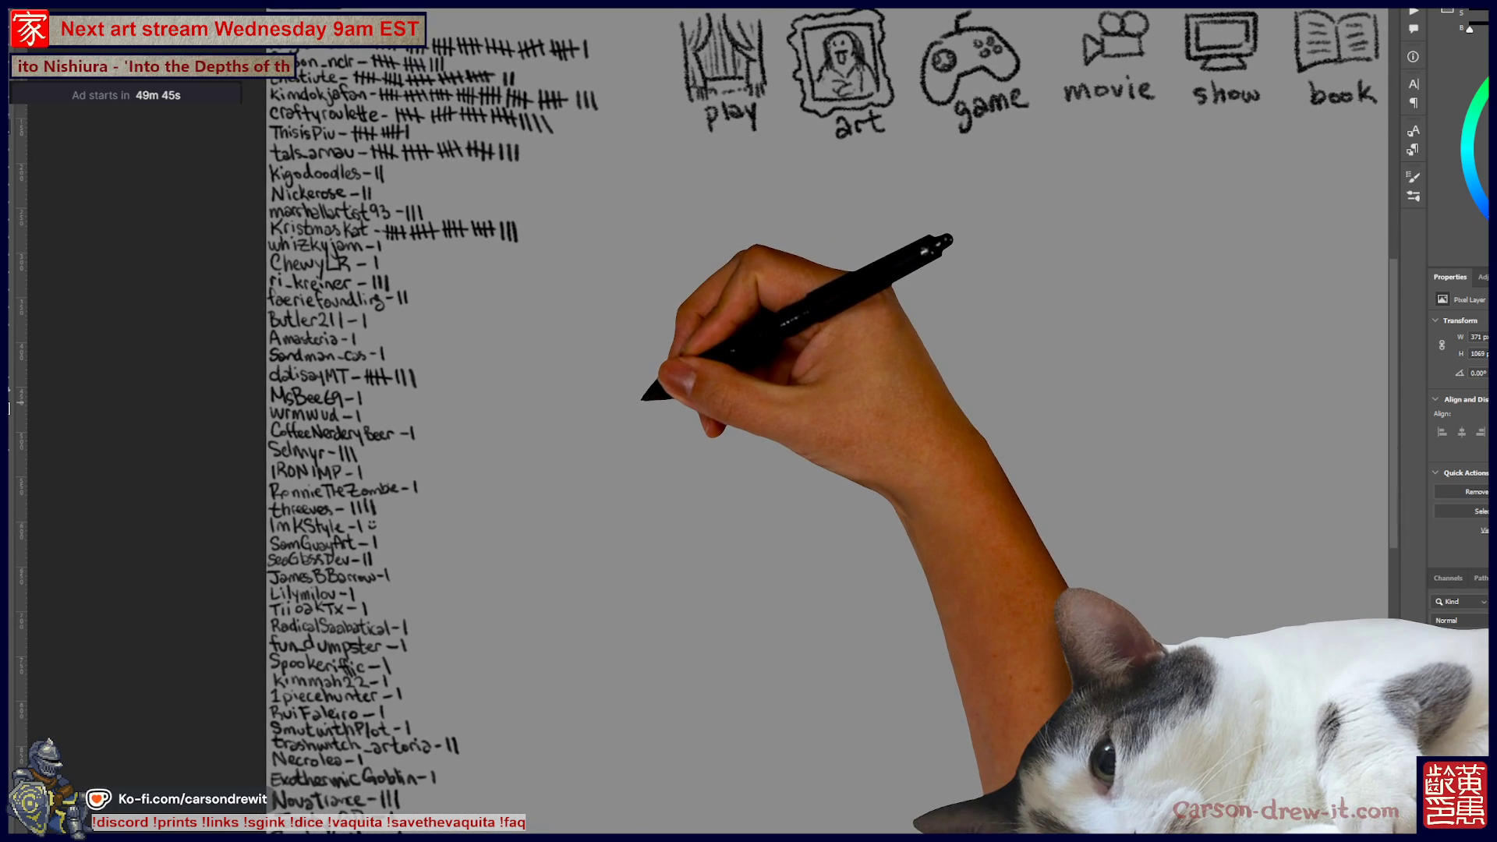
scroll(749, 421, "up", 2)
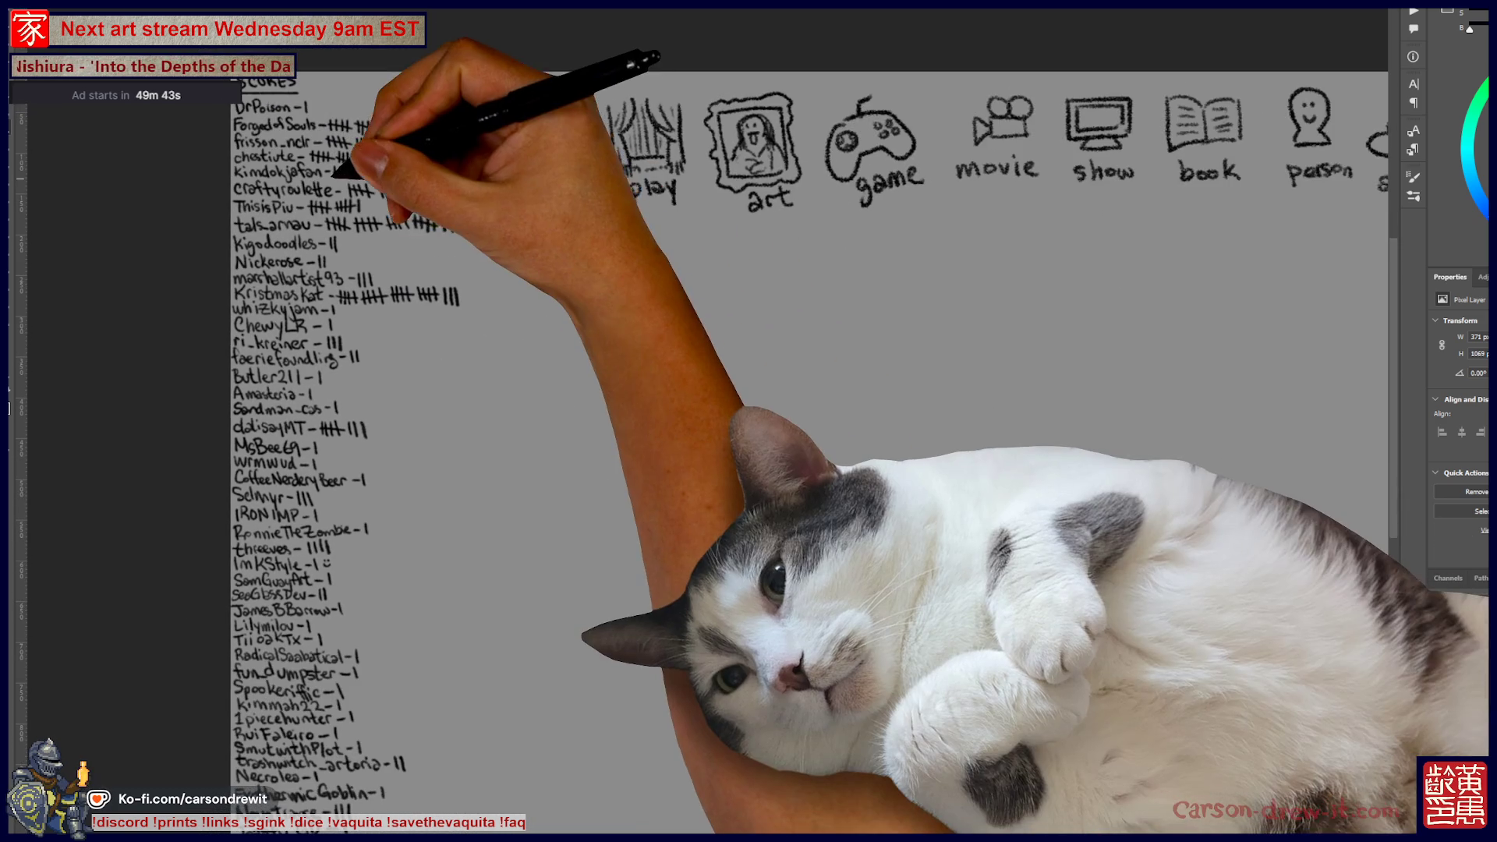
key("ctrl+plus")
scroll(749, 421, "left", 3)
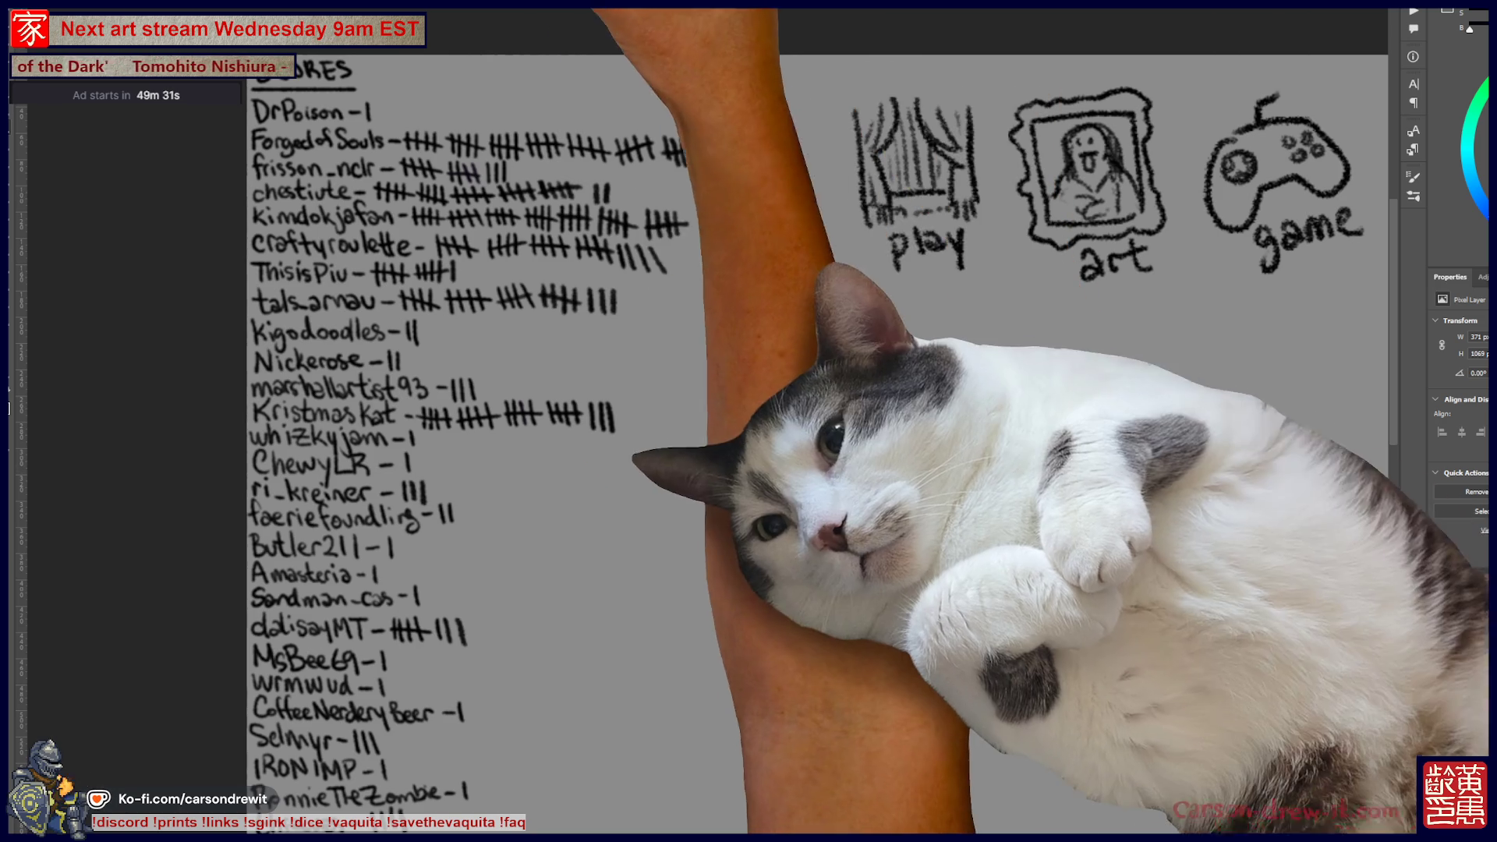
- Open Daily-127_Nov2_2025.psd from the recent files list
key("alt+f")
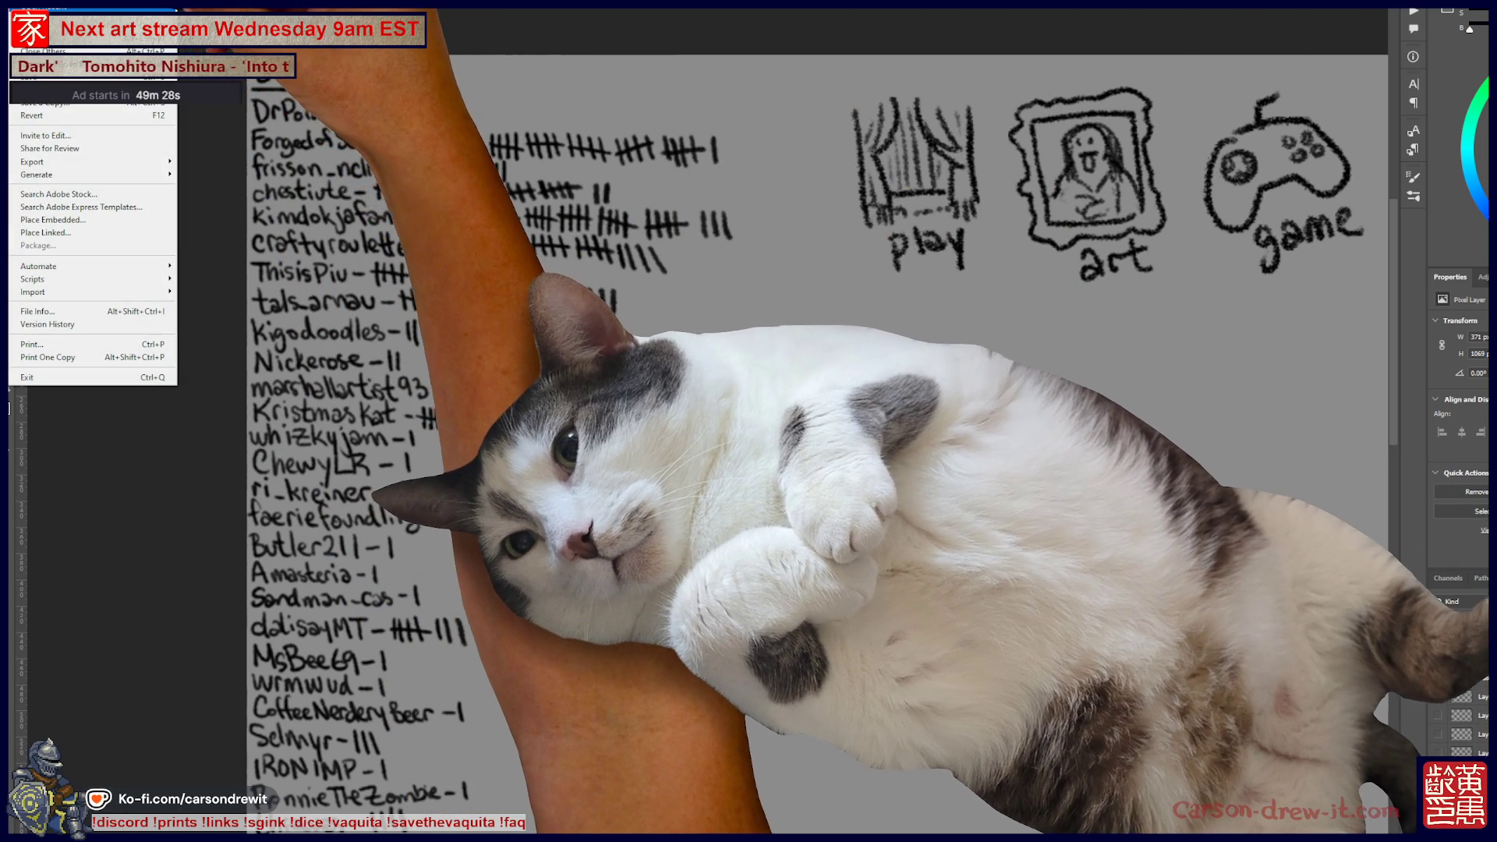
mouse_move(117, 39)
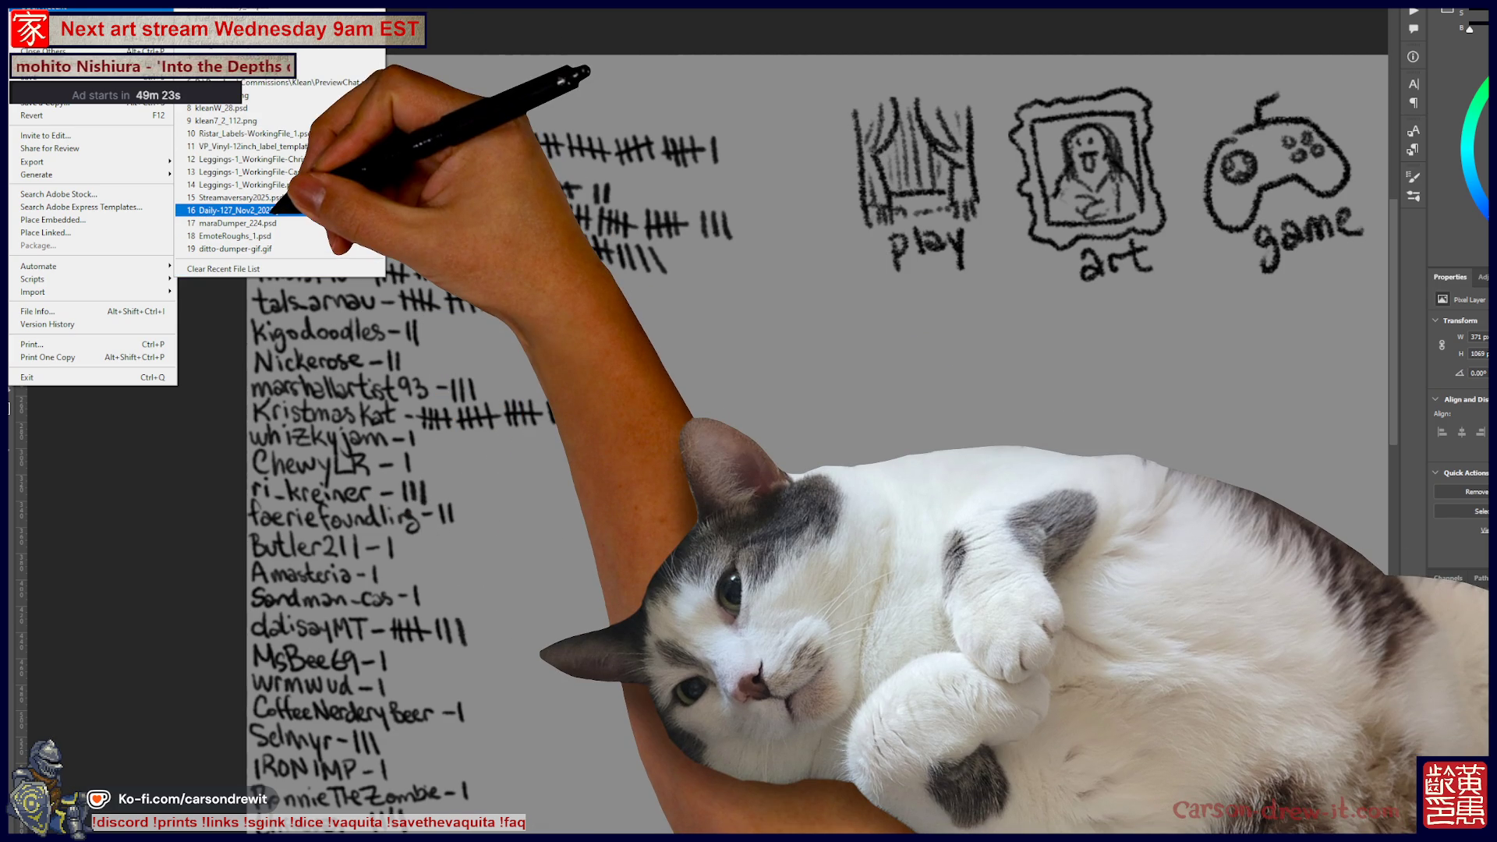
left_click(234, 210)
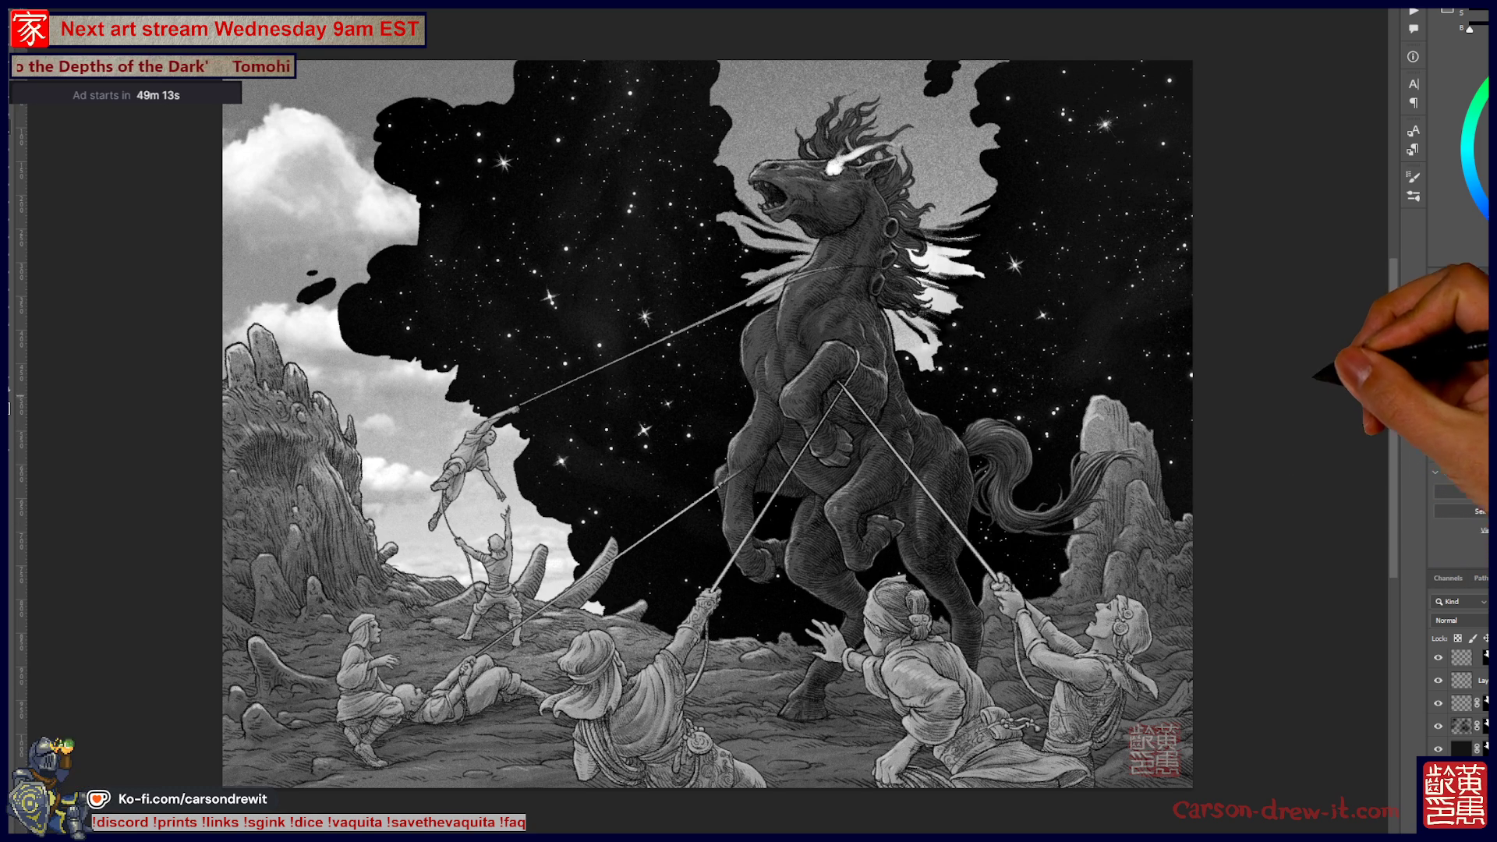
key("ctrl+plus")
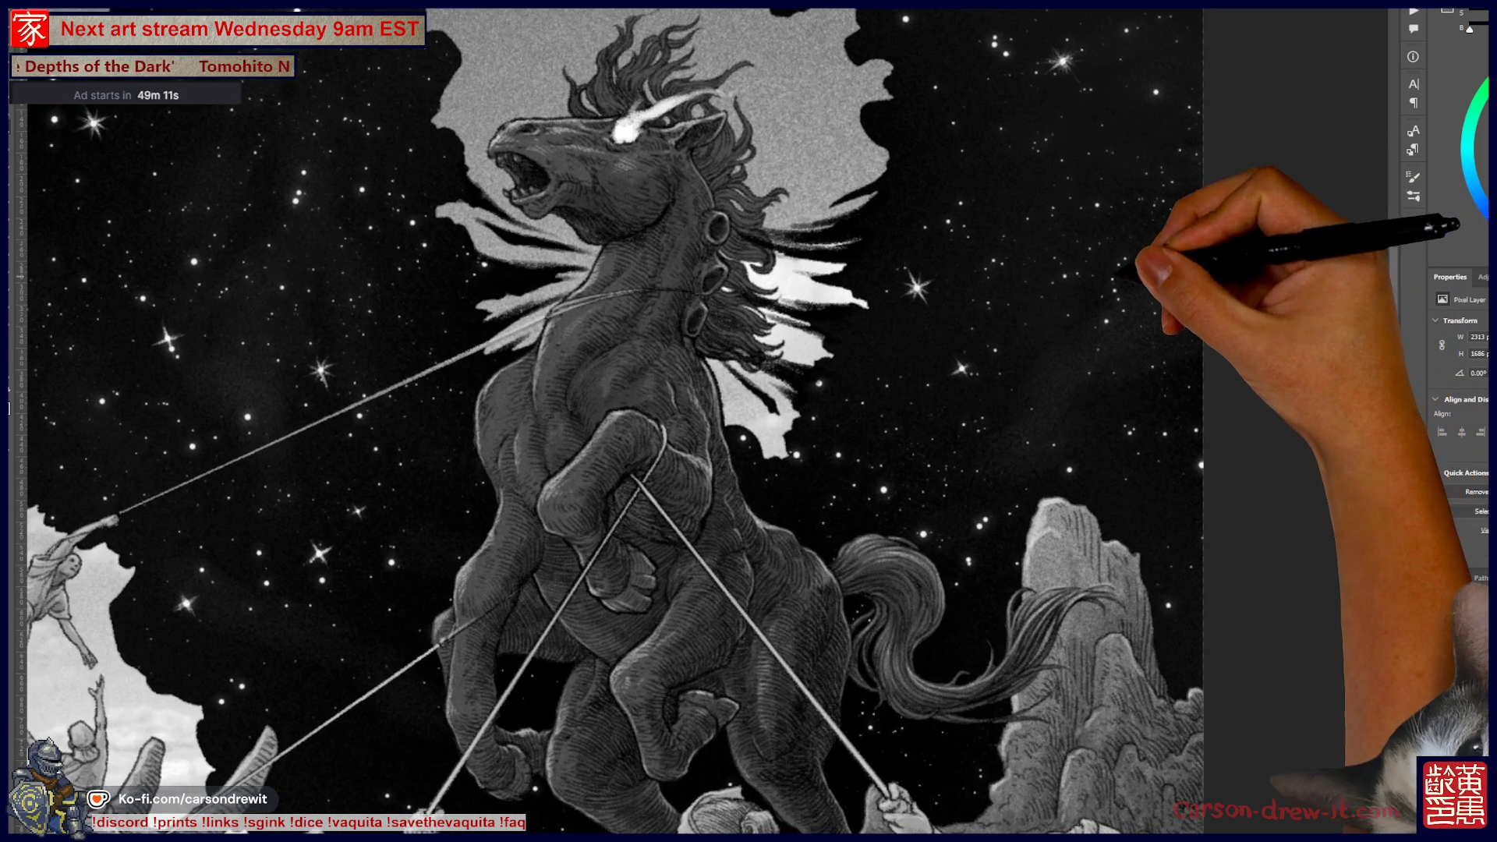
scroll(748, 421, "left", 3)
key("ctrl+minus")
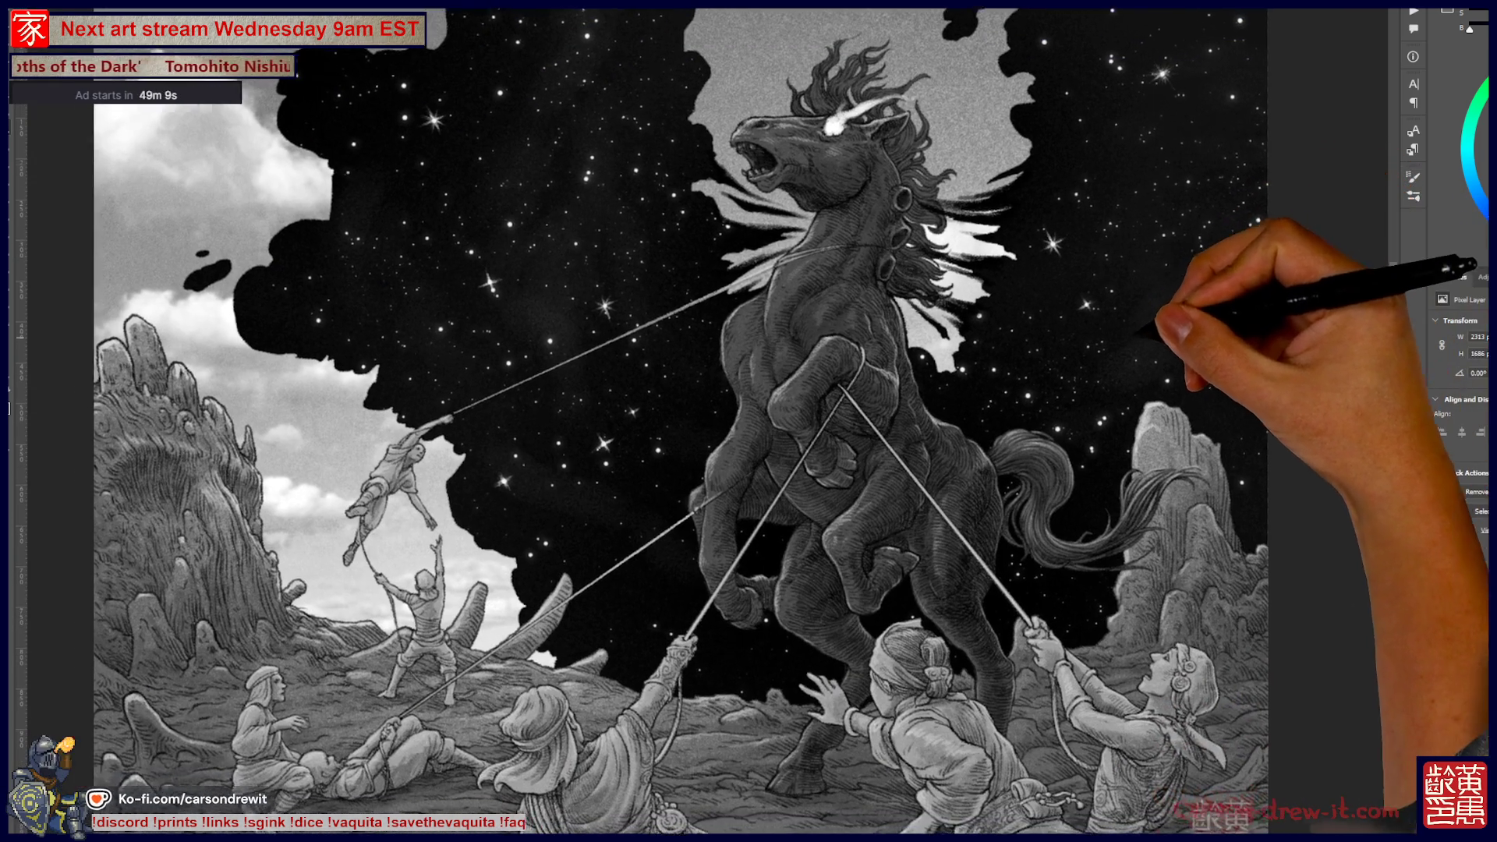
scroll(748, 421, "right", 2)
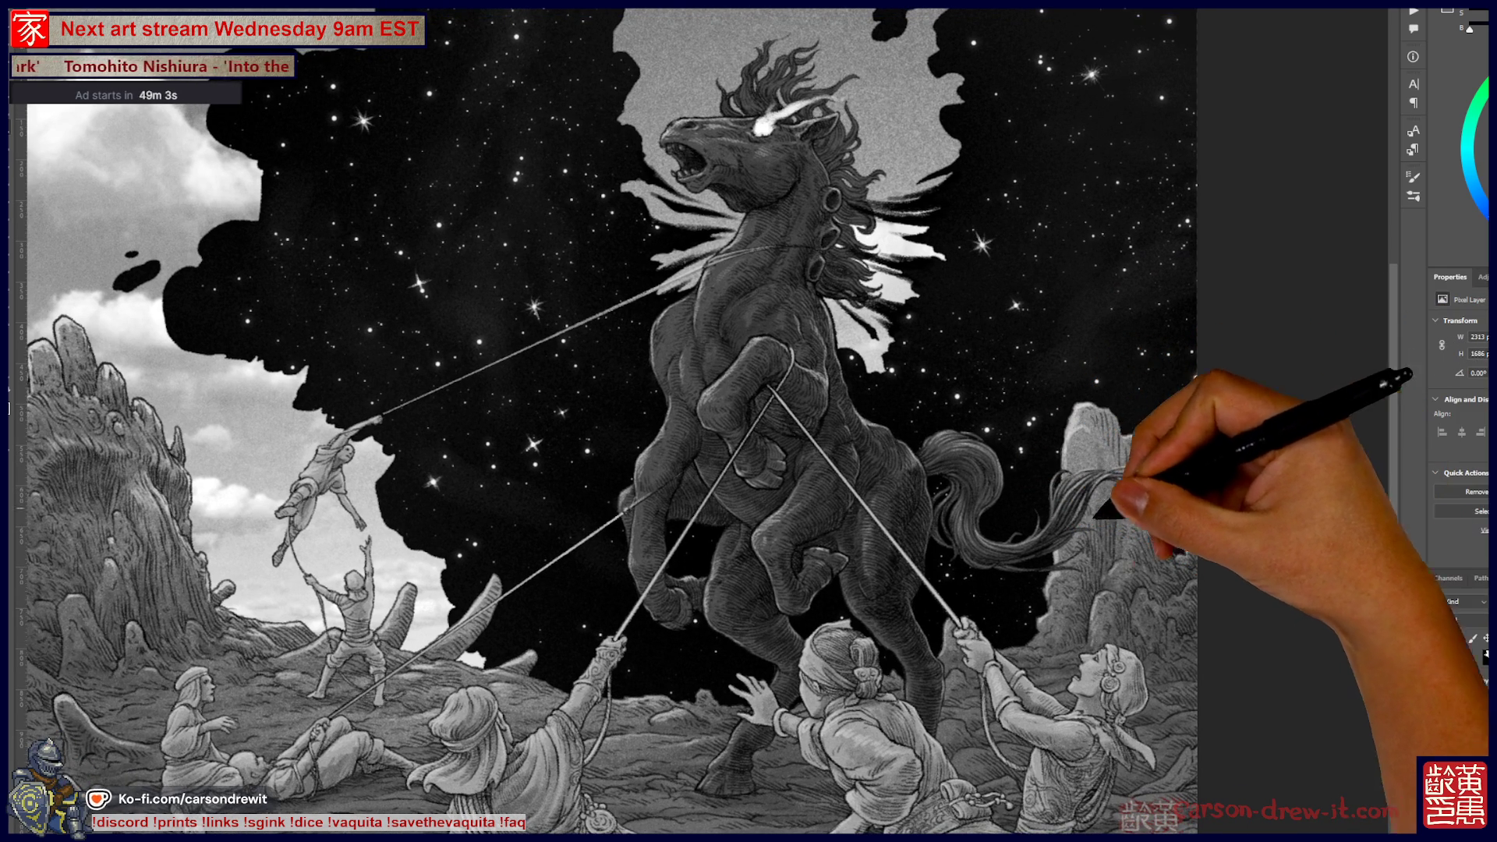
scroll(748, 421, "down", 2)
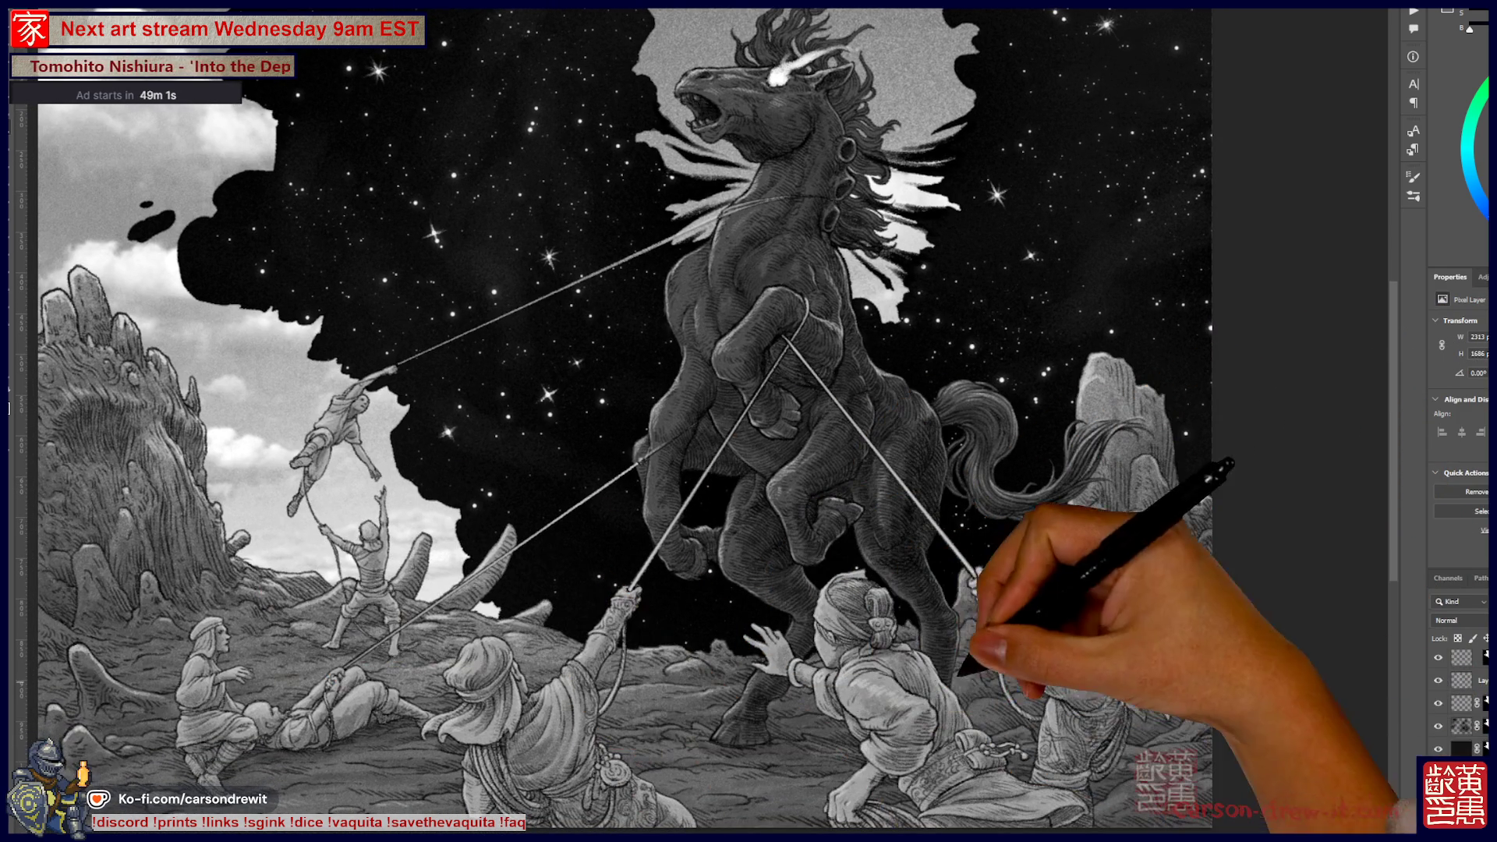
scroll(624, 422, "up", 1)
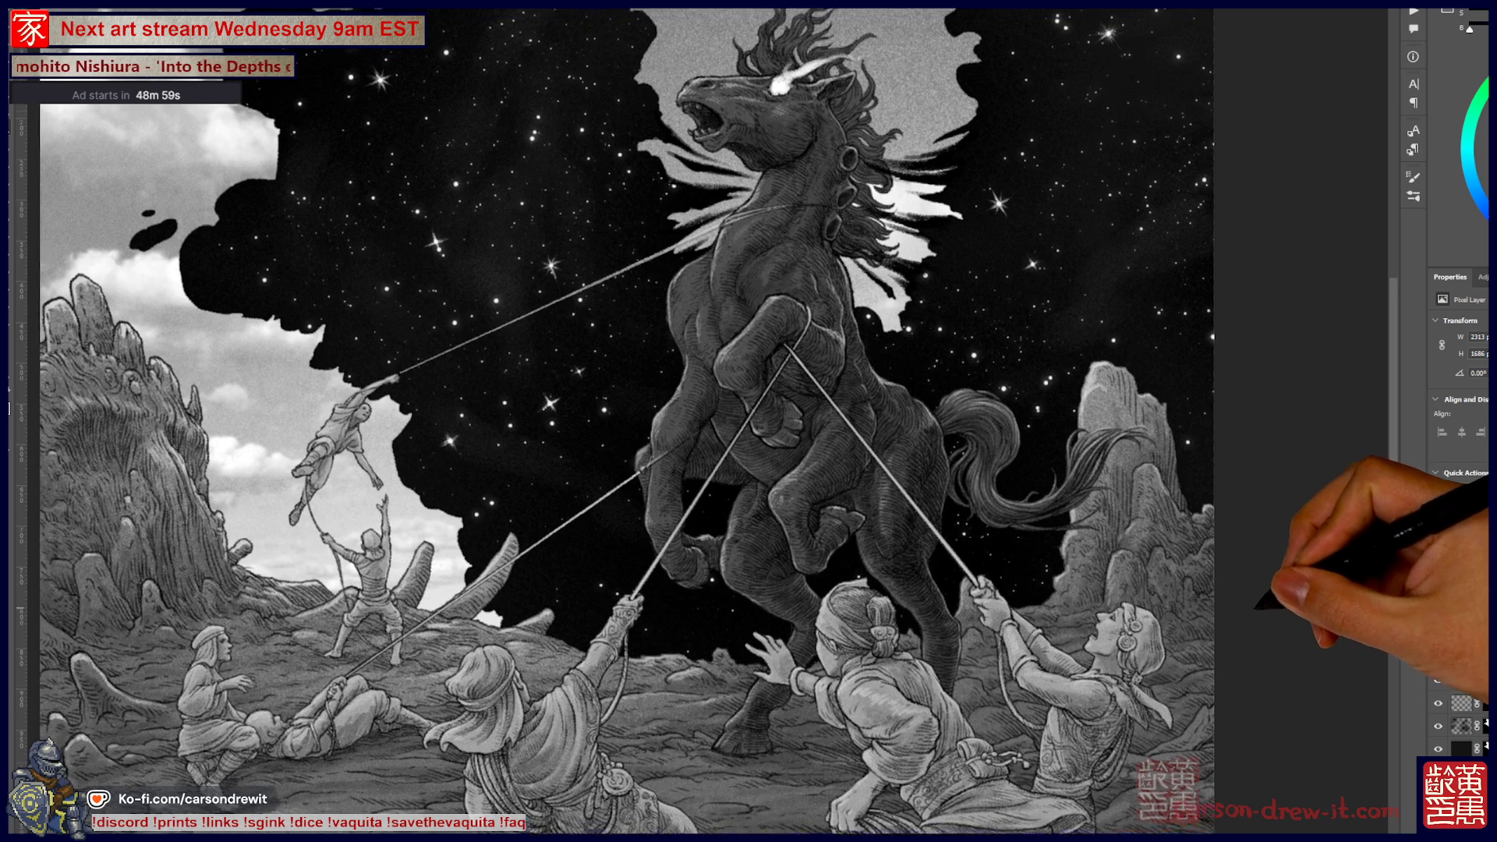
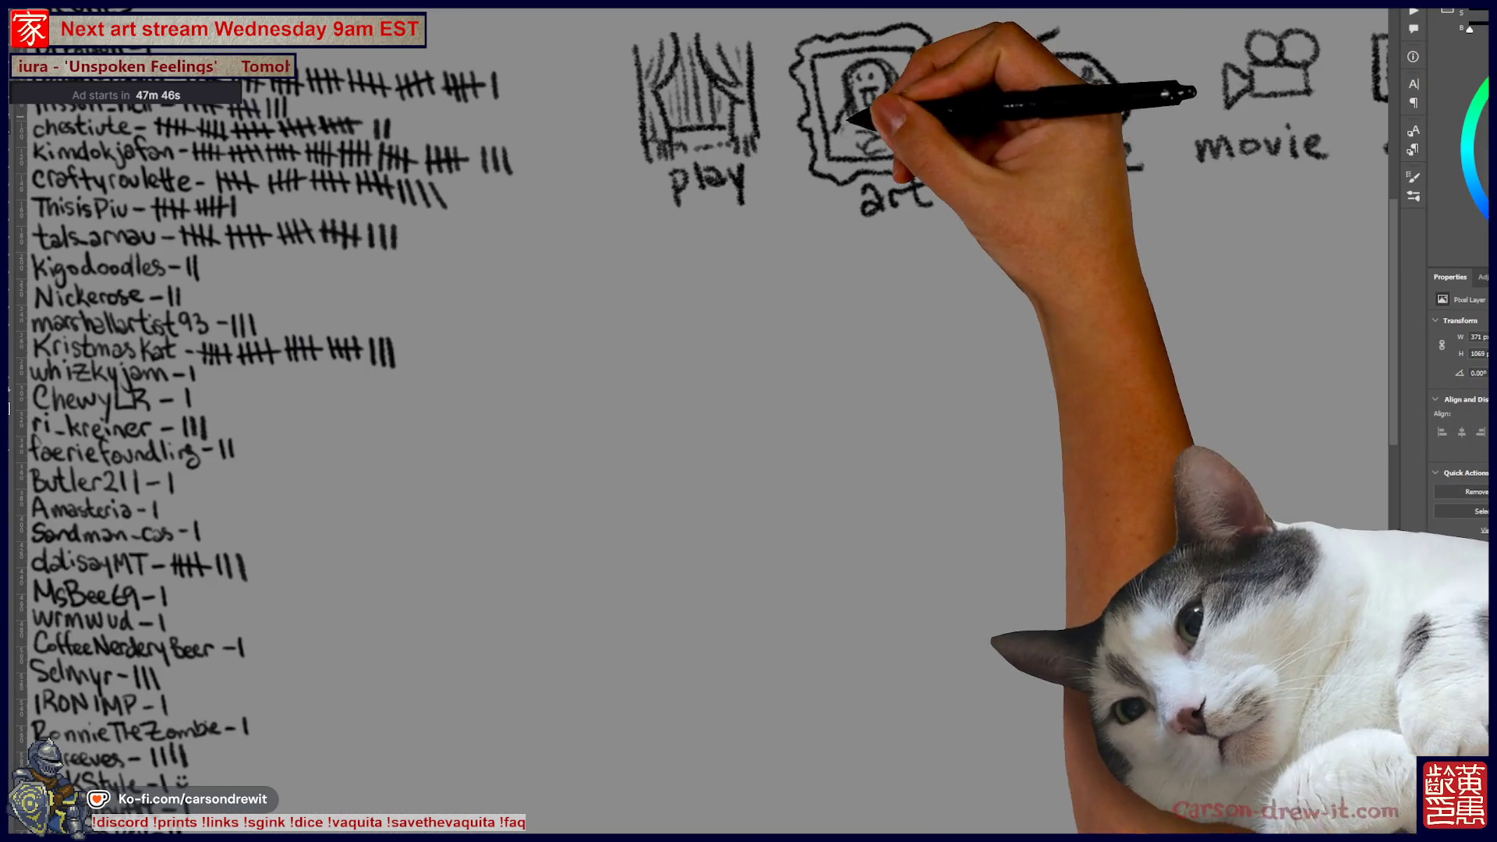
- Undo the TAPER note and arrow strokes beside the blade, then select the blade column
scroll(749, 437, "right", 3)
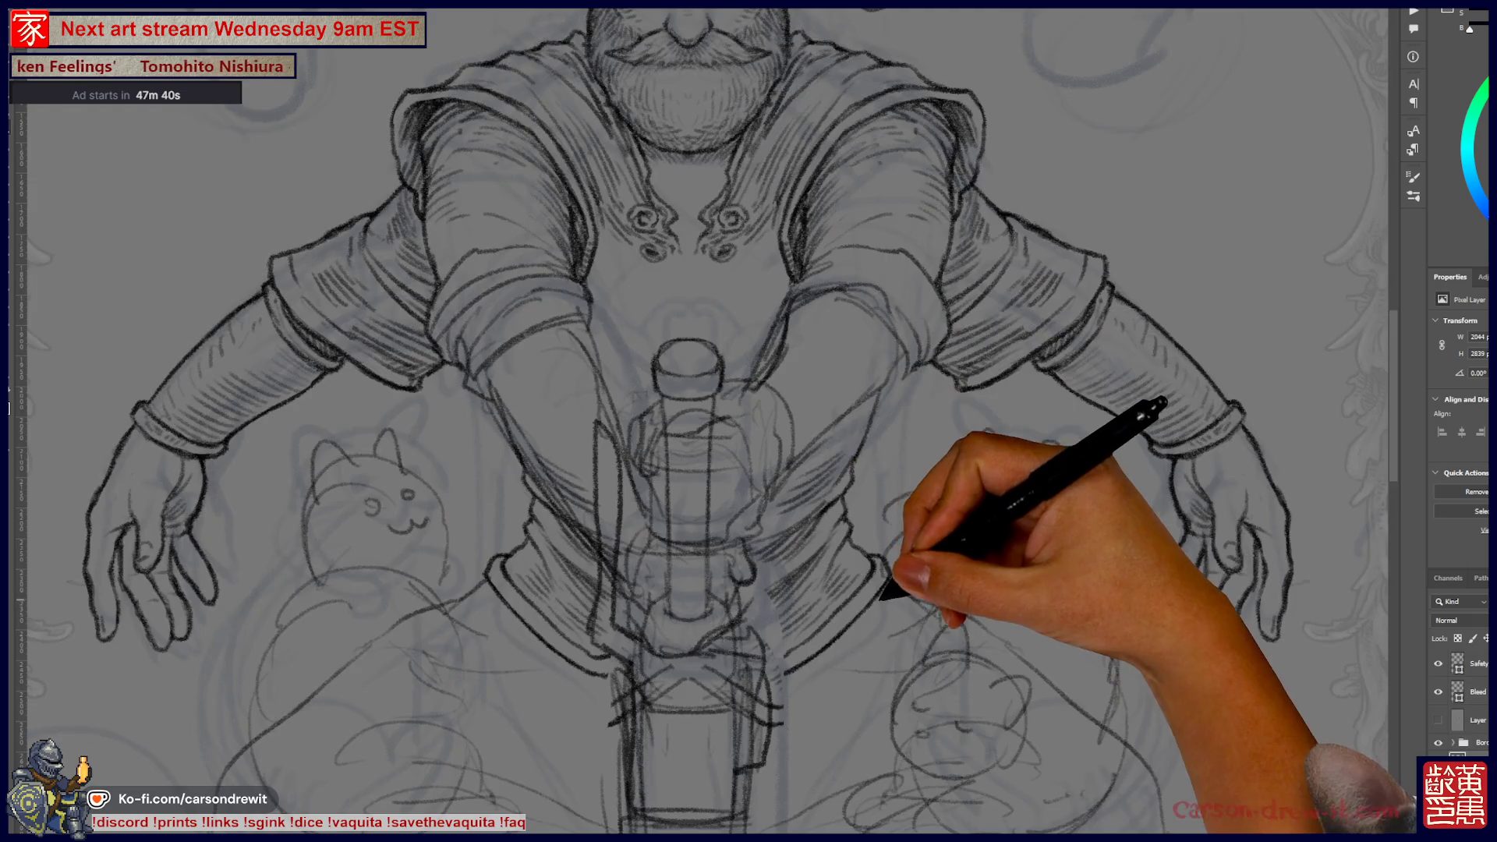
scroll(702, 421, "down", 1)
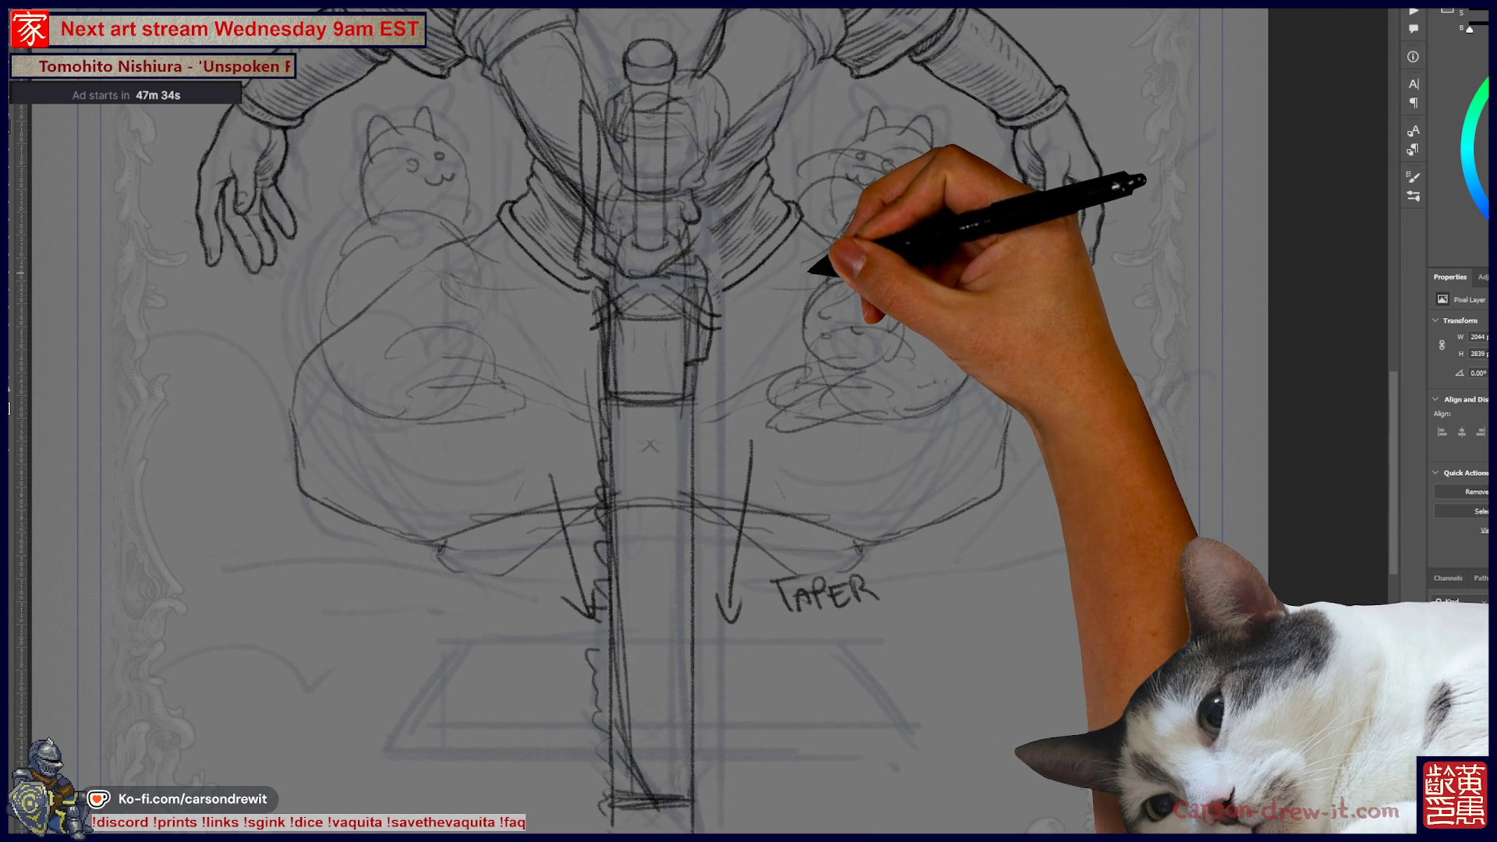
scroll(748, 421, "down", 2)
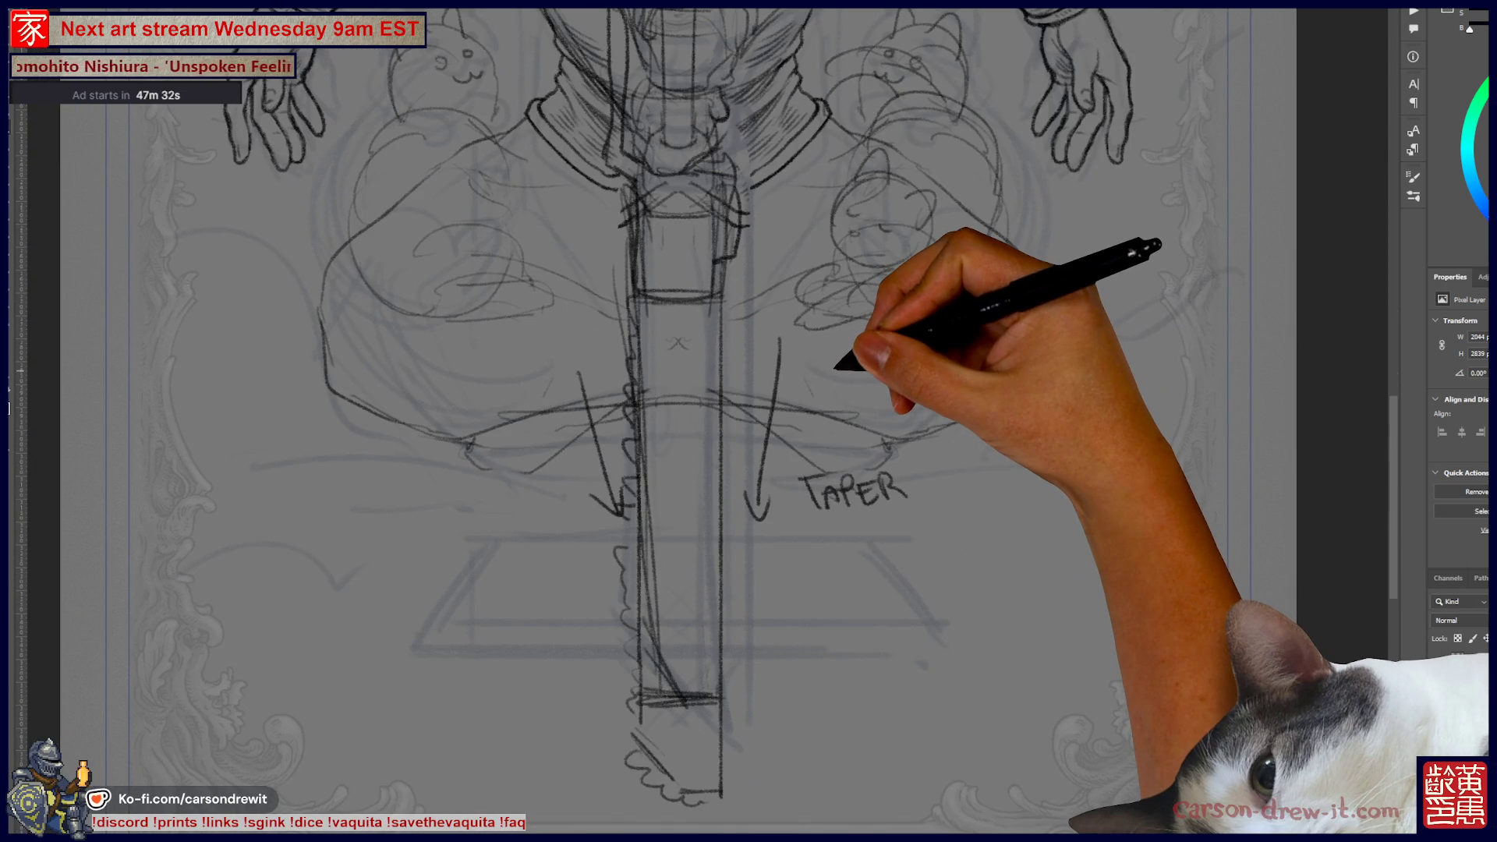
key("ctrl+z")
key("ctrl+z")
key("ctrl+z")
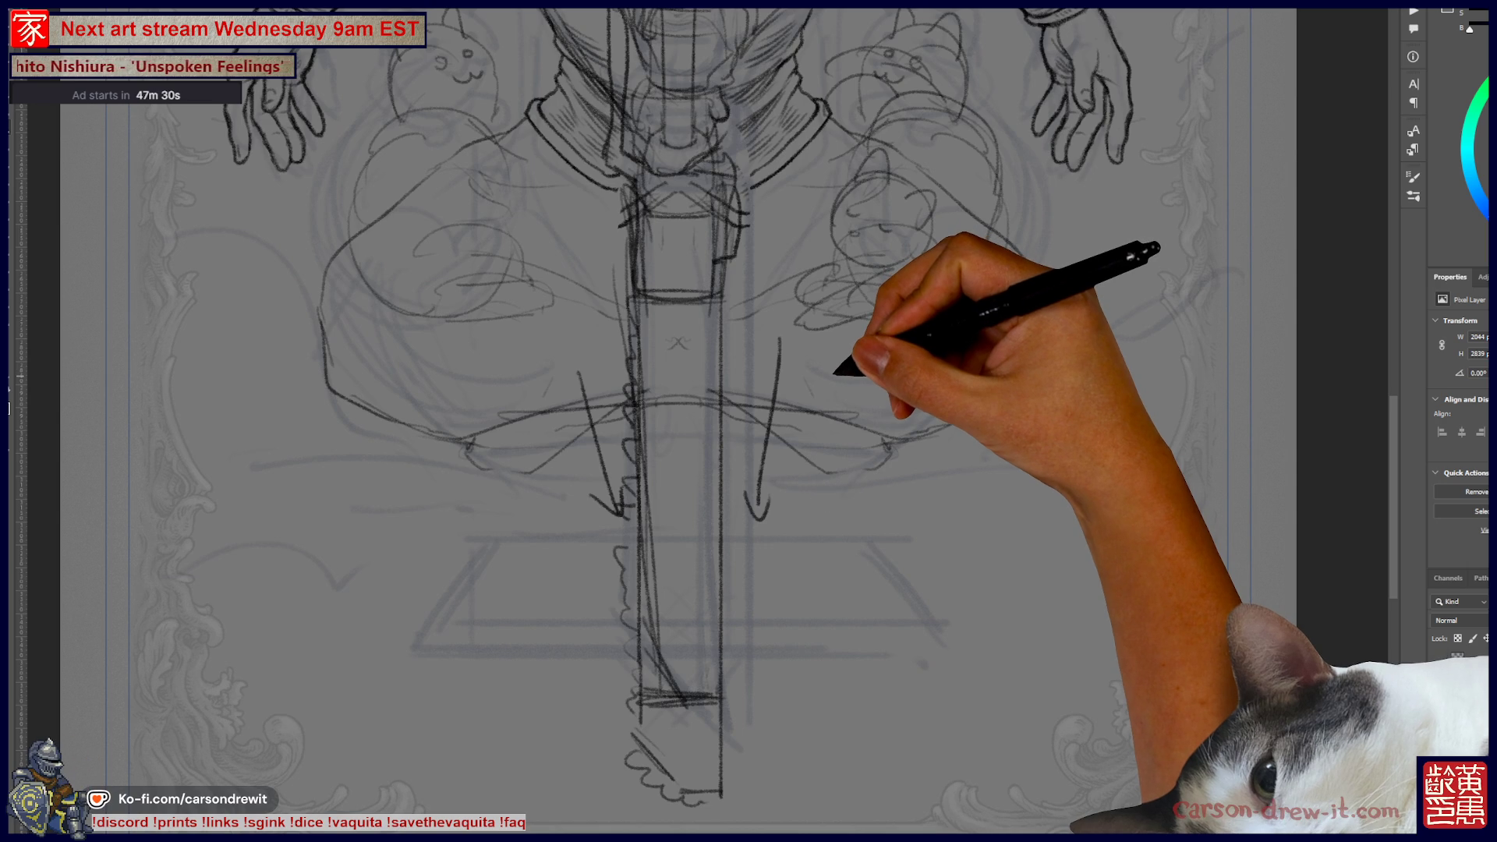
key("ctrl+z")
key("ctrl+z")
key("ctrl+z")
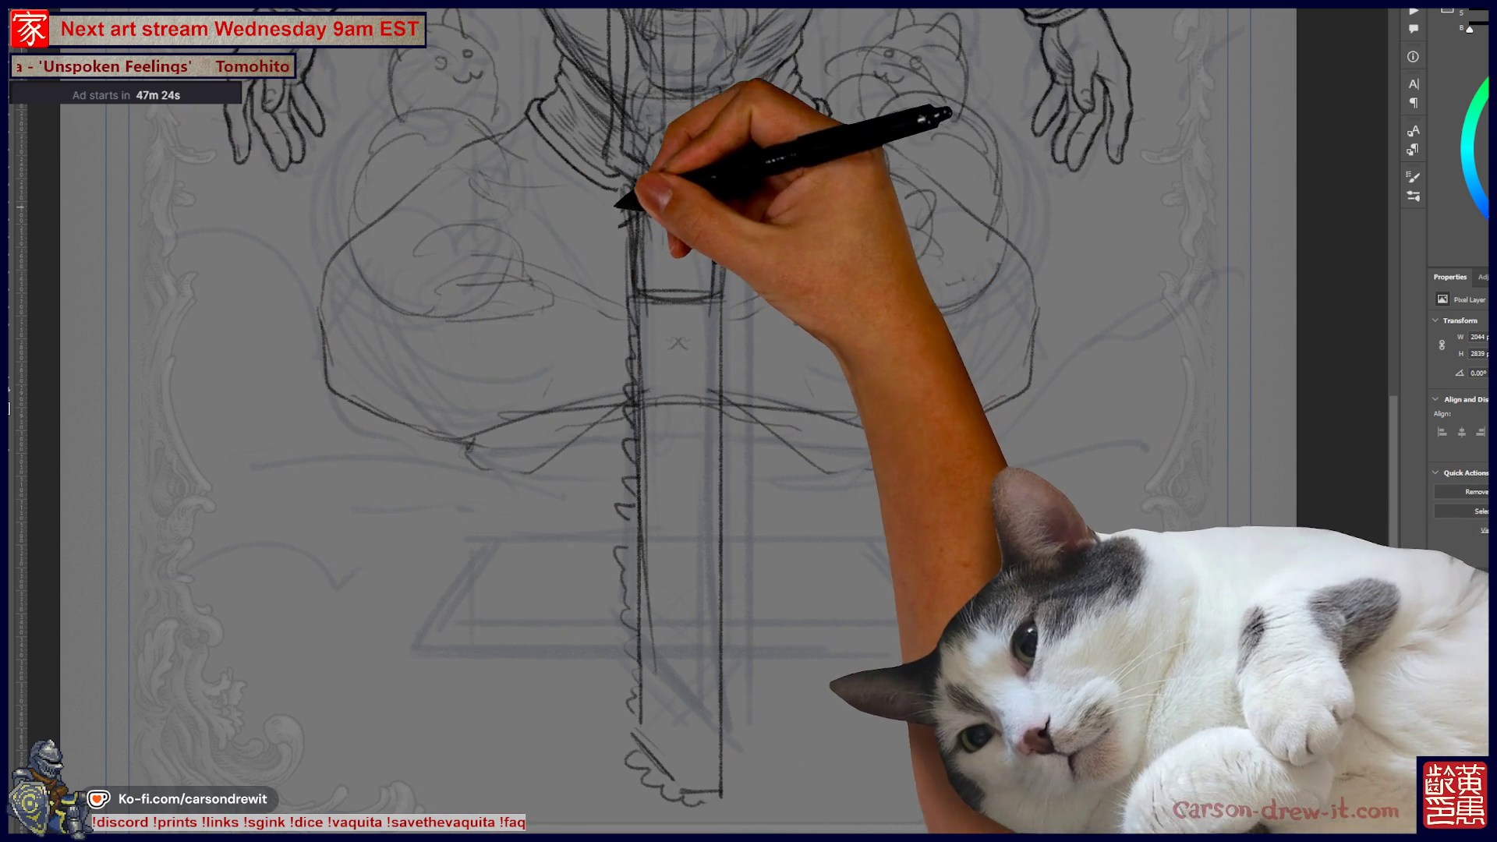
left_click_drag(616, 208, 736, 815)
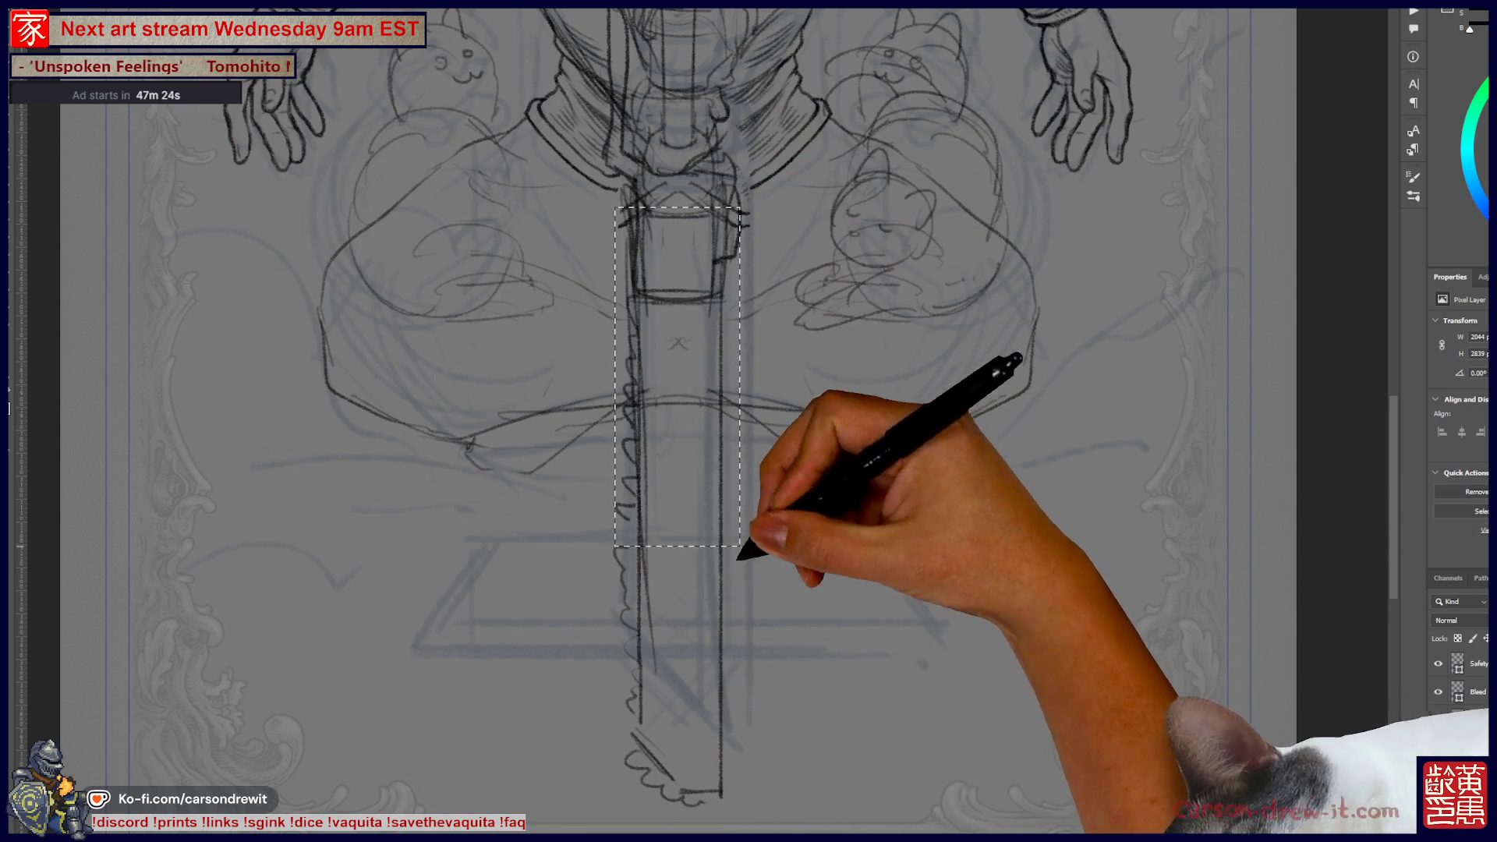
- Erase the old blade lines in the selection and paste in the narrow sword sketch
left_click_drag(748, 421, 671, 530)
left_click_drag(749, 421, 725, 351)
key("Delete")
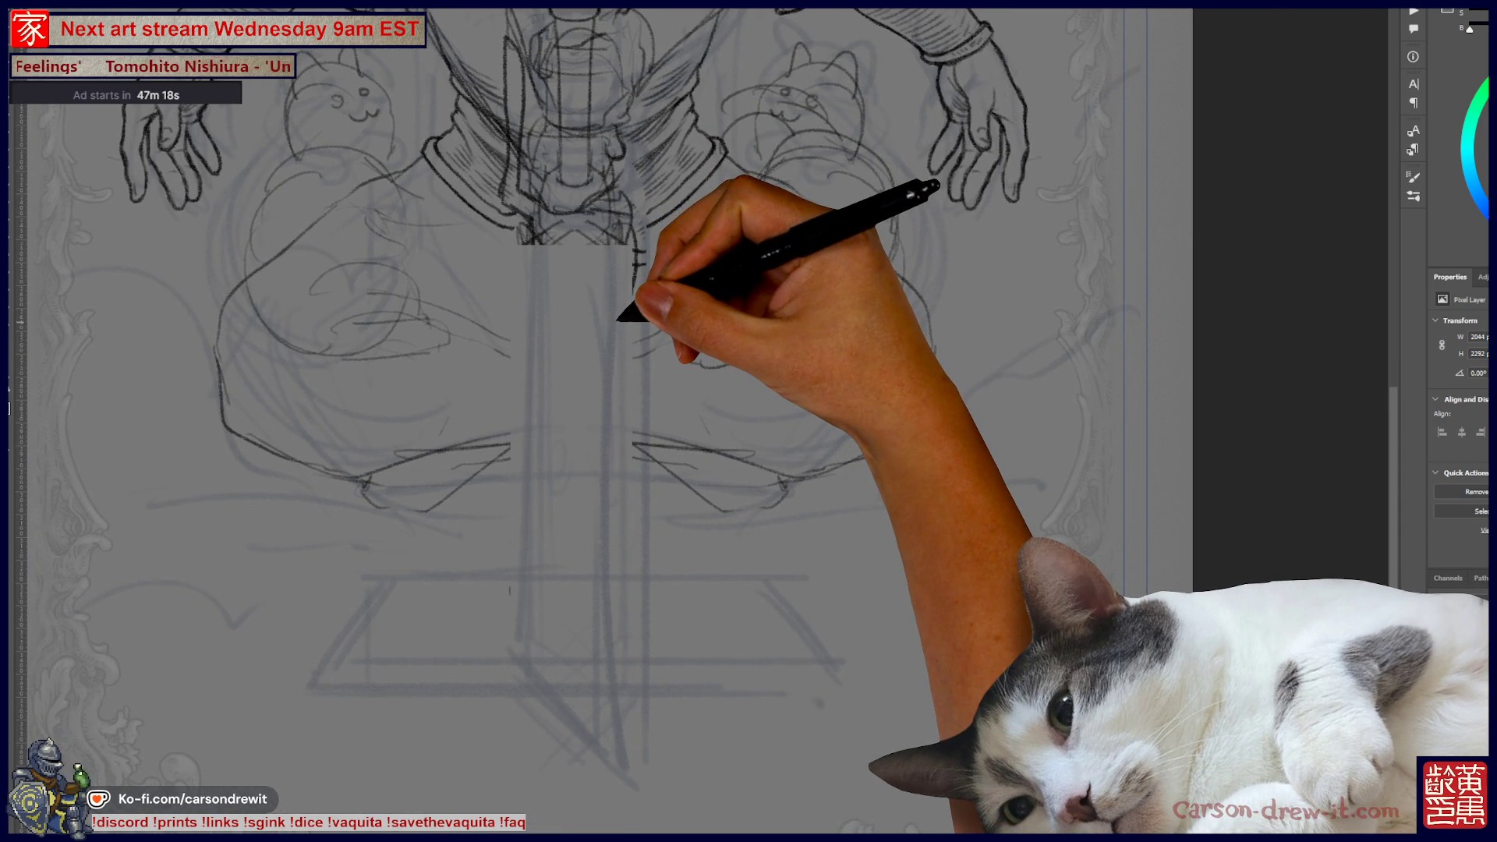
key("ctrl+v")
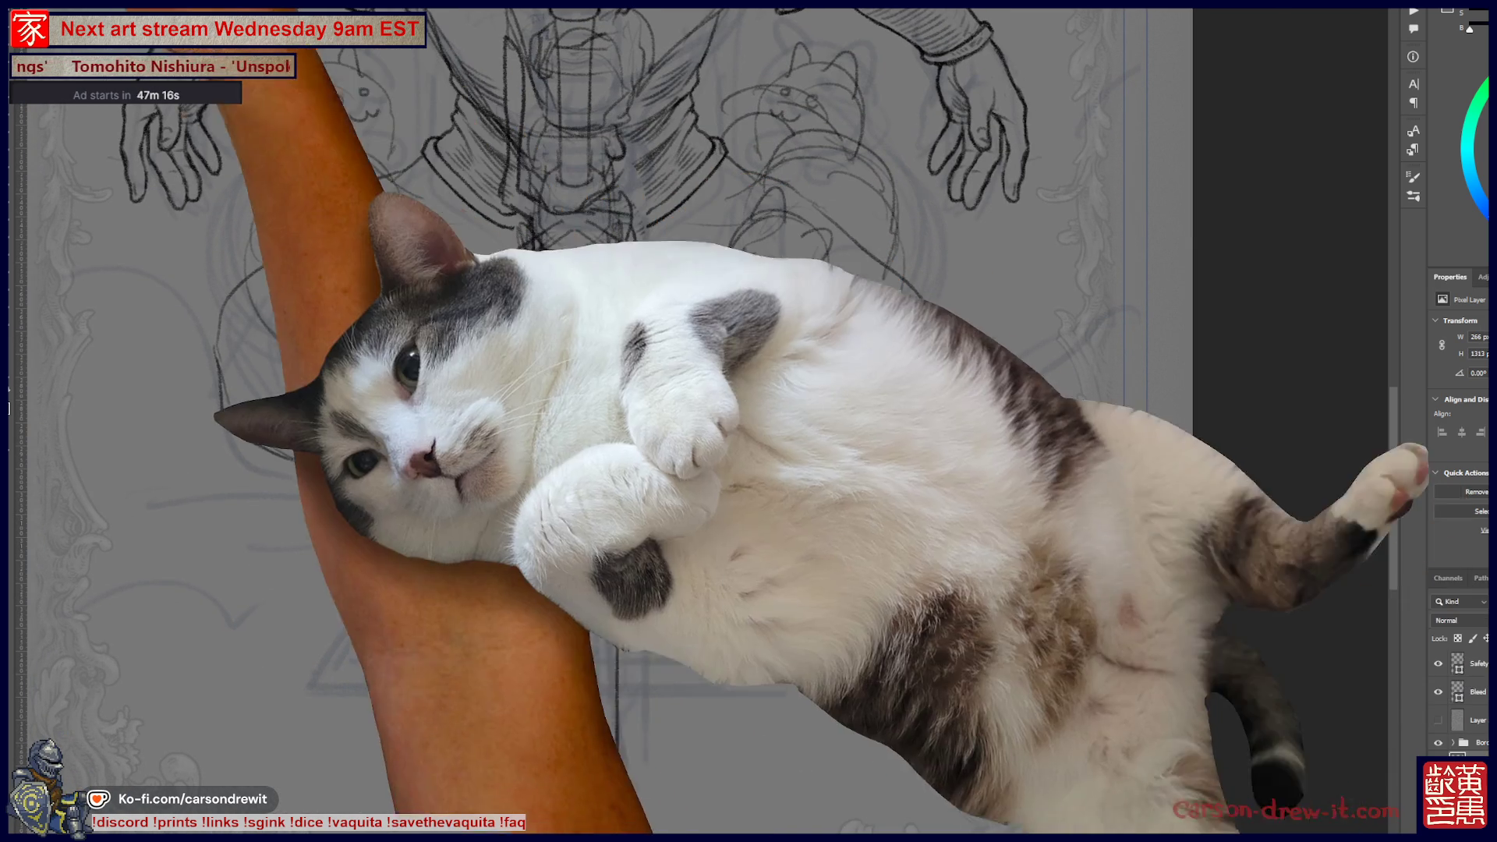
- Skew the pasted blade, pulling both lower corners inward so it tapers toward the tip
key("alt+e")
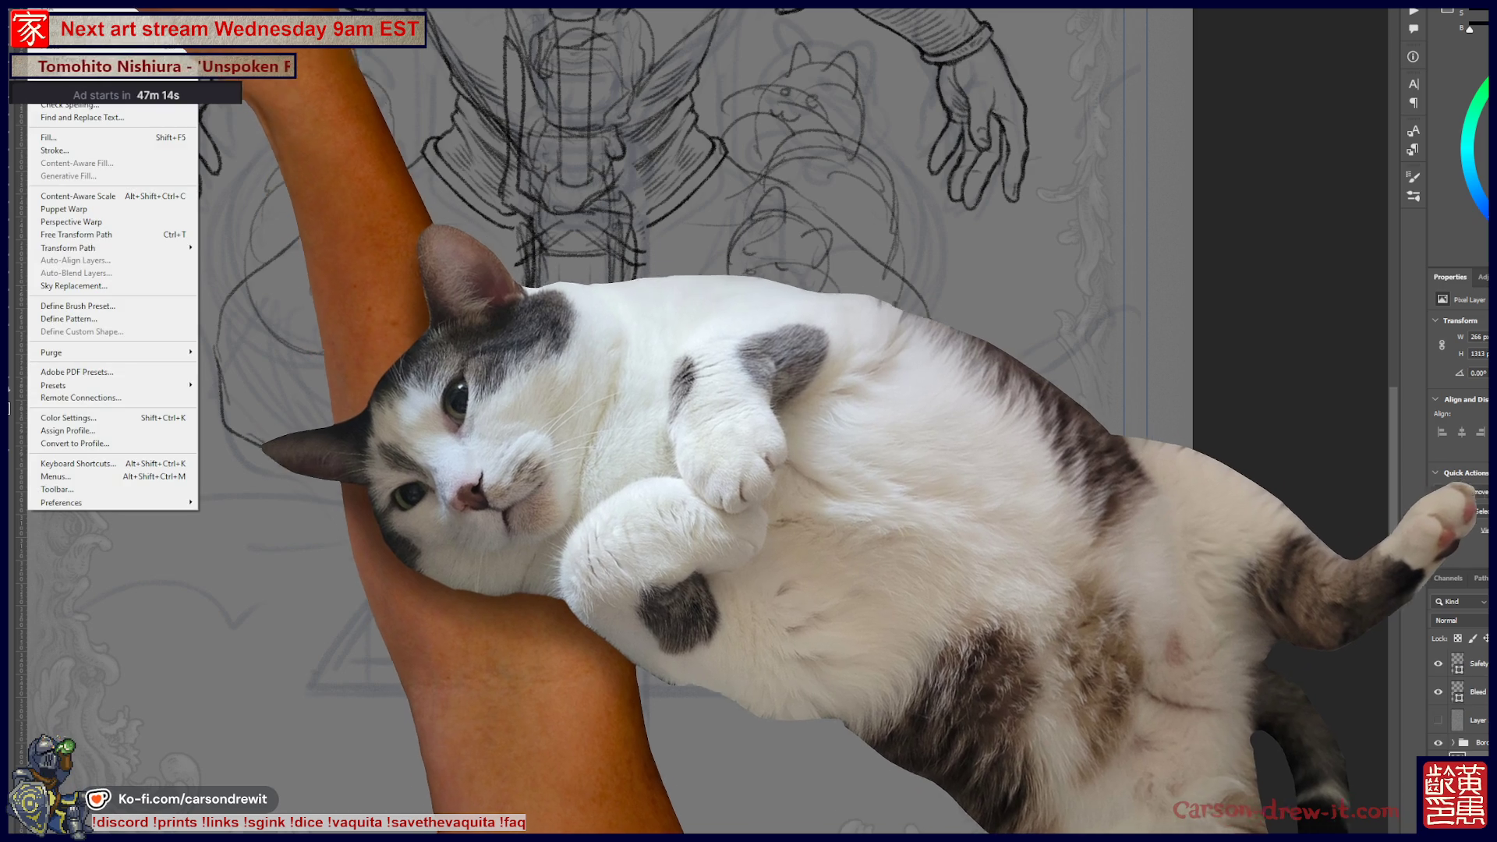
mouse_move(117, 248)
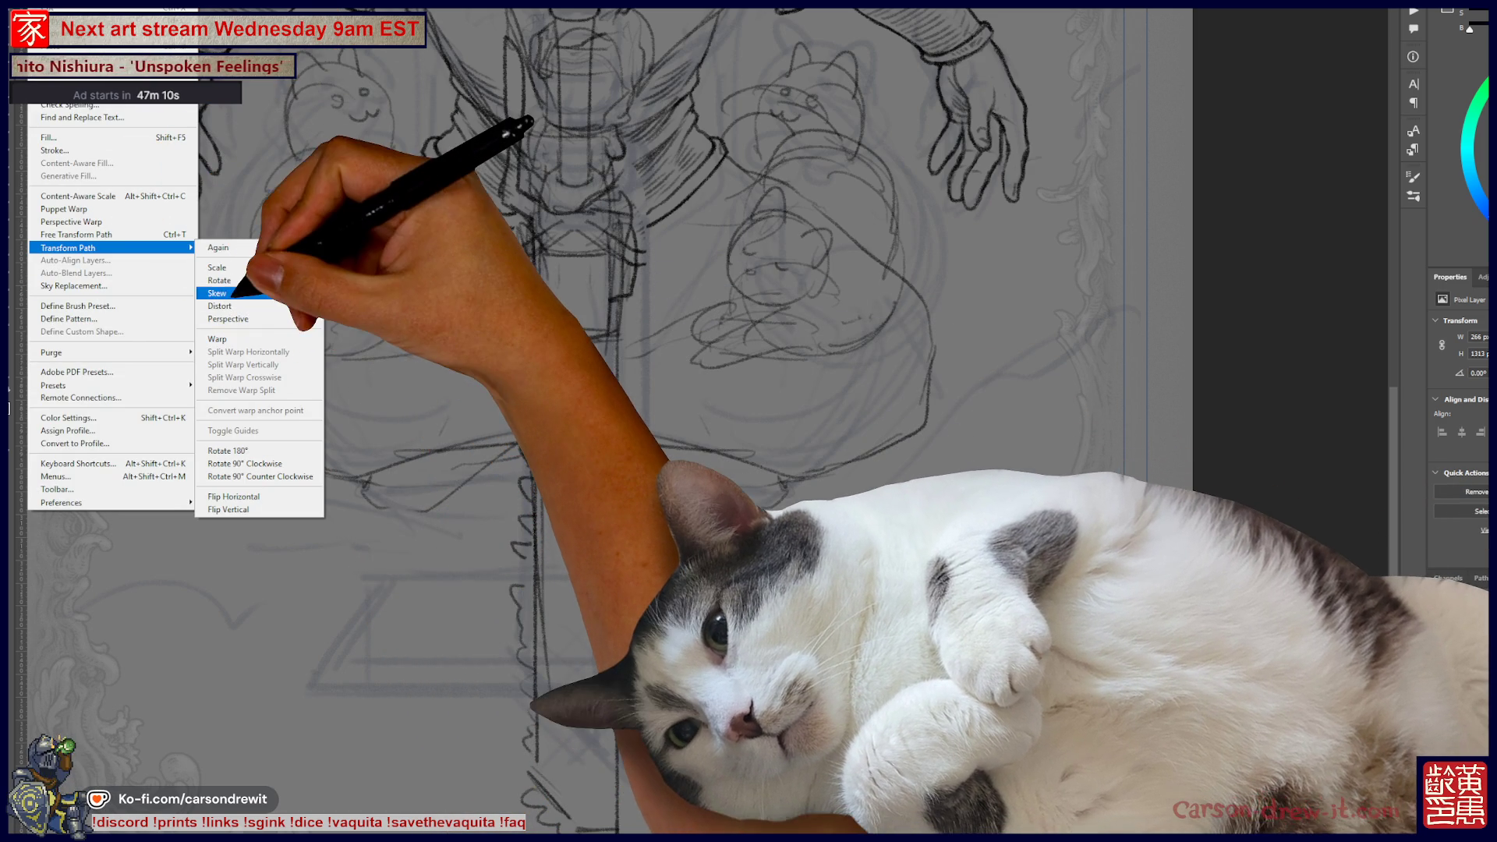
left_click(218, 339)
left_click_drag(515, 811, 548, 725)
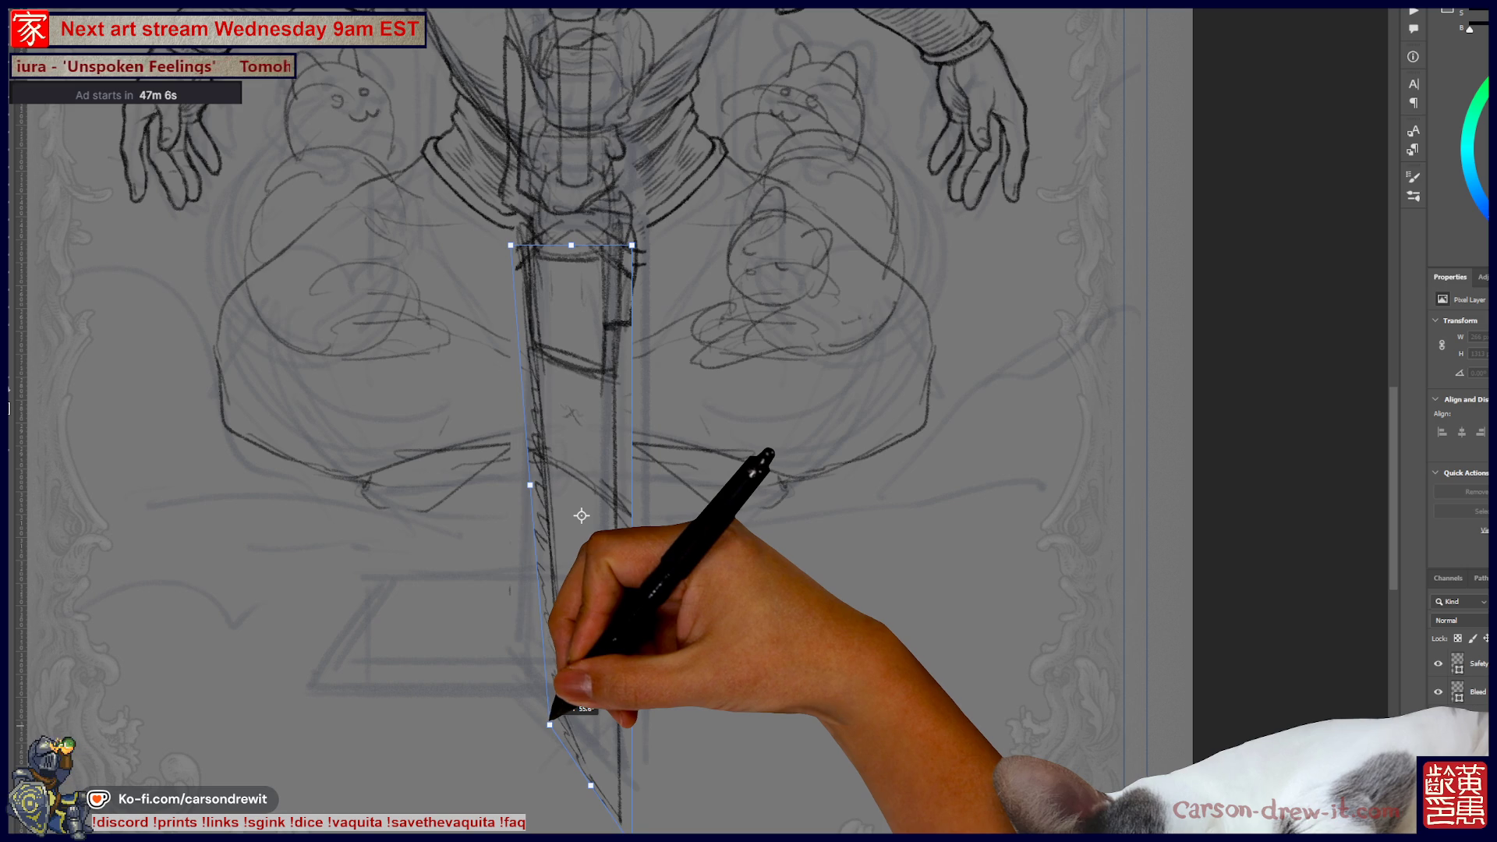
left_click_drag(591, 784, 607, 724)
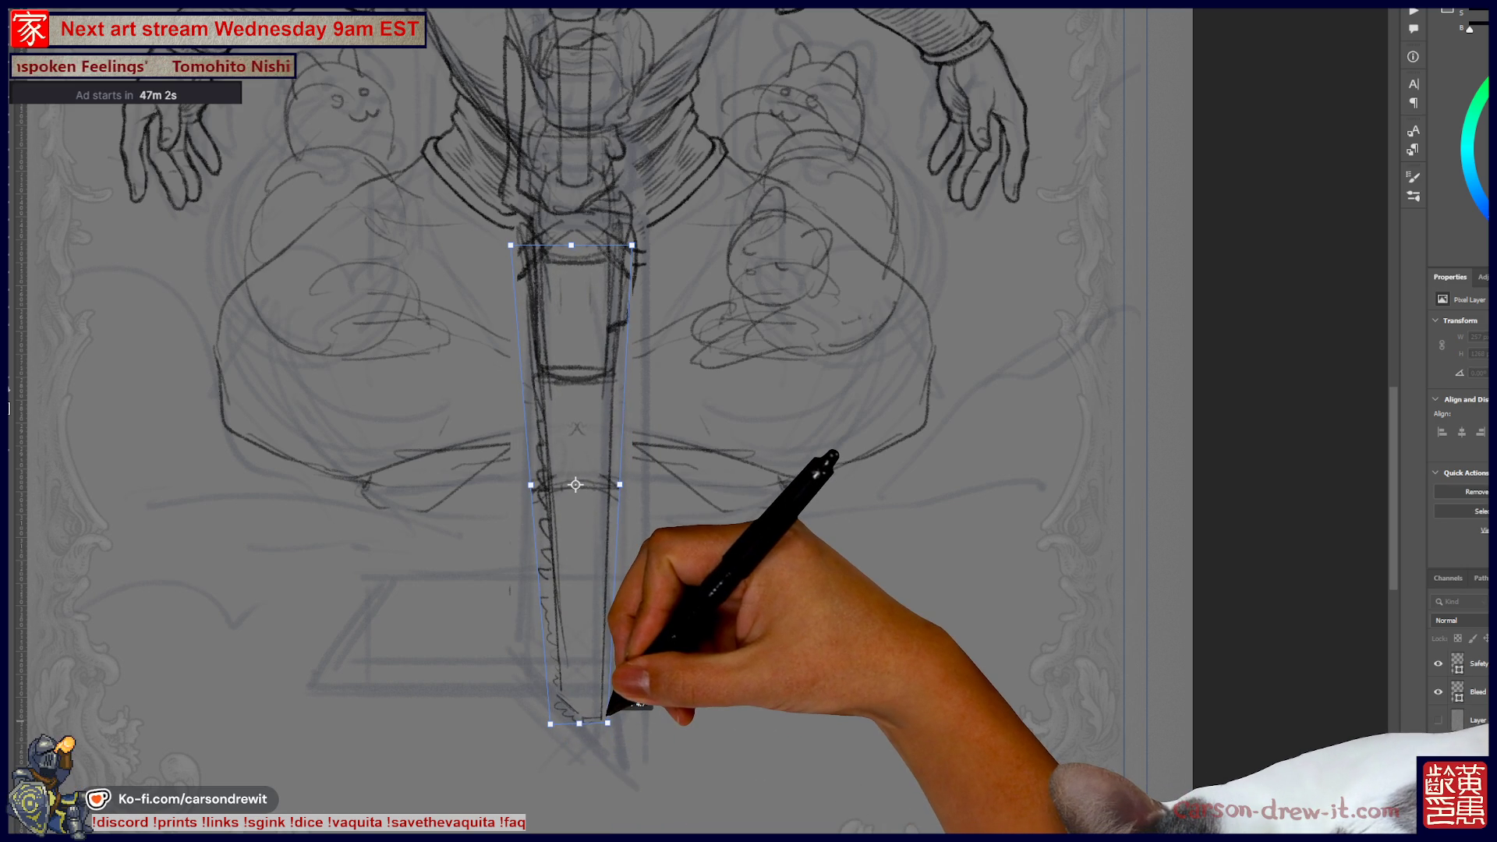
scroll(675, 644, "up", 5)
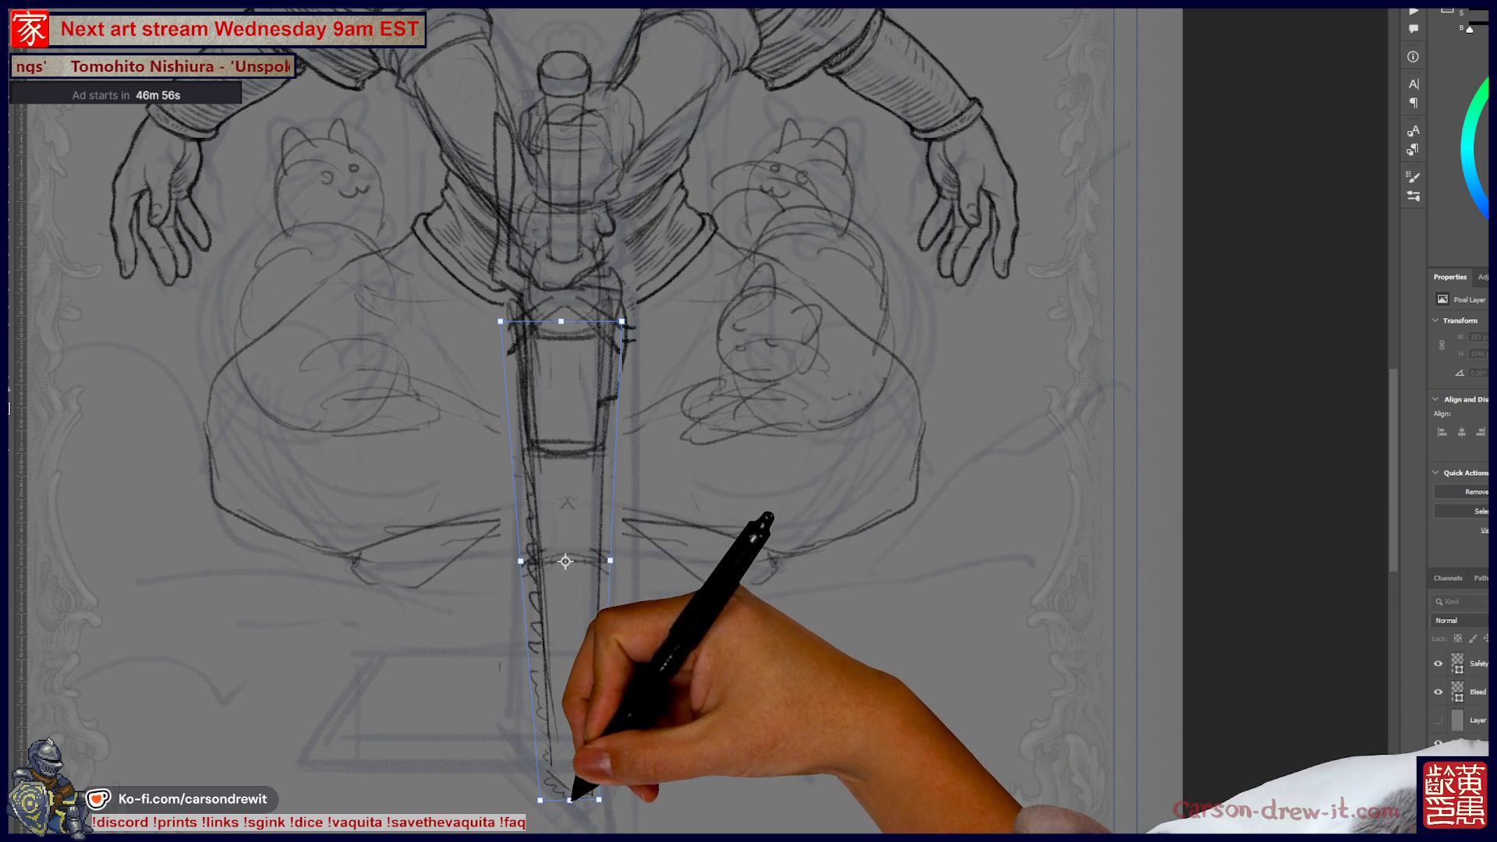
- Fine-tune the blade length from the bottom, checking it against the whole figure
left_click_drag(570, 800, 570, 764)
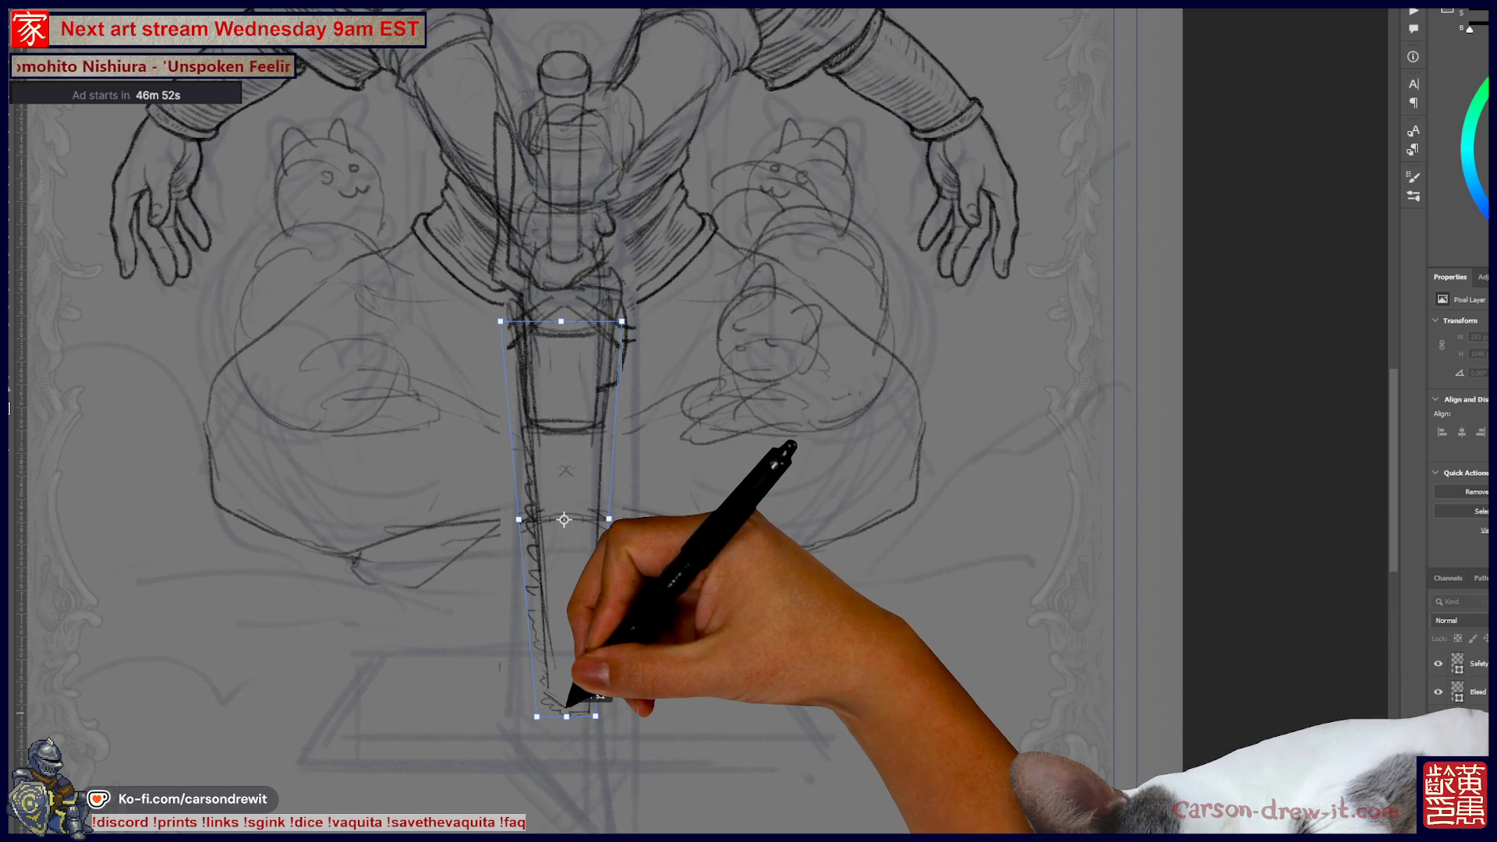
left_click_drag(566, 715, 568, 686)
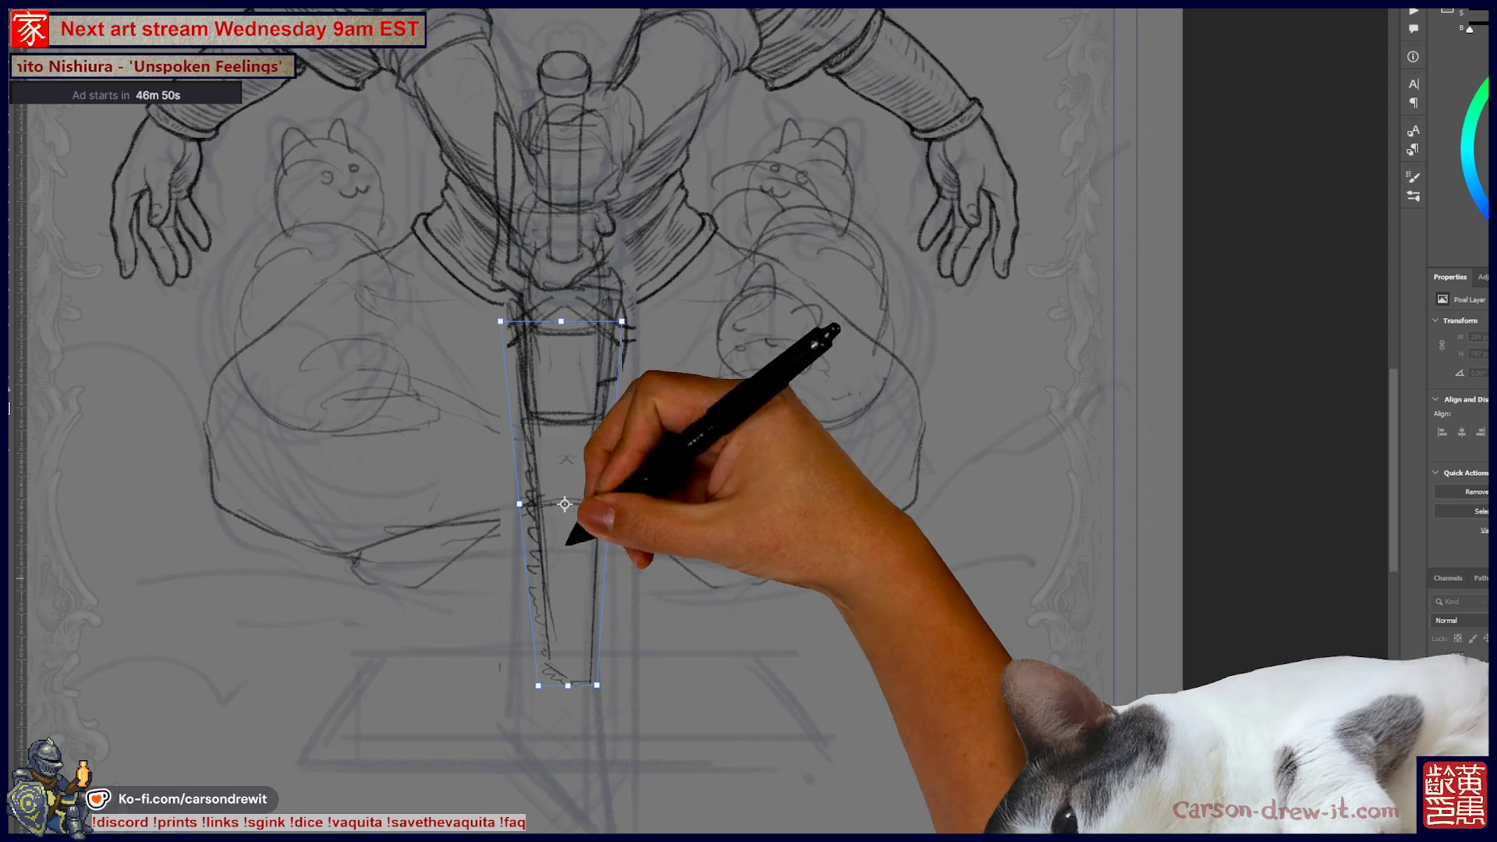
key("ctrl+0")
key("ctrl+plus")
key("ctrl+plus")
key("ctrl+plus")
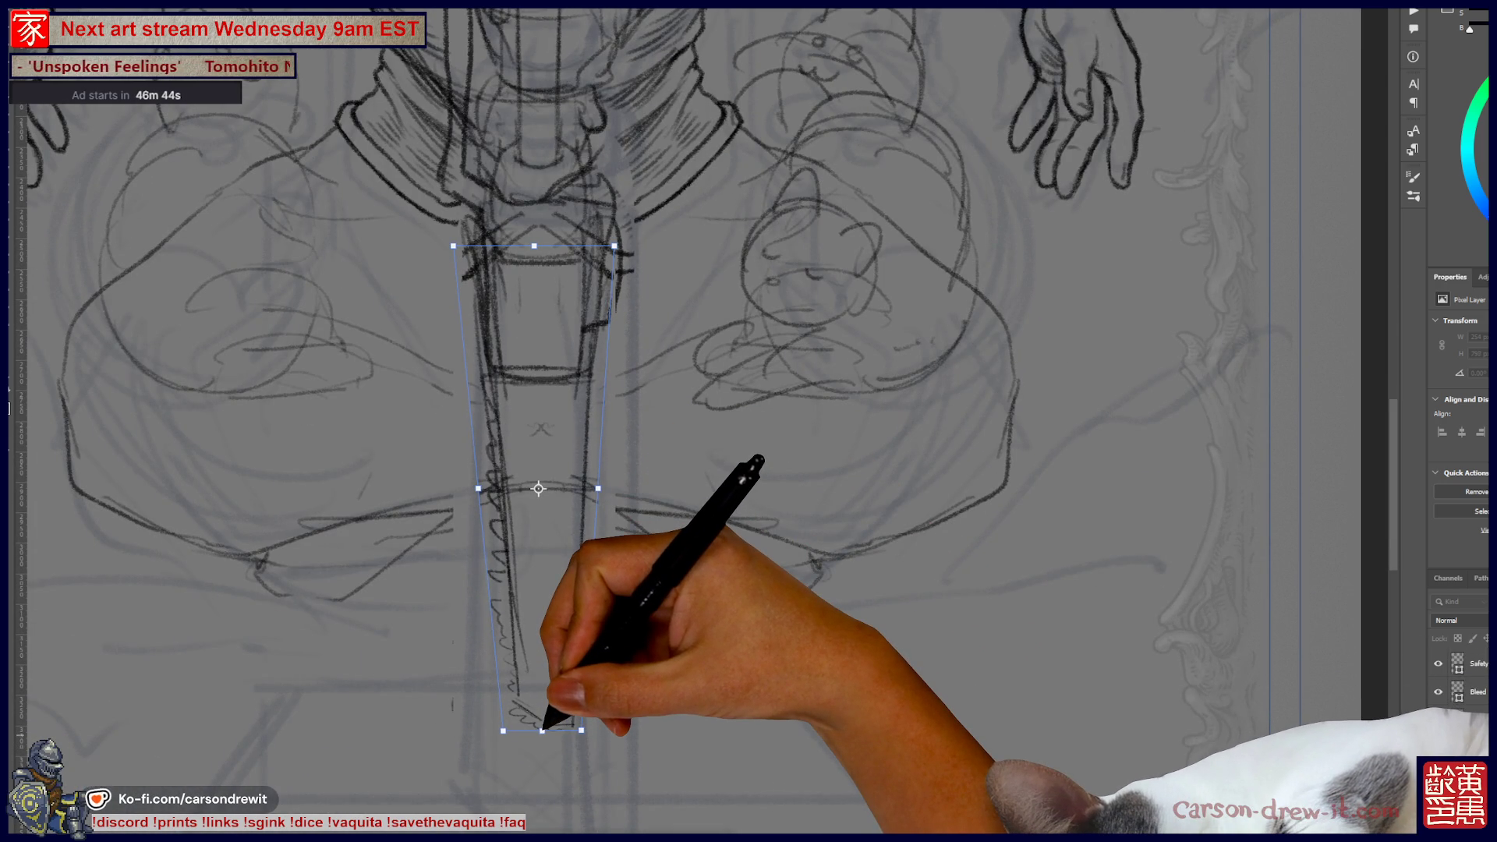
mouse_move(543, 731)
left_mouse_down()
mouse_move(544, 744)
mouse_move(542, 690)
left_mouse_up()
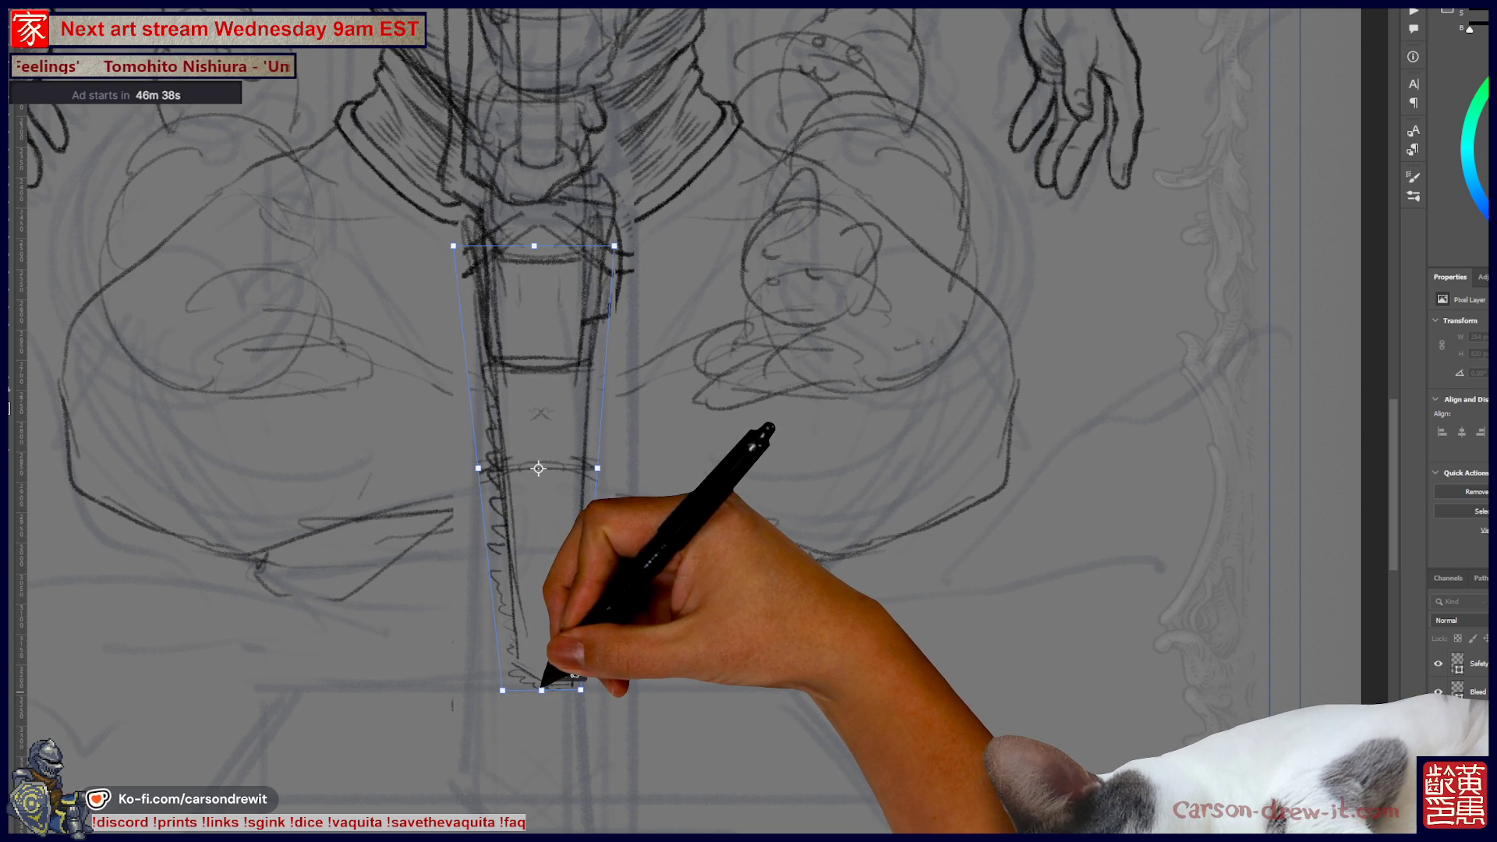
key("ctrl+minus")
key("ctrl+minus")
mouse_move(668, 624)
left_mouse_down()
mouse_move(669, 725)
mouse_move(669, 619)
left_mouse_up()
key("ctrl+minus")
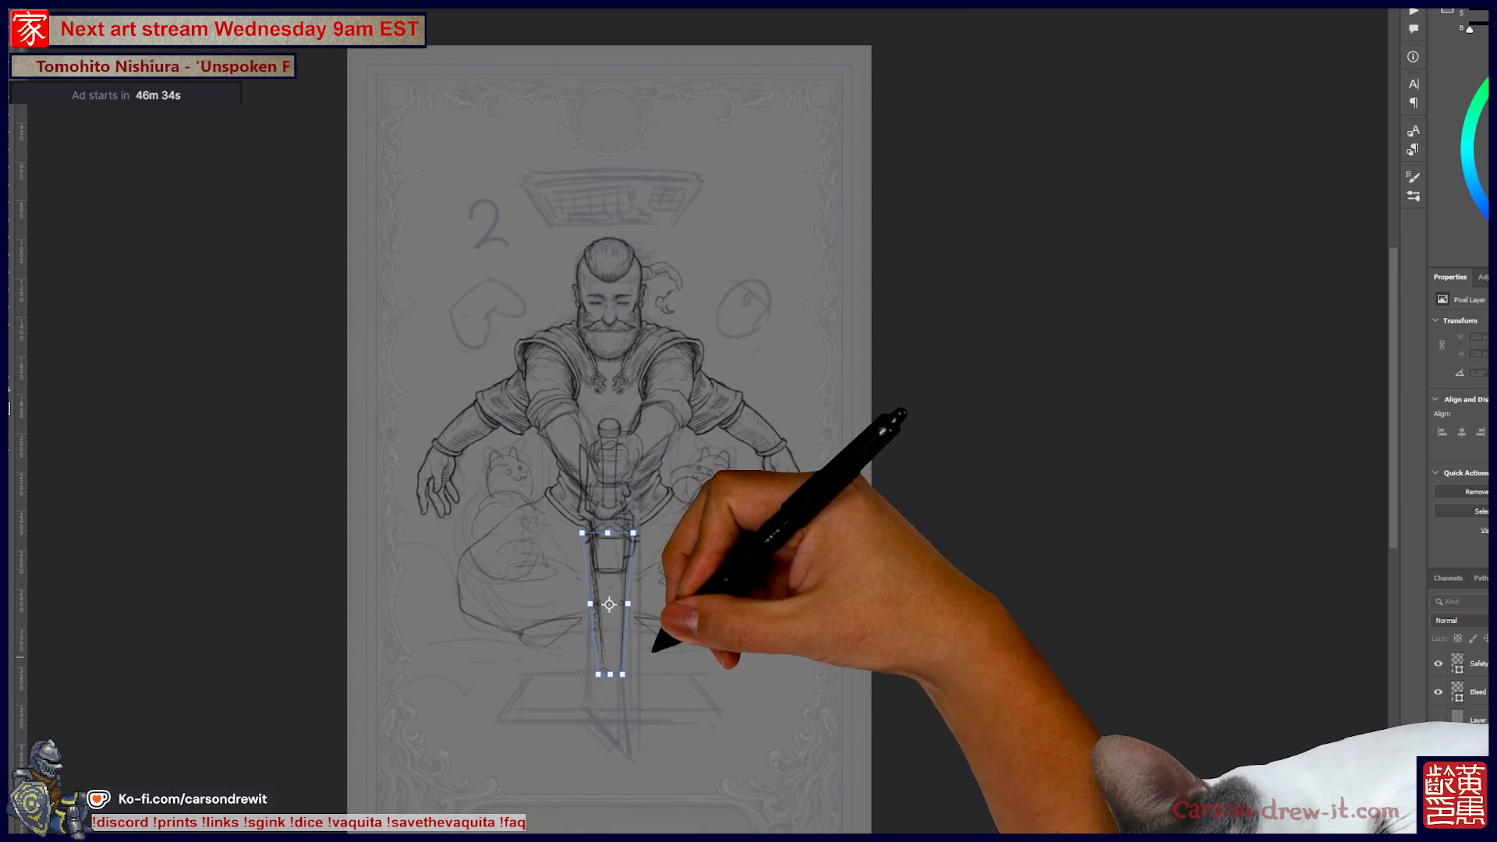
key("ctrl+plus")
key("ctrl+plus")
key("ctrl+plus")
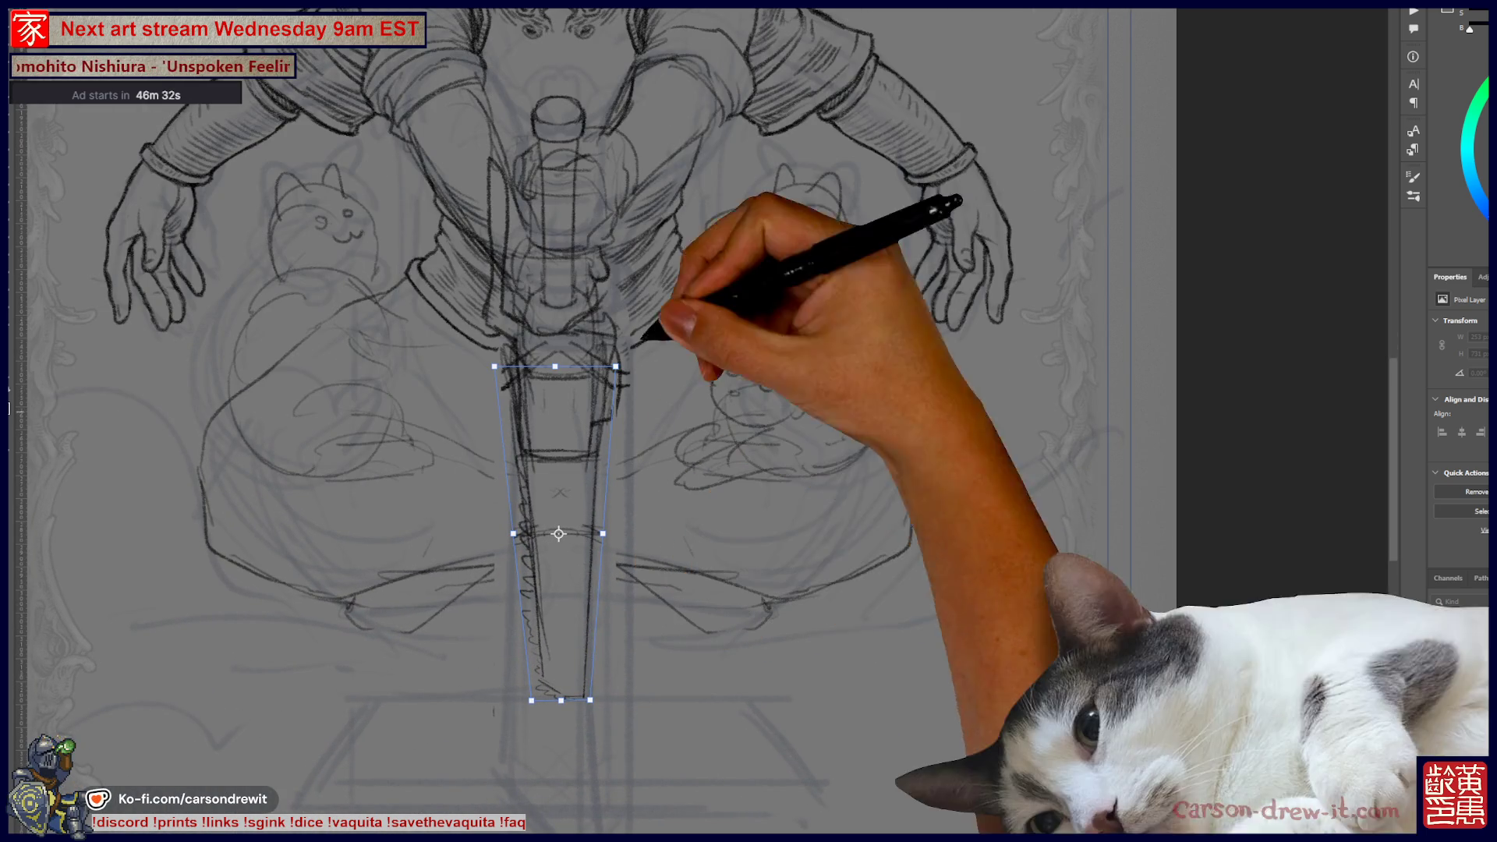
- Commit the tapered blade transform and move the view up to the chest and hilt
key("Return")
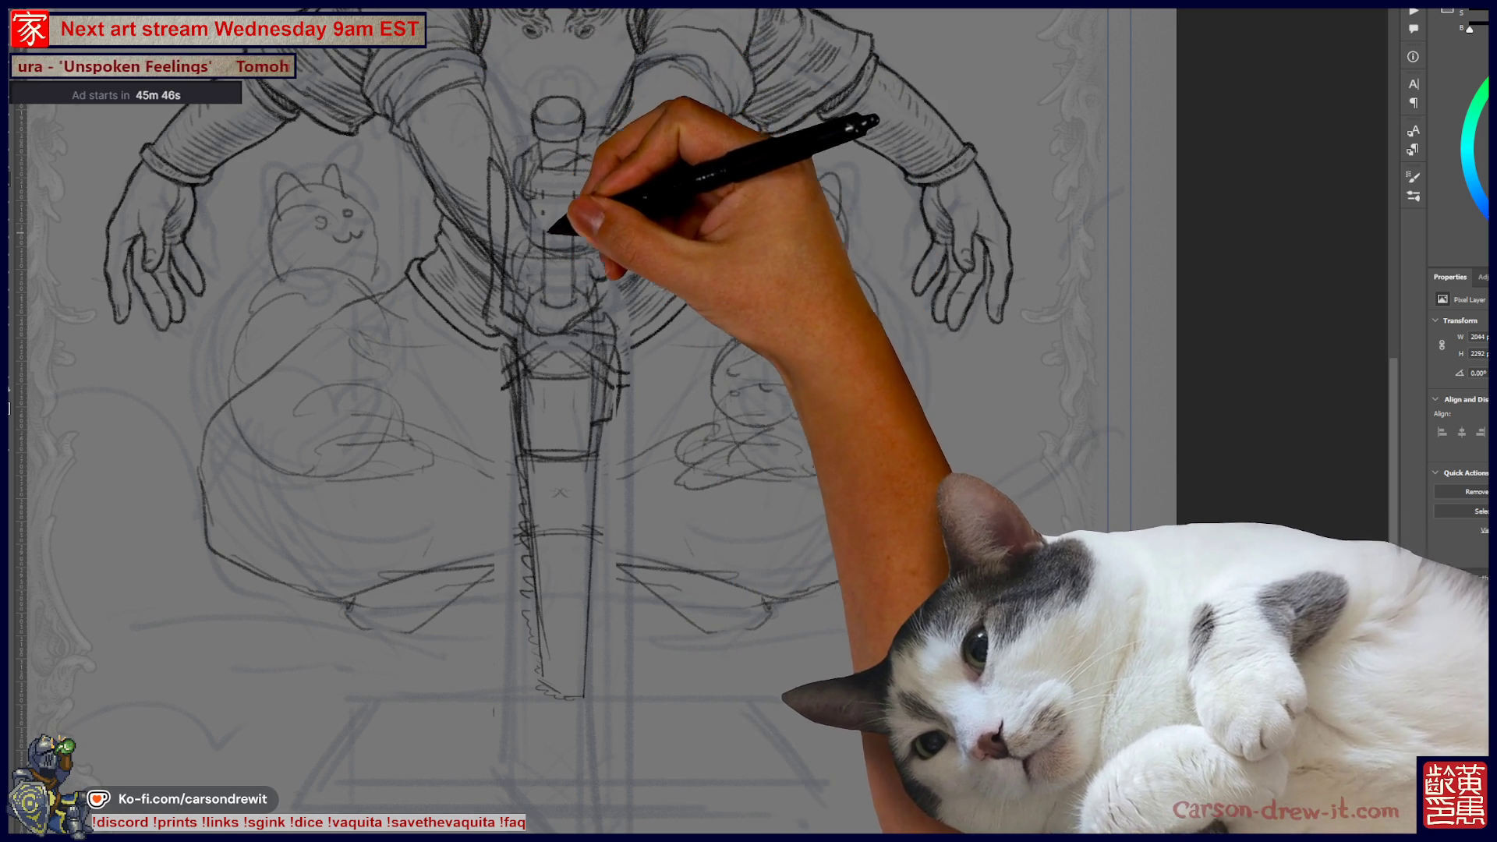
scroll(593, 421, "up", 5)
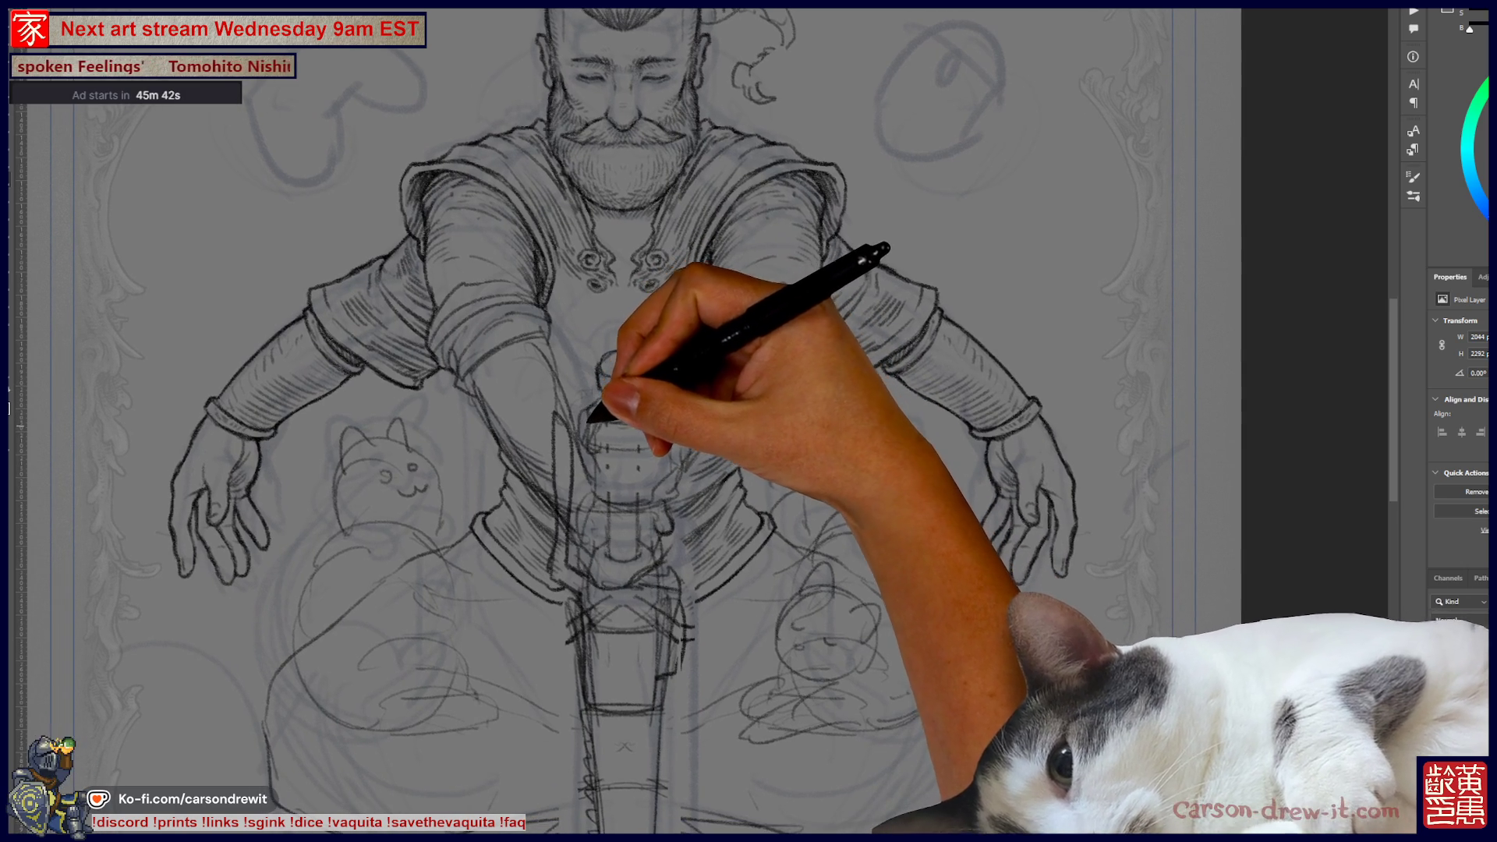
scroll(624, 366, "up", 3)
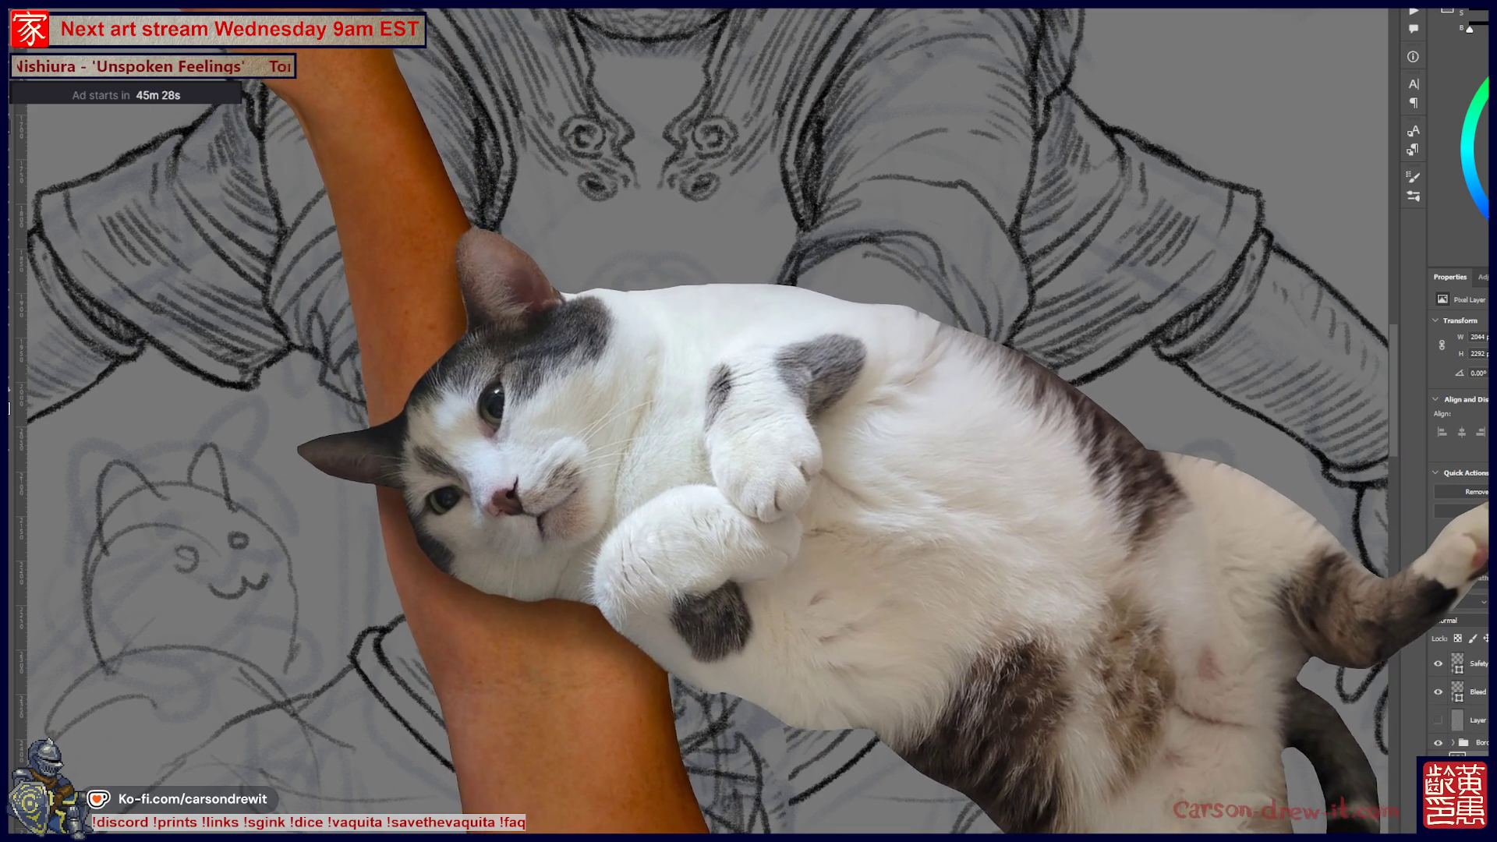
key("F5")
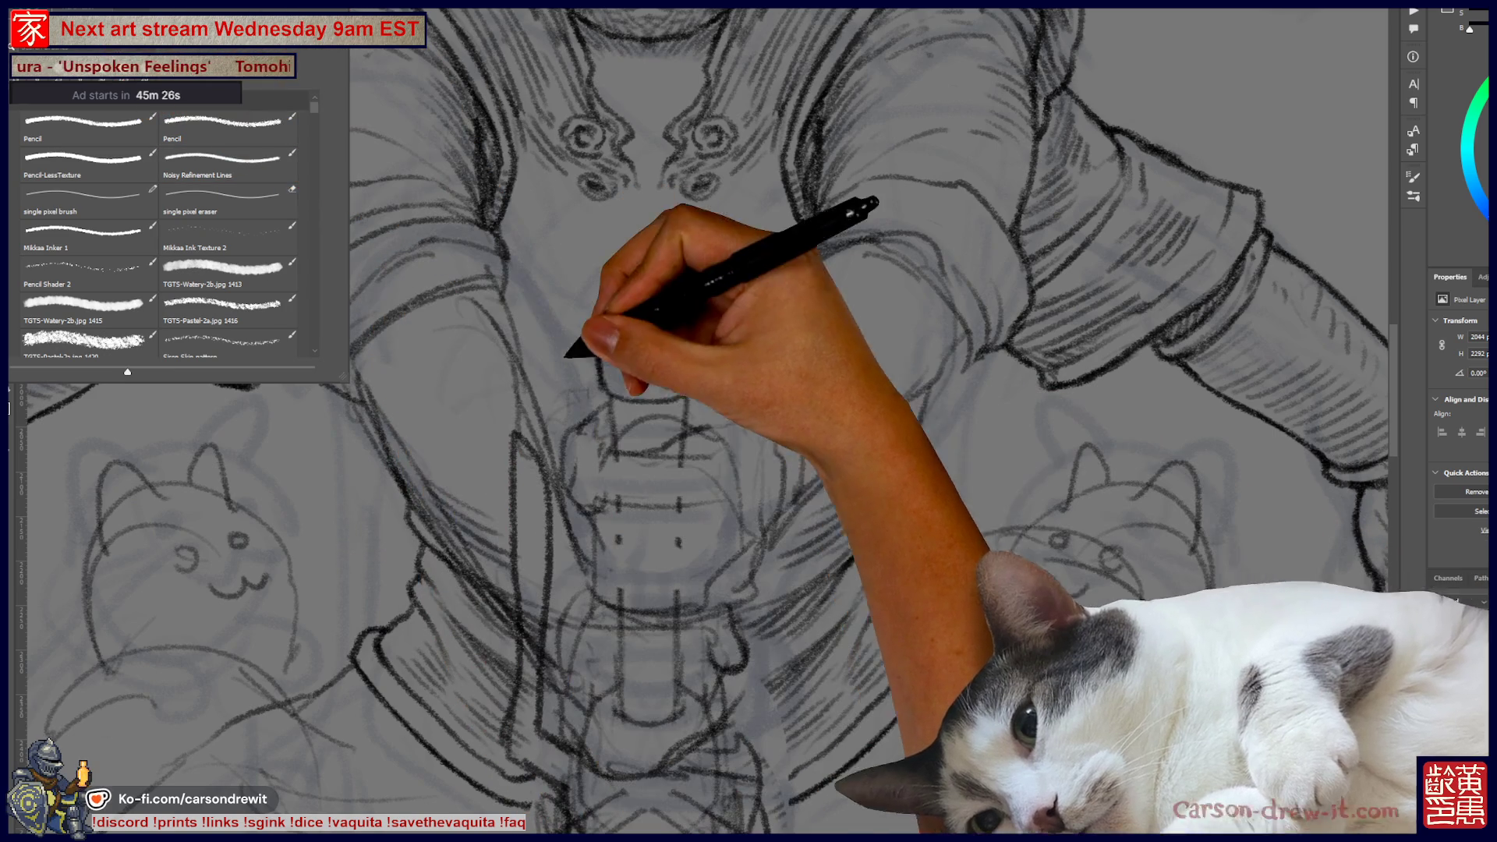
key("F5")
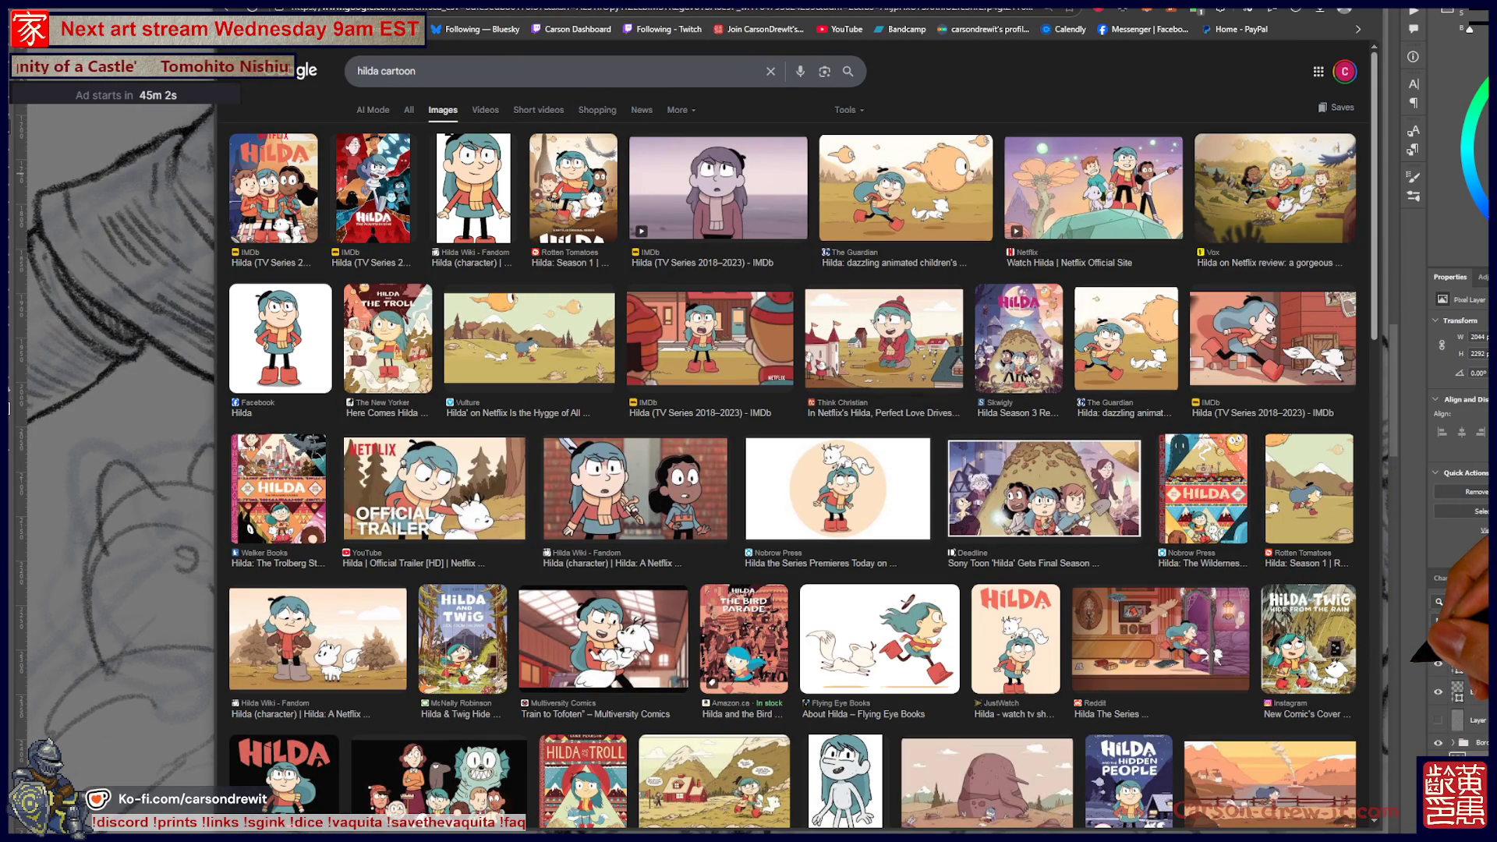
- Preview several Hilda image results, including the Hilda and the Troll and Hilda and Twig covers
scroll(981, 583, "down", 2)
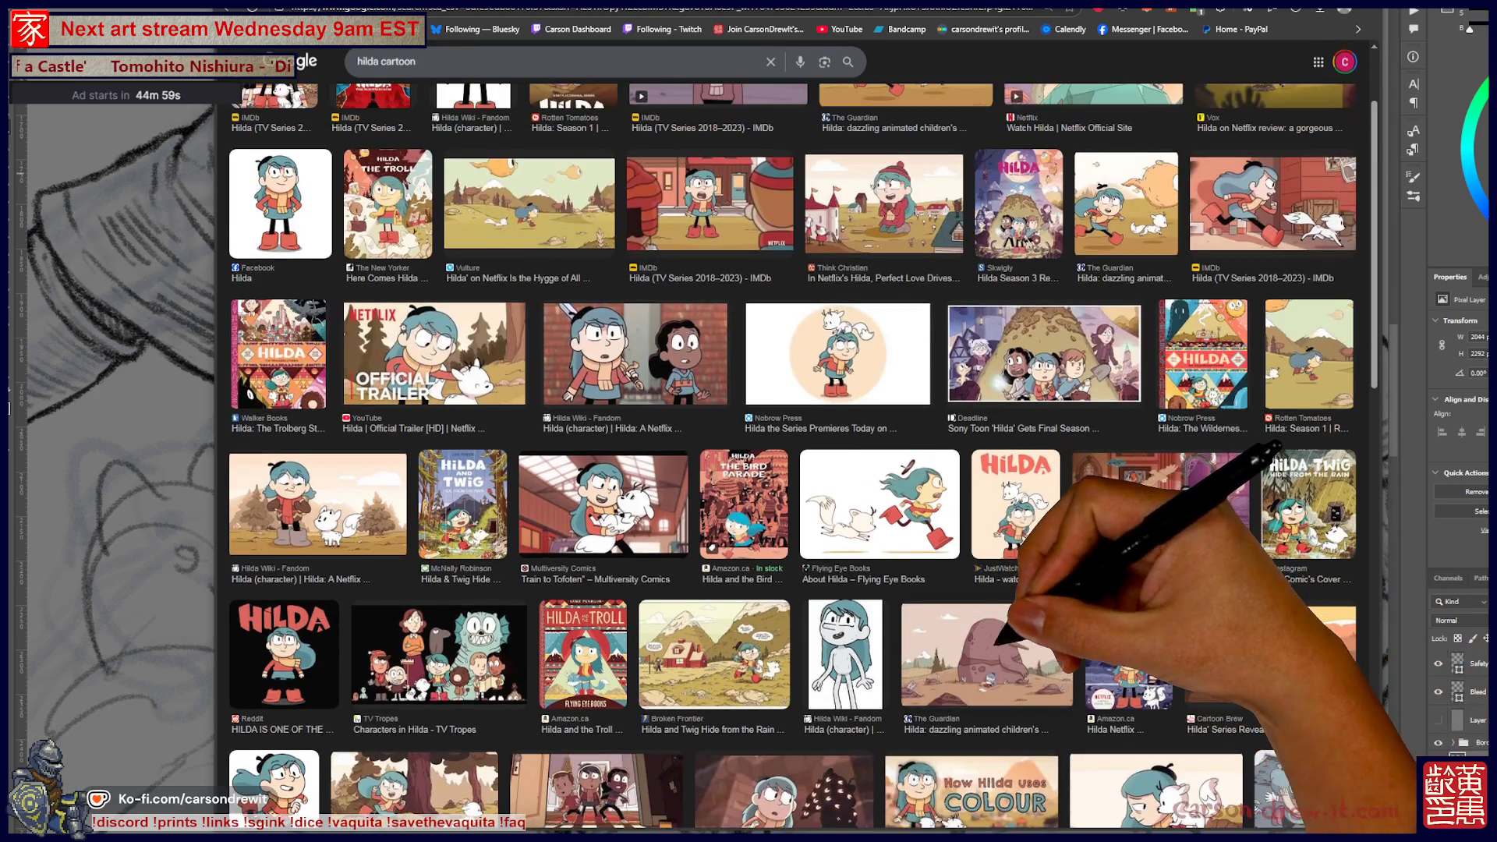
left_click(985, 616)
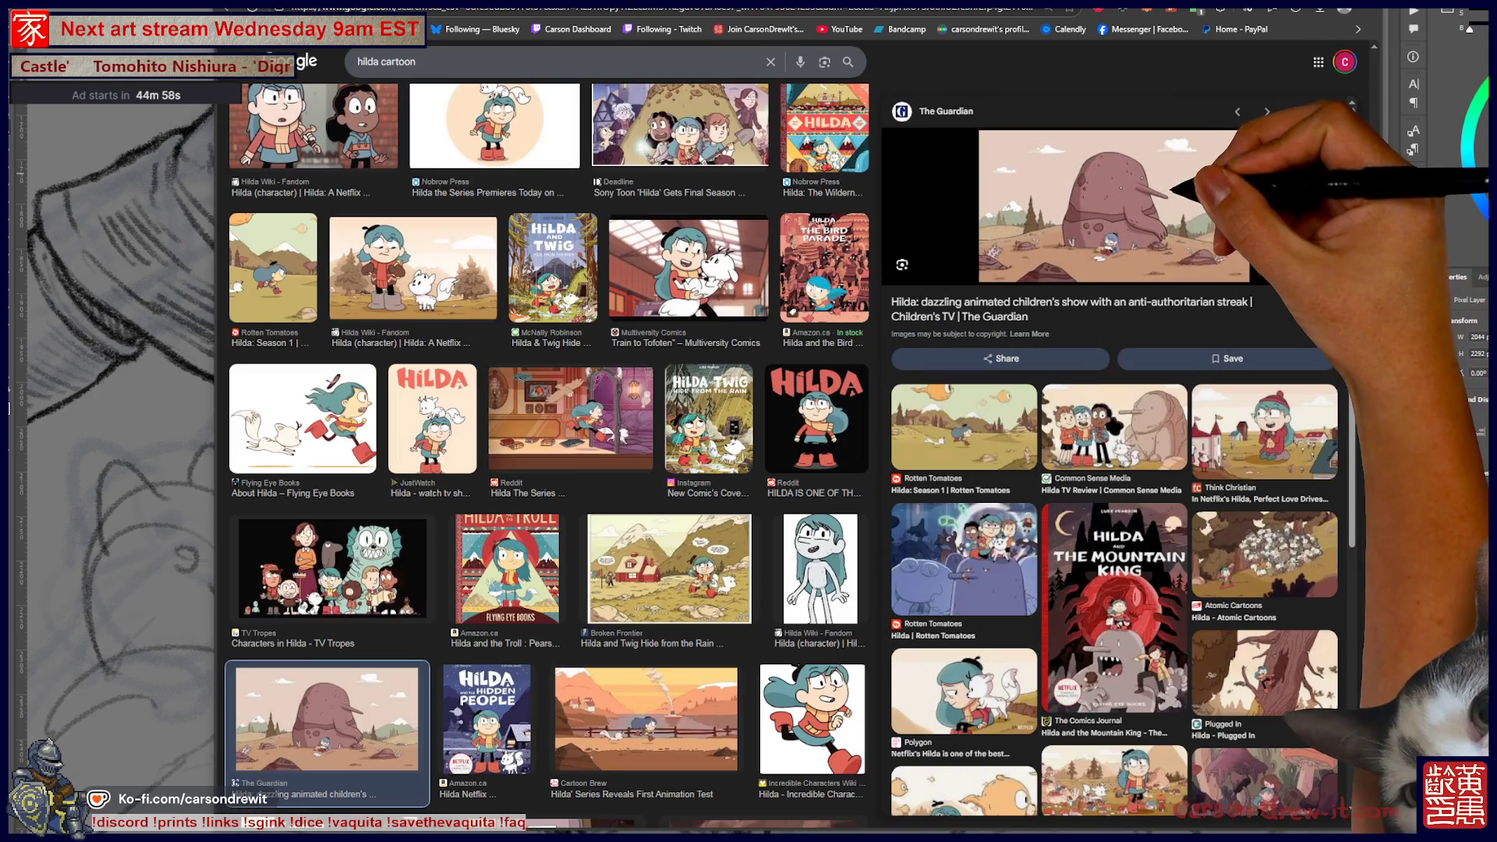
left_click(1115, 427)
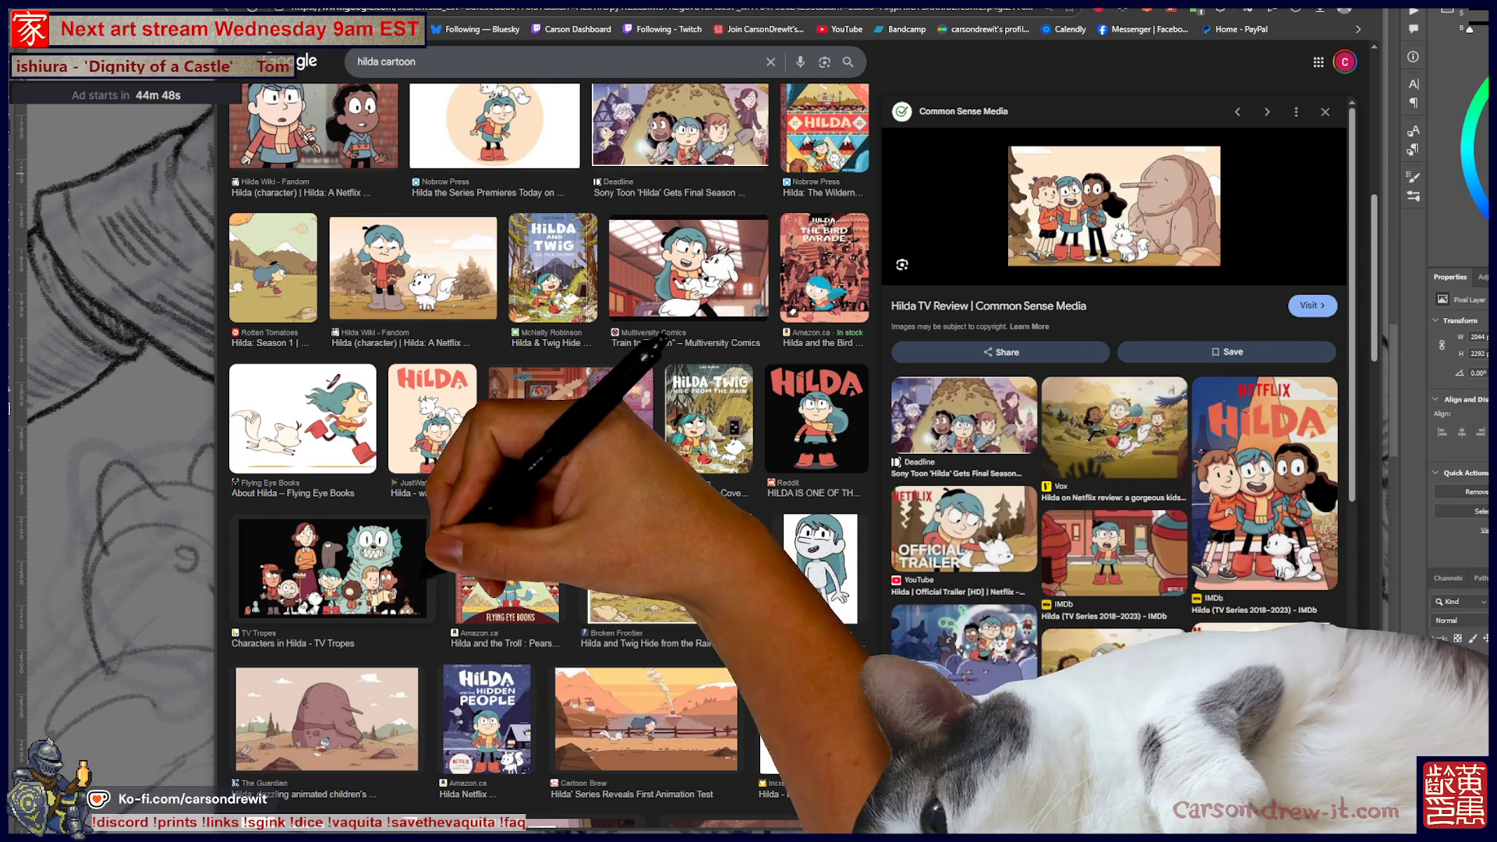
scroll(546, 468, "up", 8)
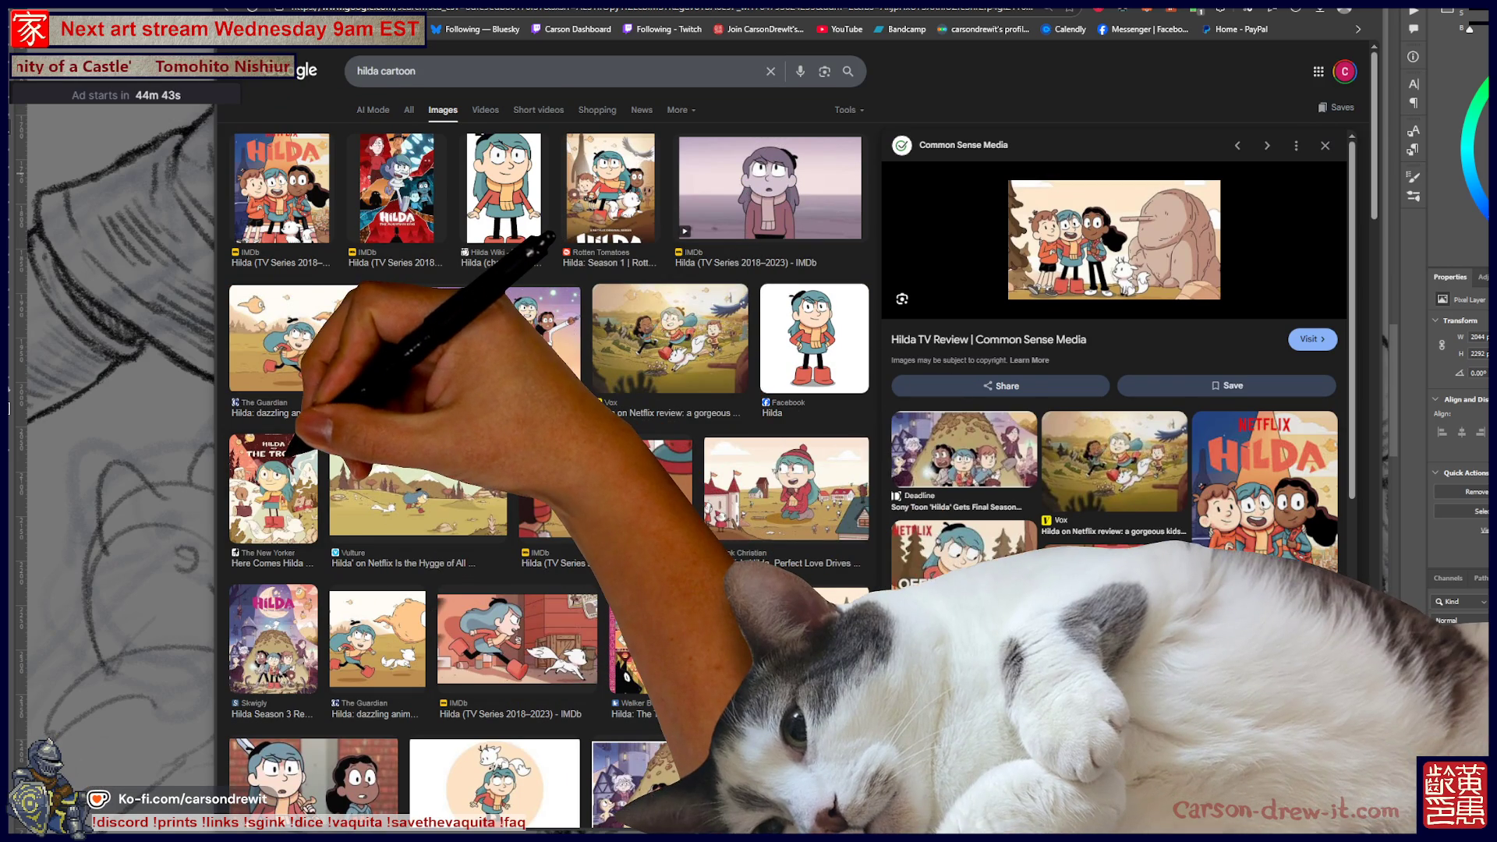
left_click(300, 460)
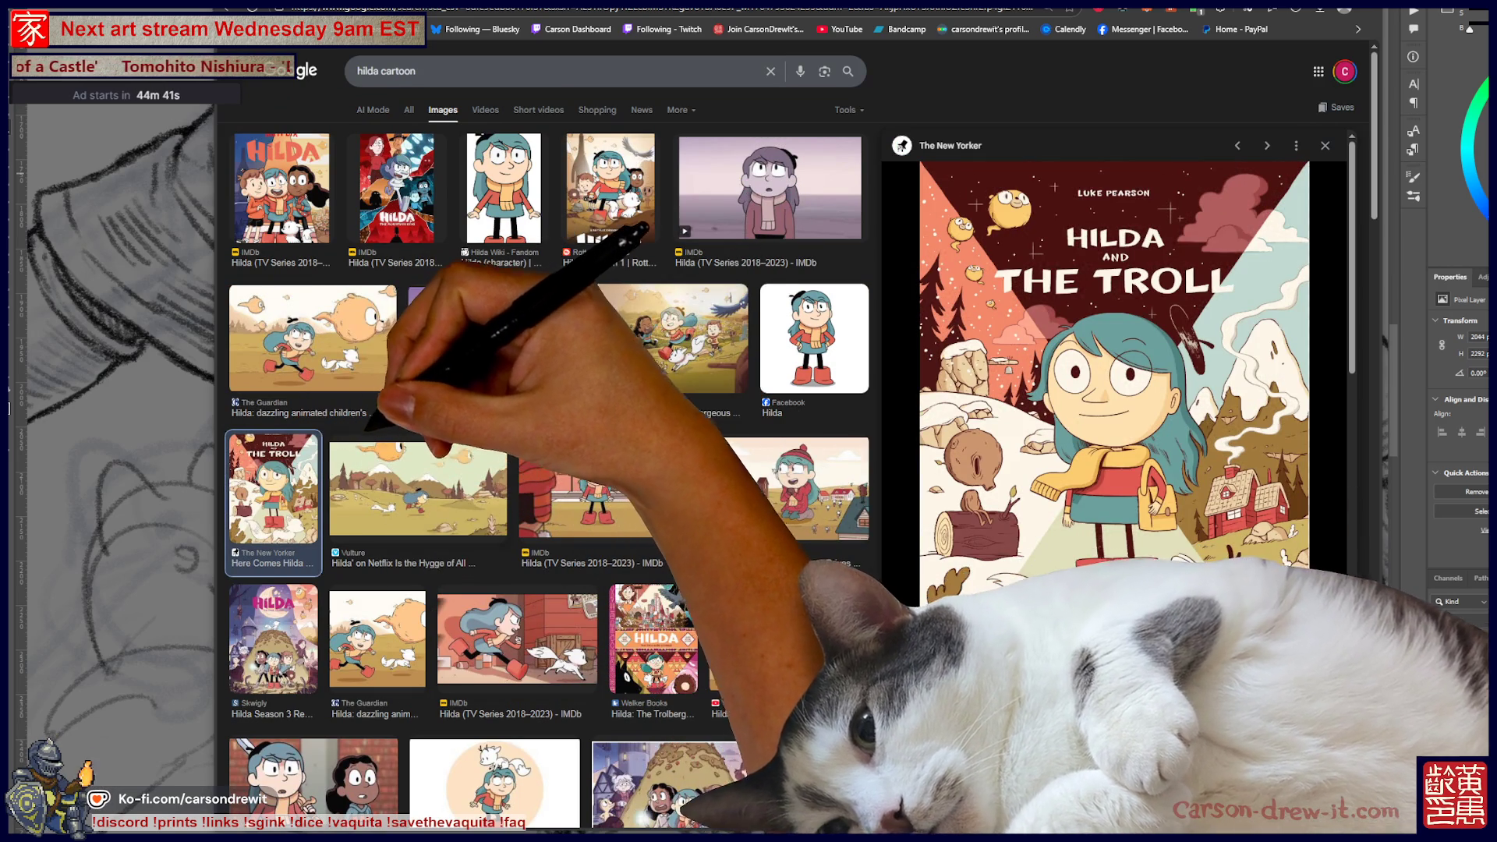
left_click(530, 335)
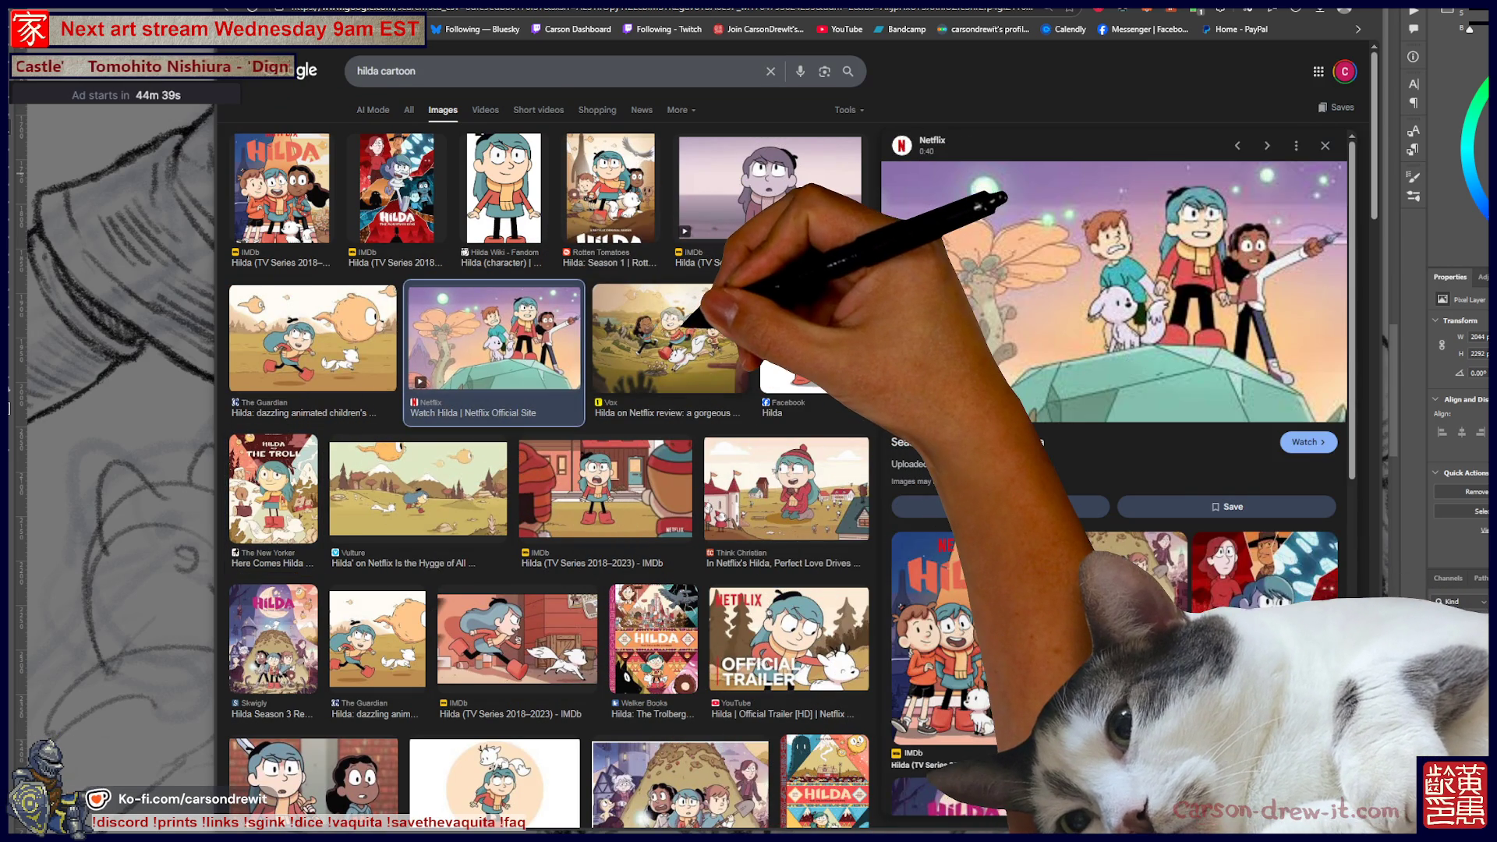
left_click(672, 336)
left_click(294, 470)
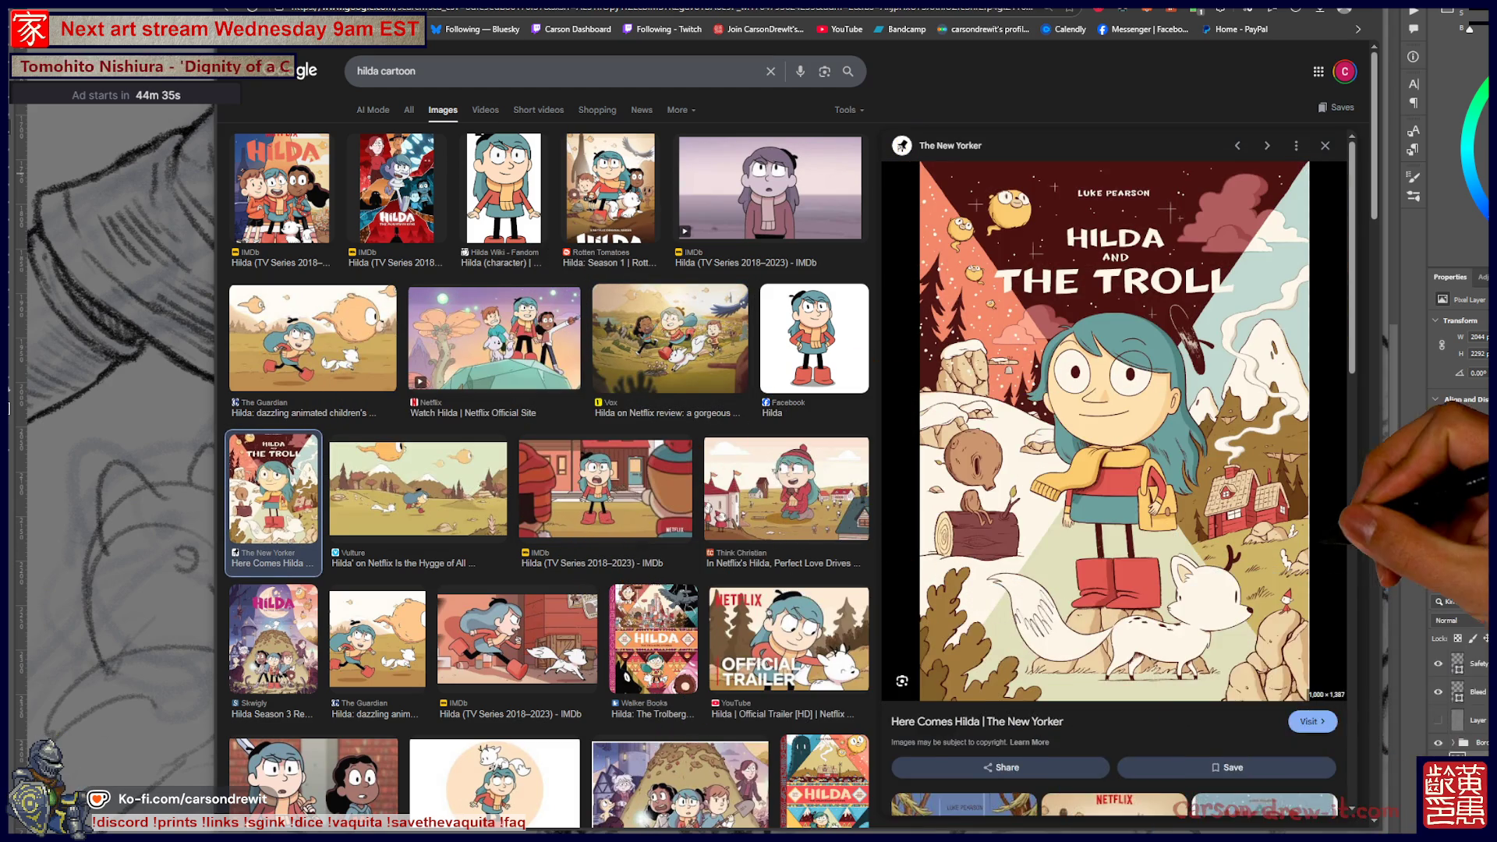
scroll(1115, 468, "down", 5)
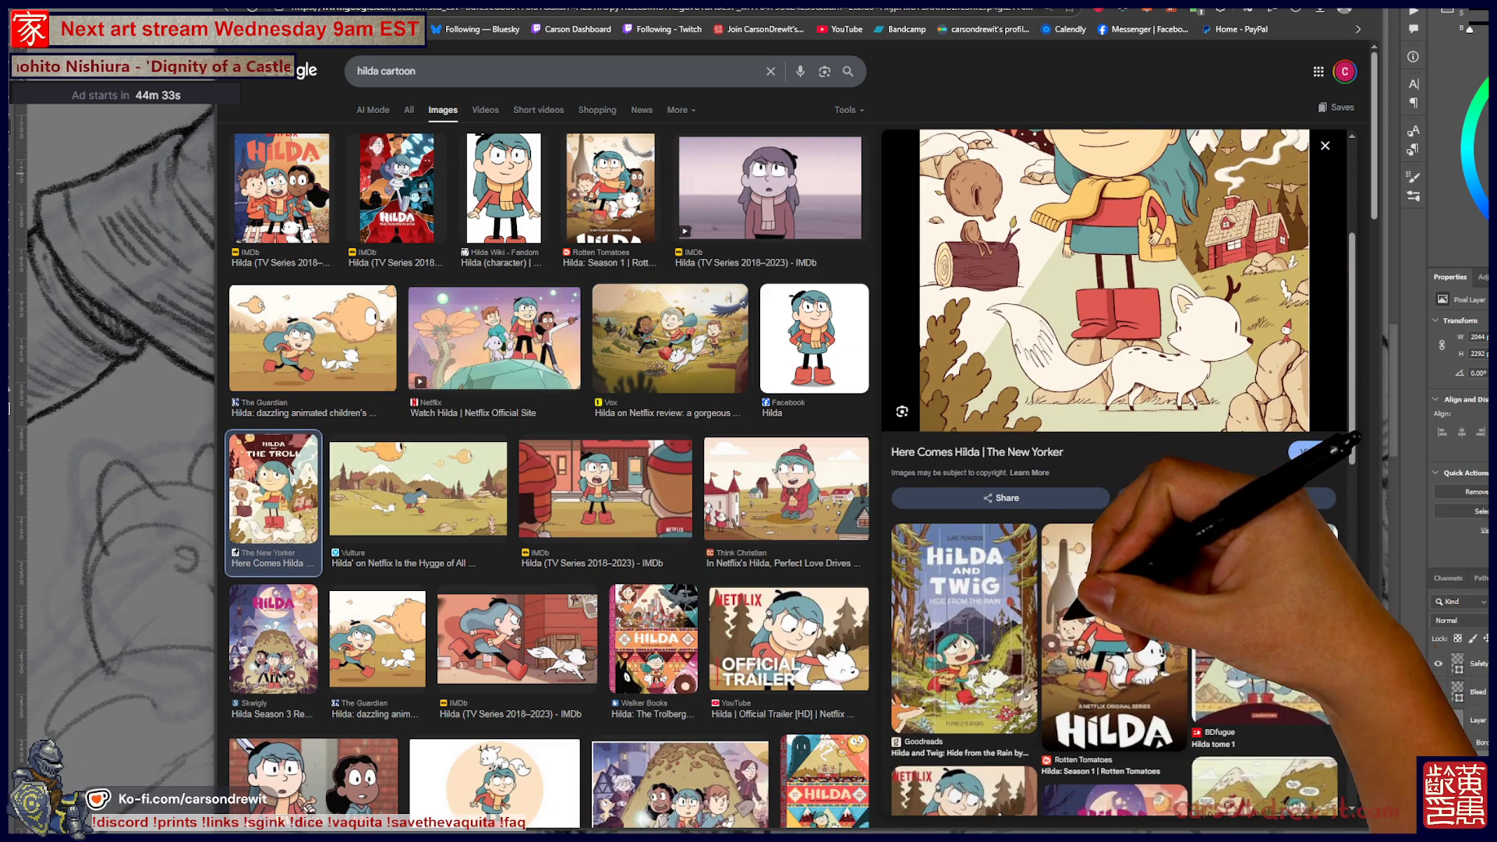
left_click(1013, 647)
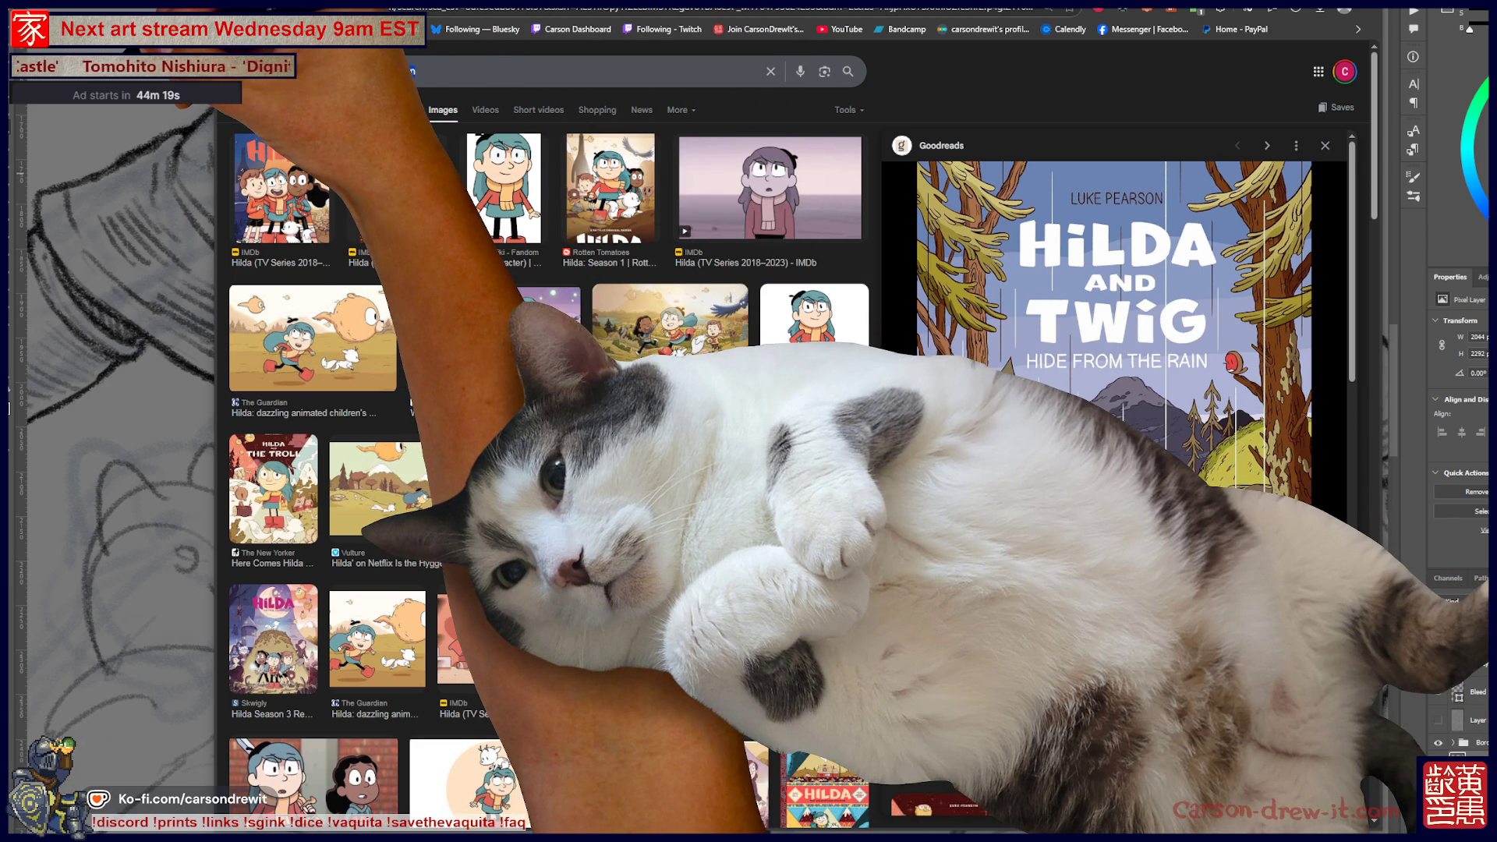
- Search the Hilda illustrator's name and open his Instagram profile from the All results
left_click(546, 71)
key("ctrl+a")
key("BackSpace")
type("luke pears")
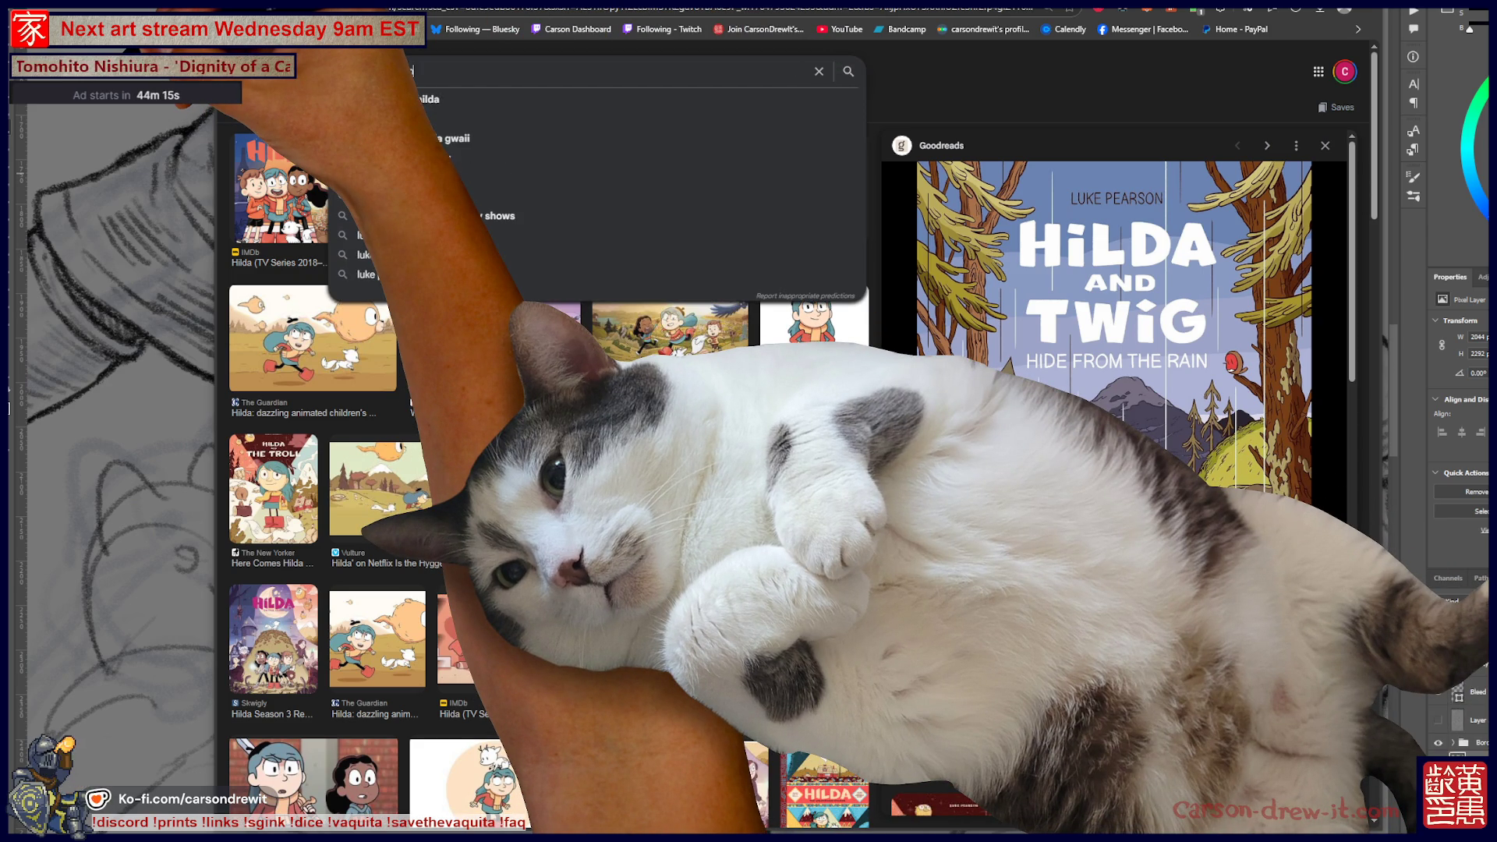
type("on")
key("Return")
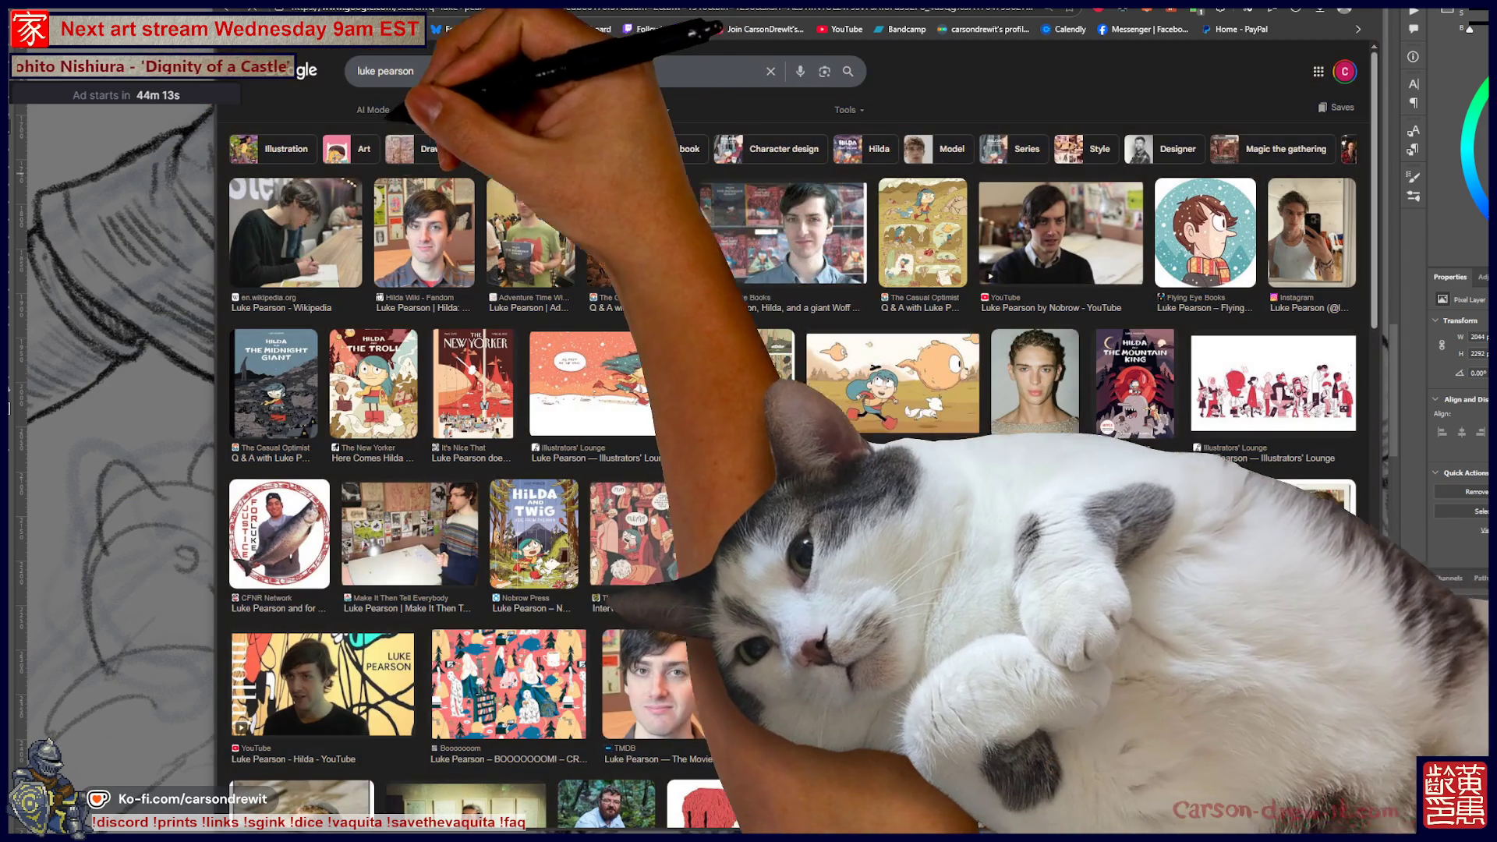
left_click(409, 109)
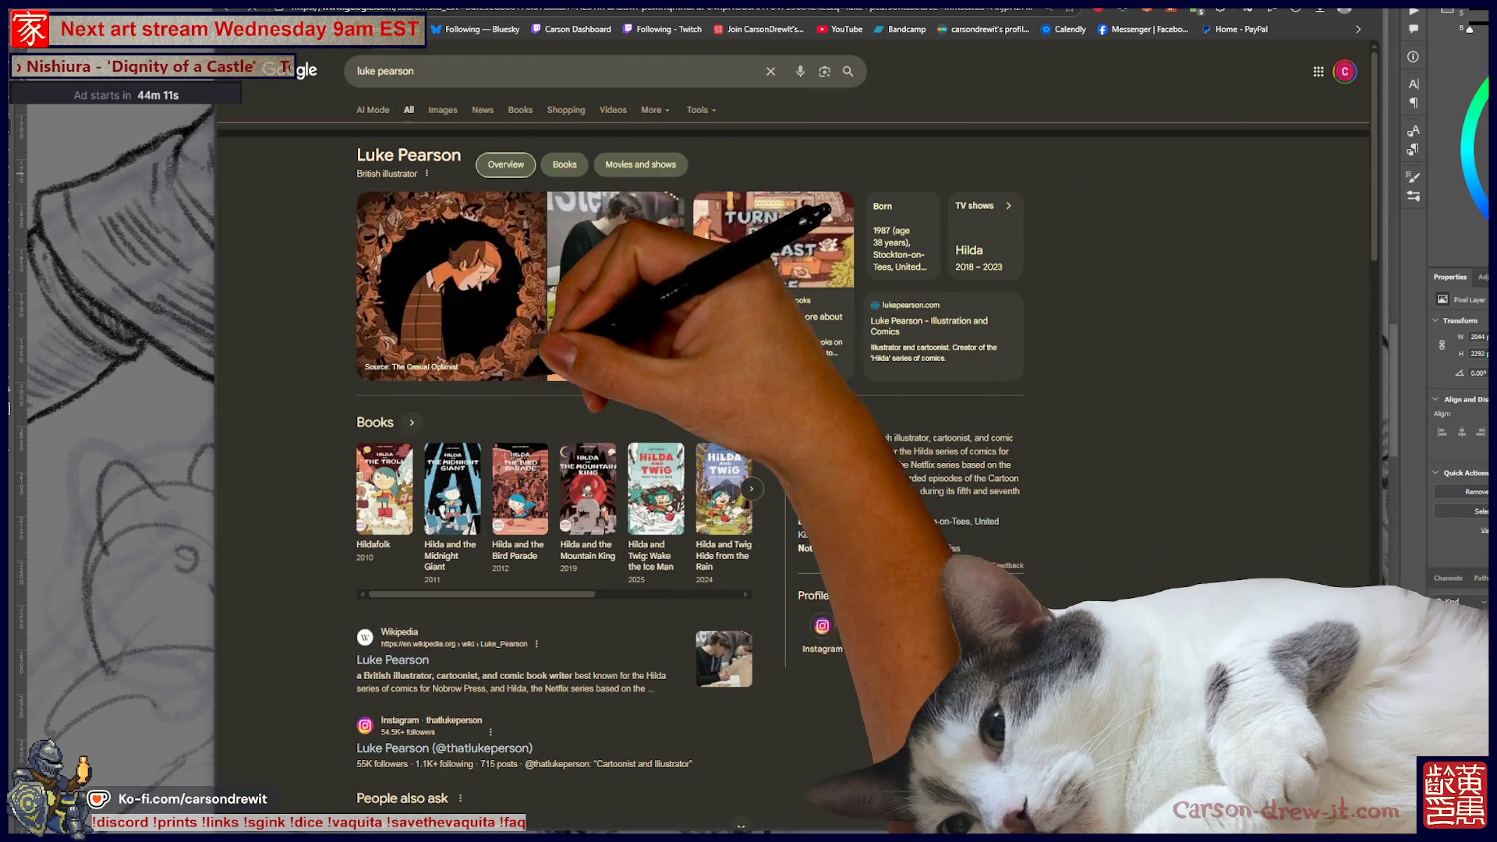
scroll(749, 468, "down", 5)
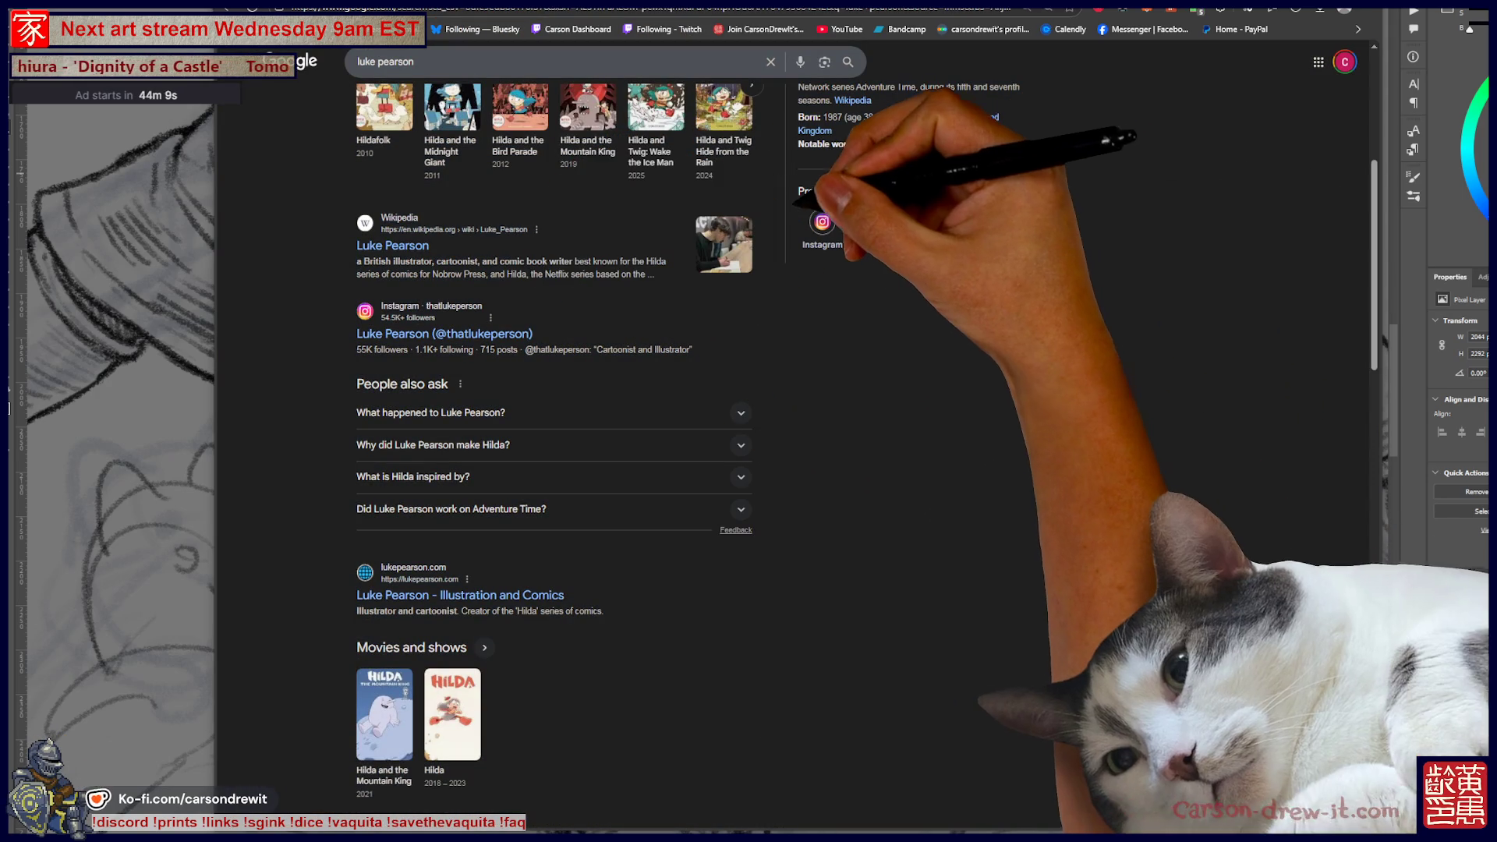
left_click(461, 334)
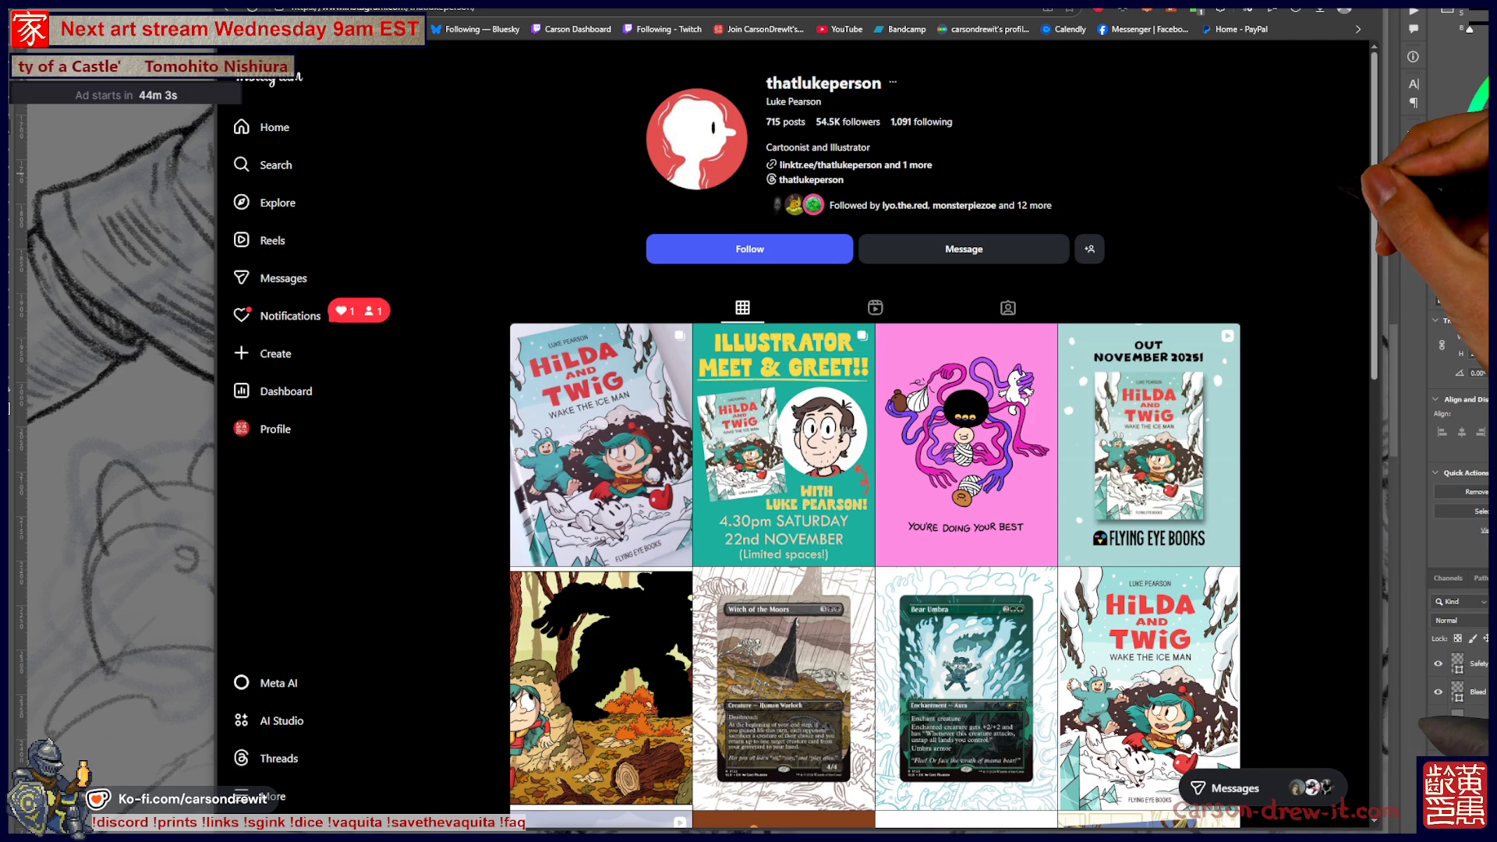
- Follow the illustrator's account and browse down through his post grid
left_click(749, 249)
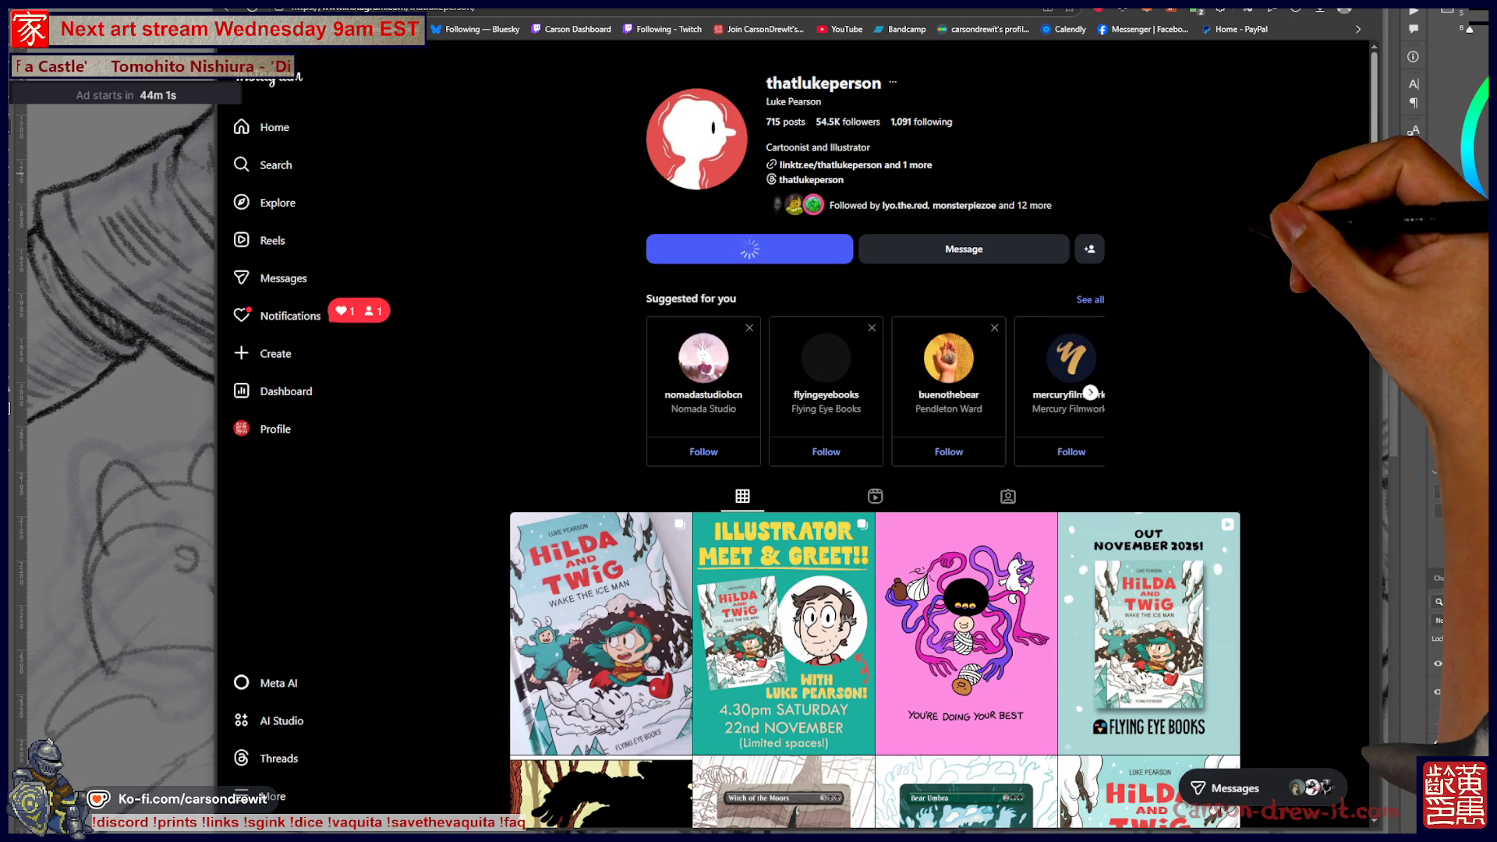
scroll(875, 437, "down", 5)
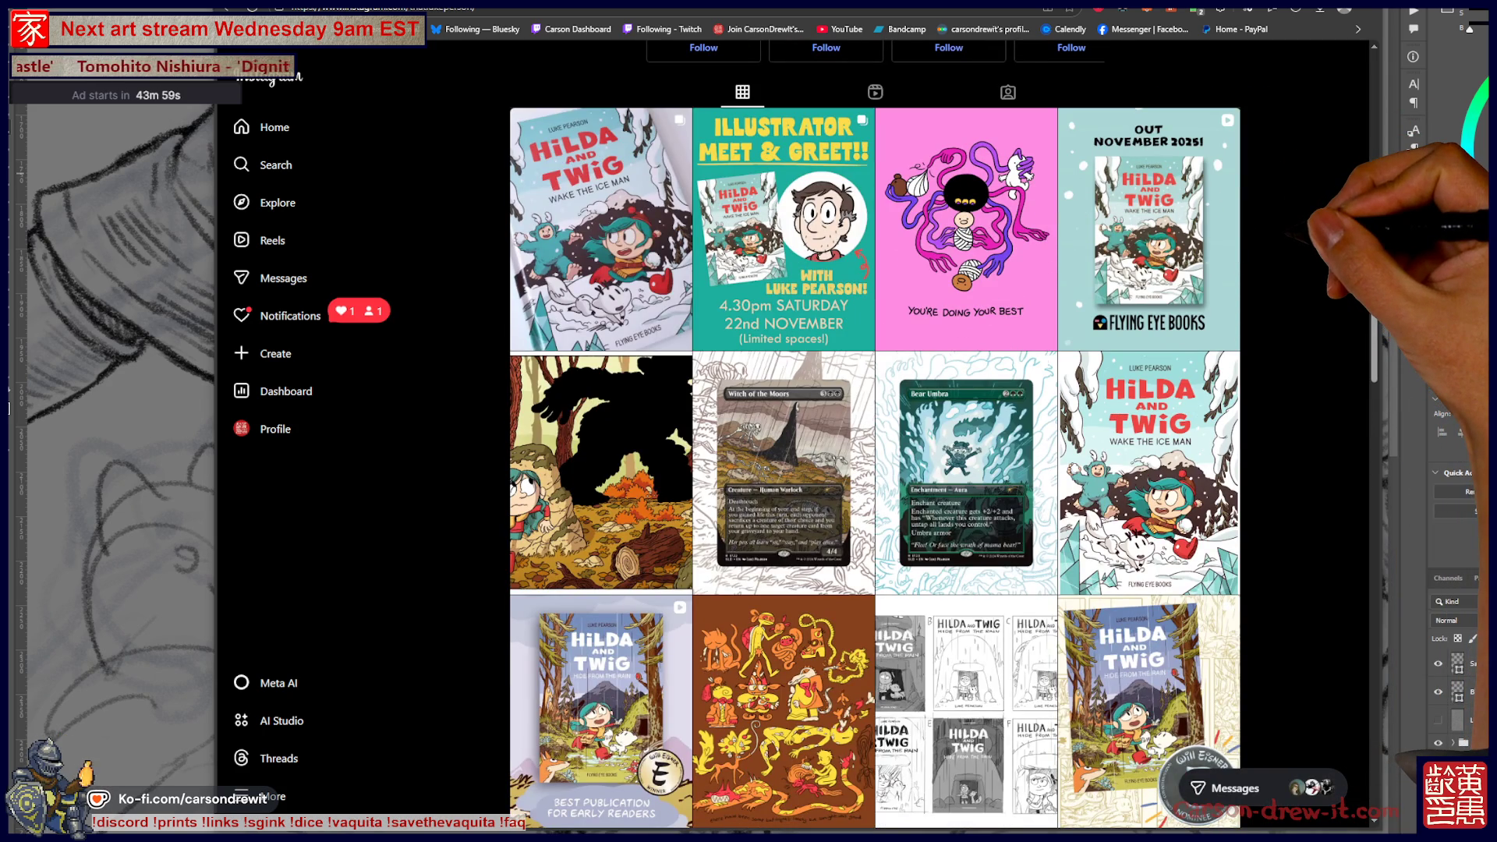
scroll(875, 437, "down", 5)
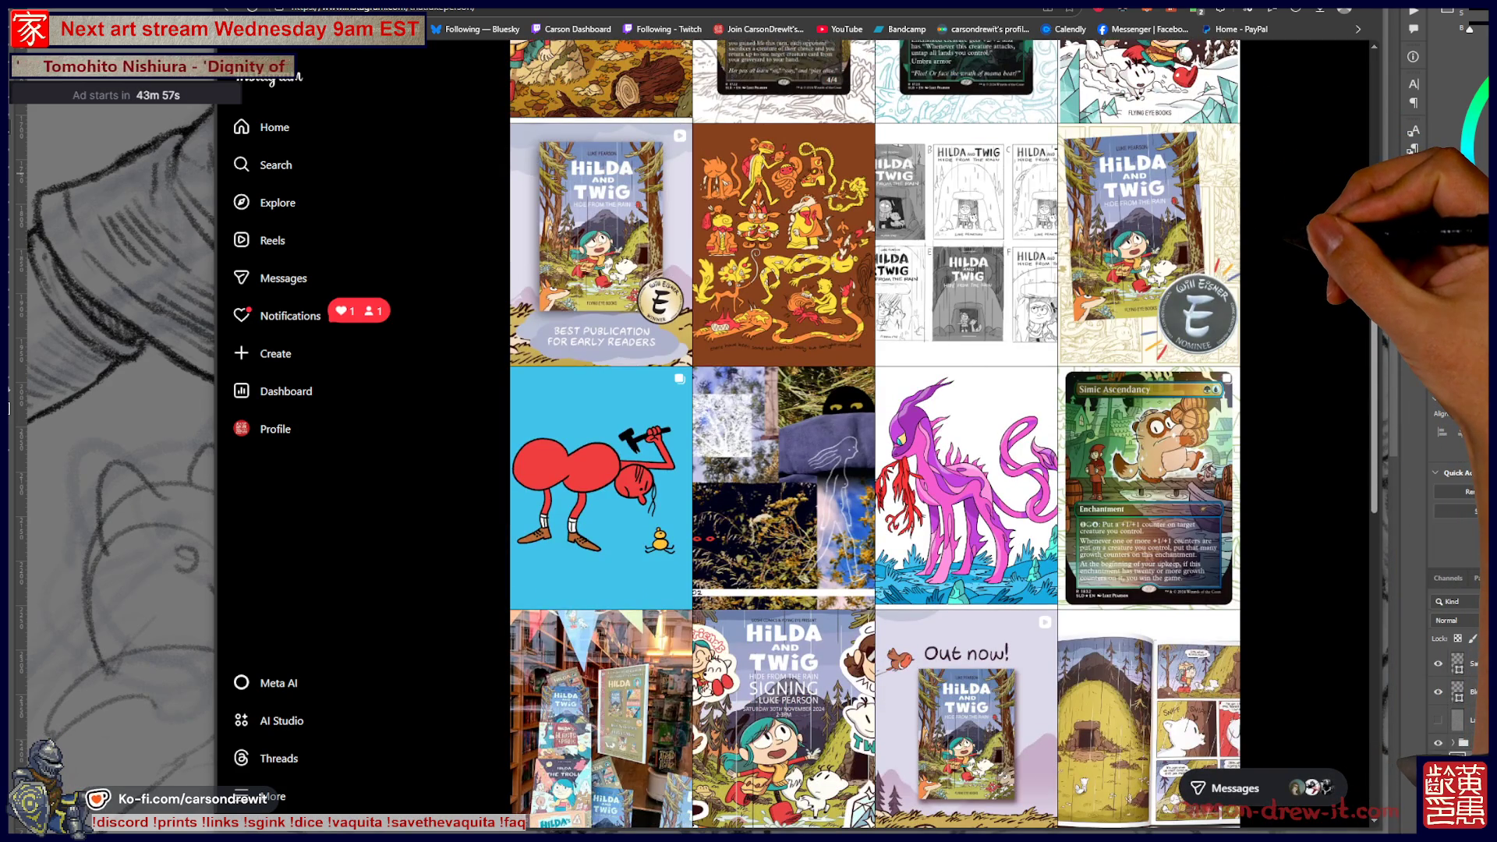
scroll(875, 437, "down", 4)
scroll(875, 436, "down", 1)
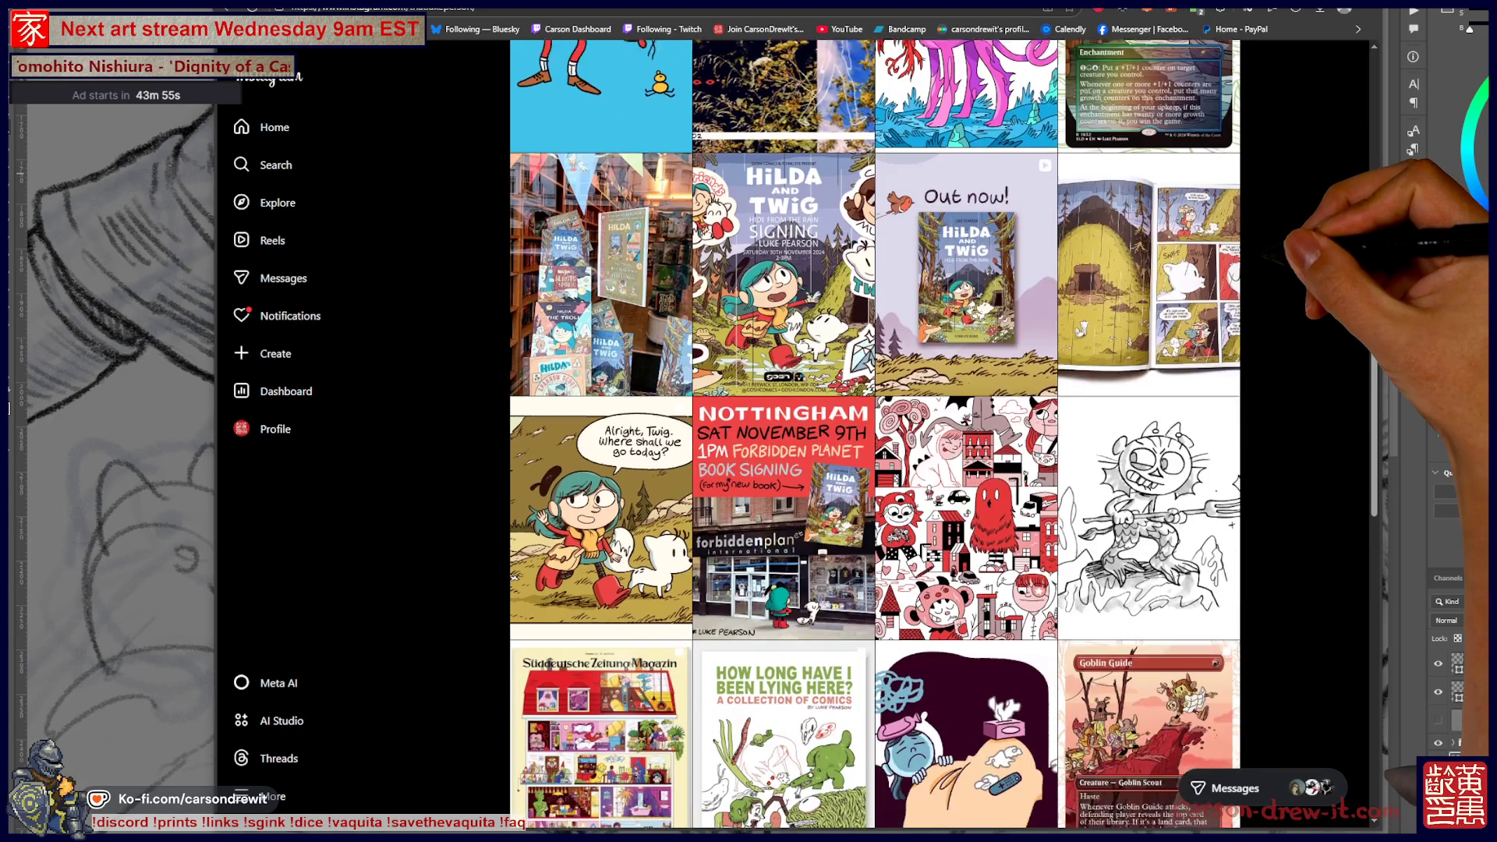
scroll(875, 437, "up", 3)
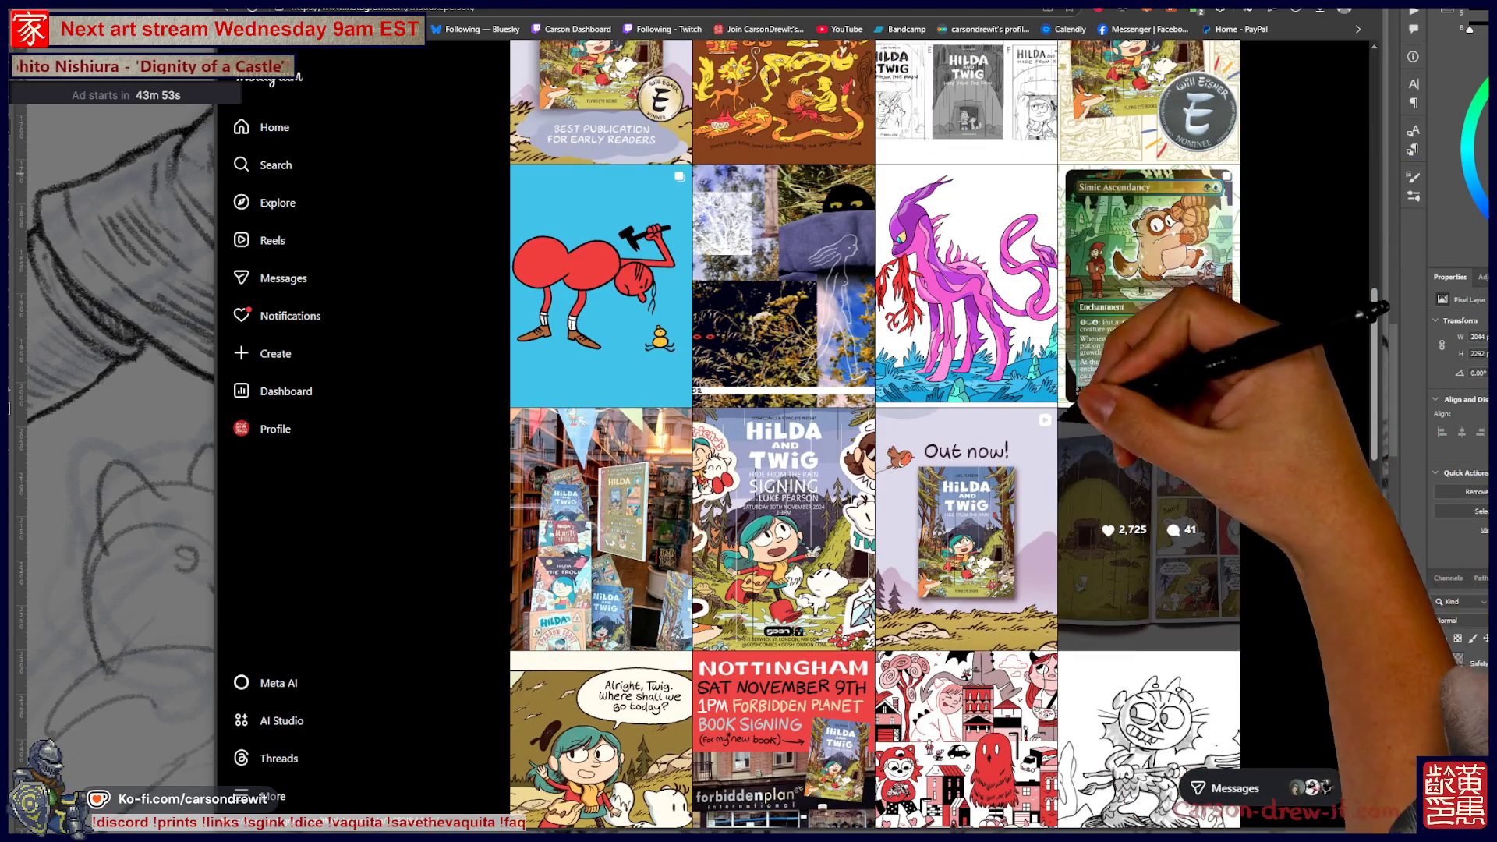
scroll(875, 436, "down", 2)
scroll(875, 434, "down", 13)
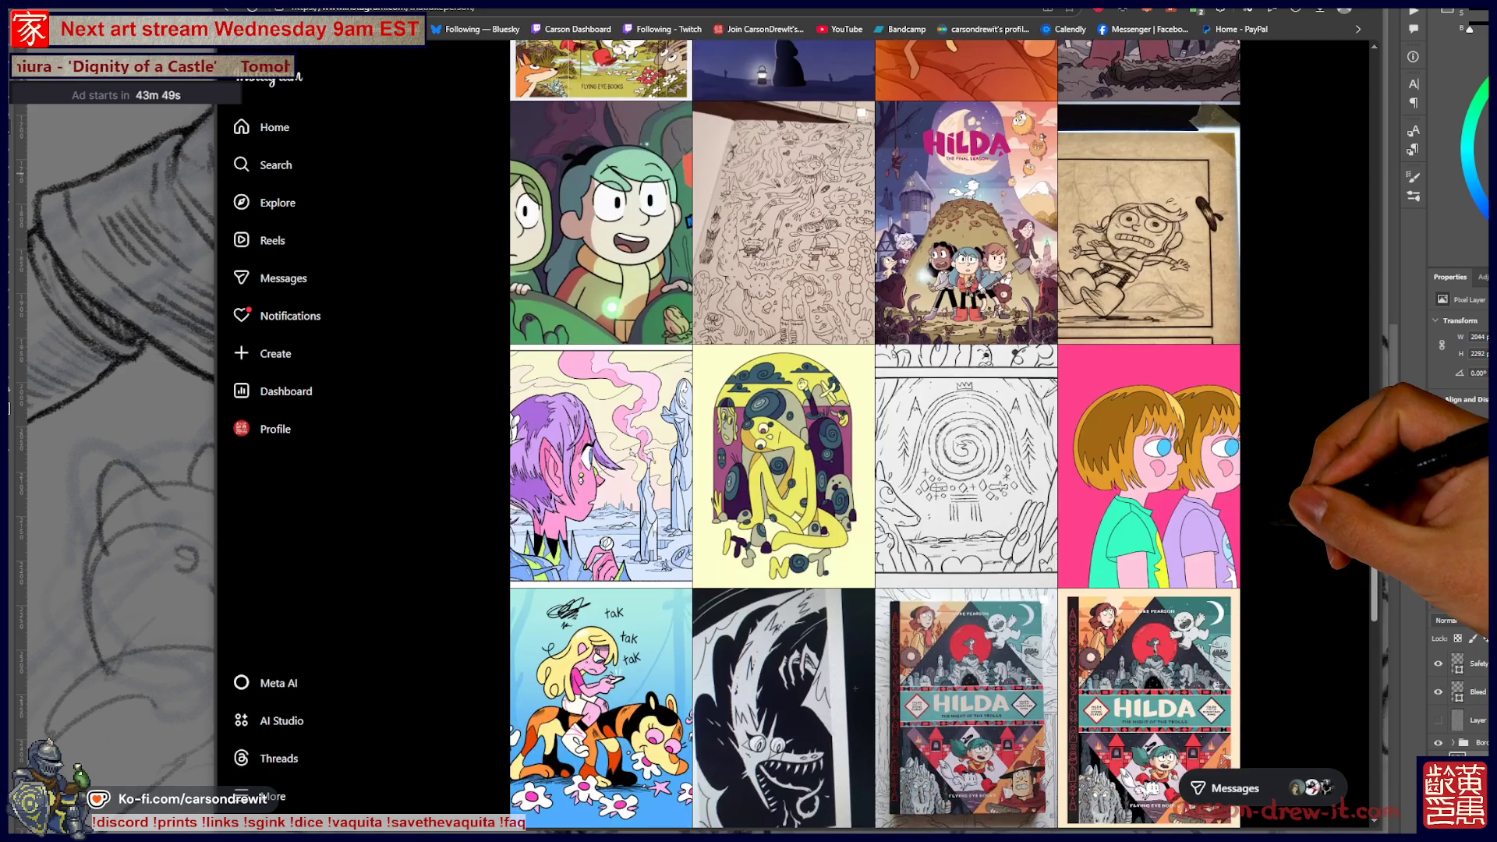
scroll(875, 434, "down", 10)
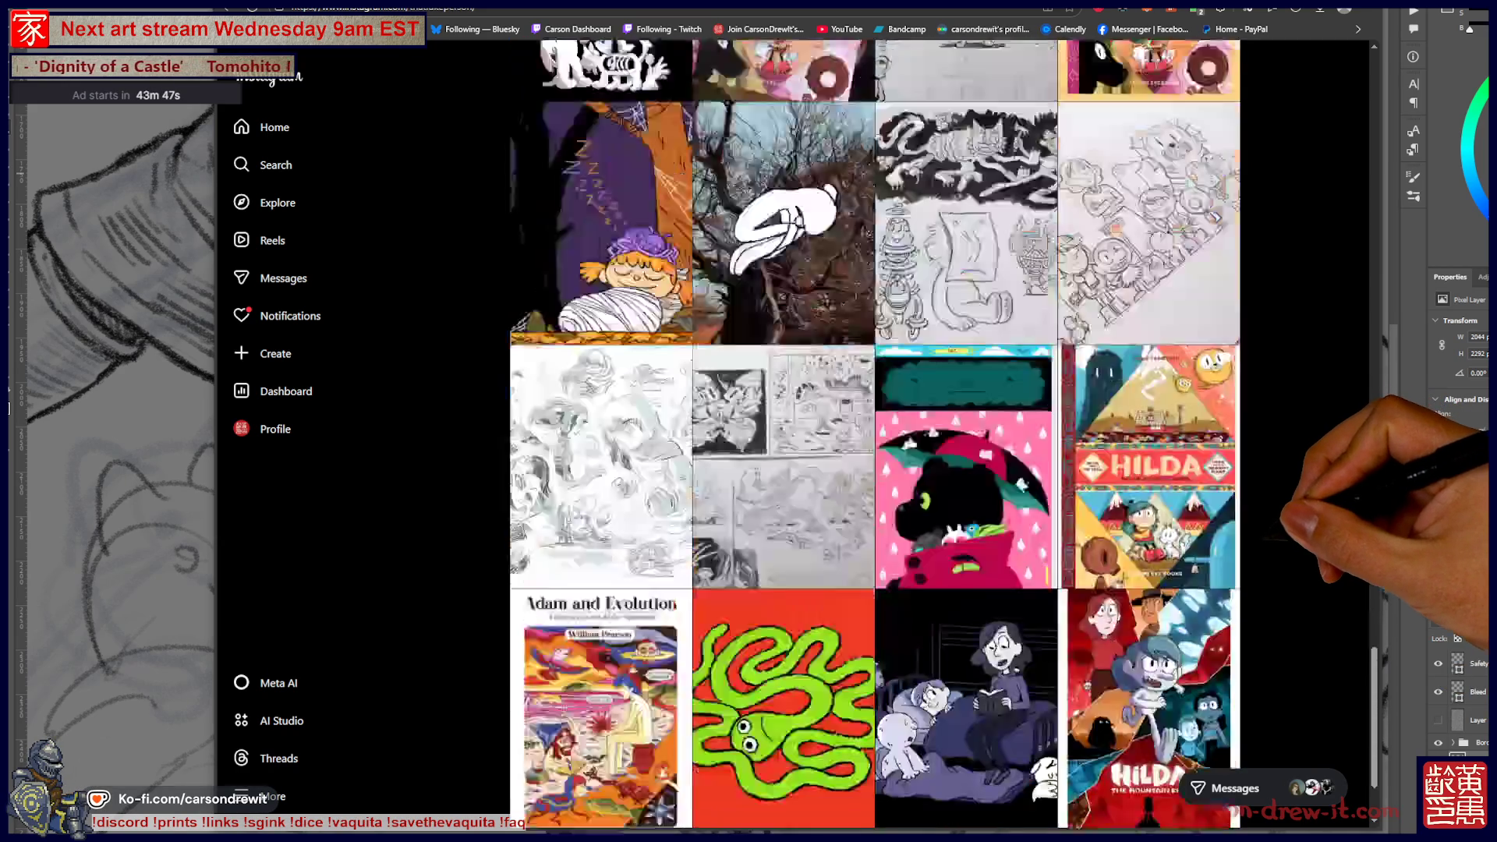
scroll(875, 433, "down", 20)
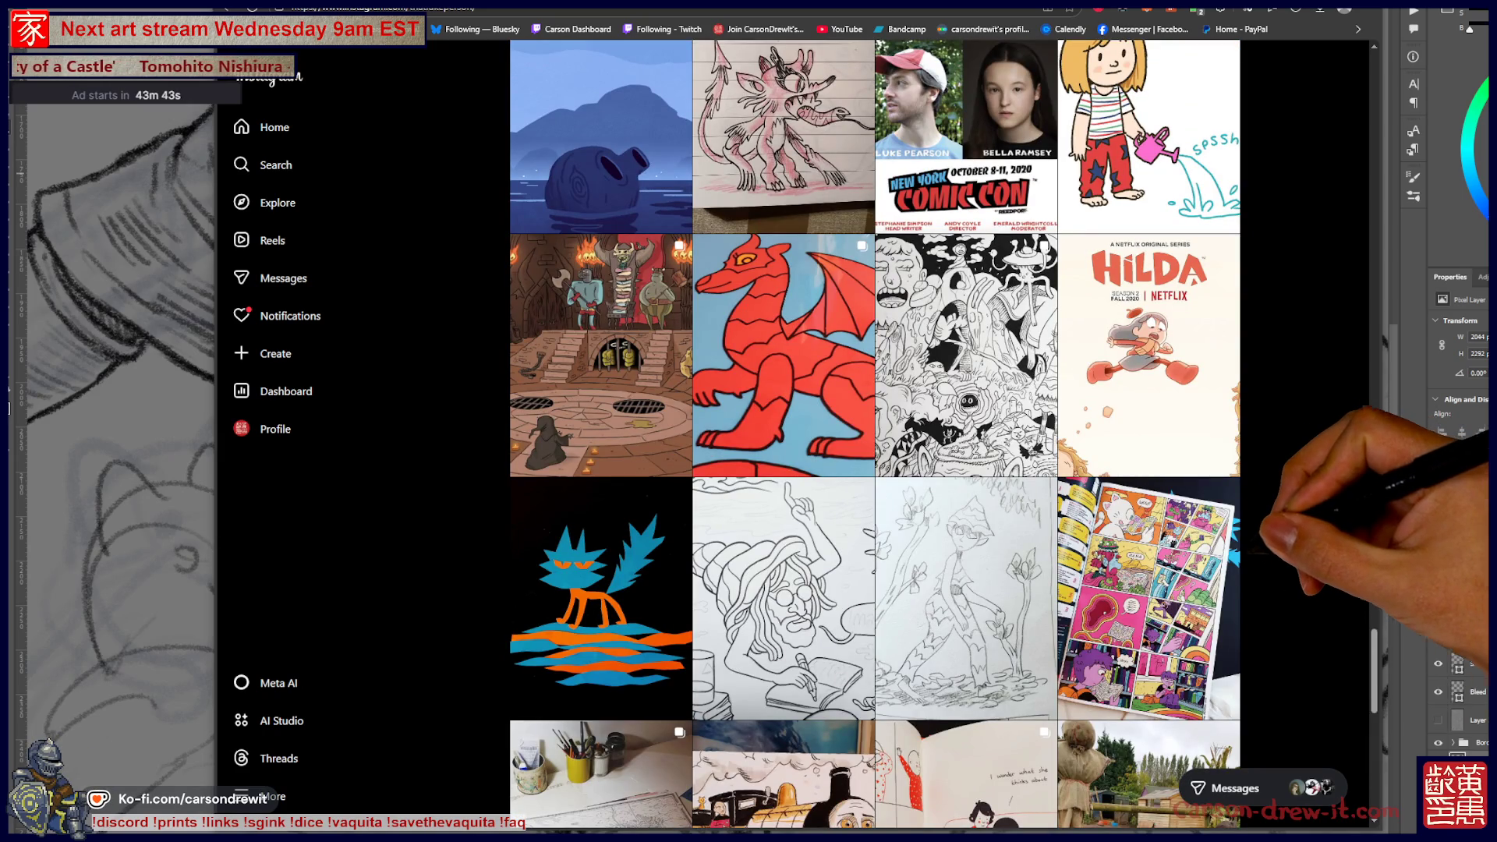
- View the dungeon artwork post, close it, and scroll the grid back up
left_click(616, 344)
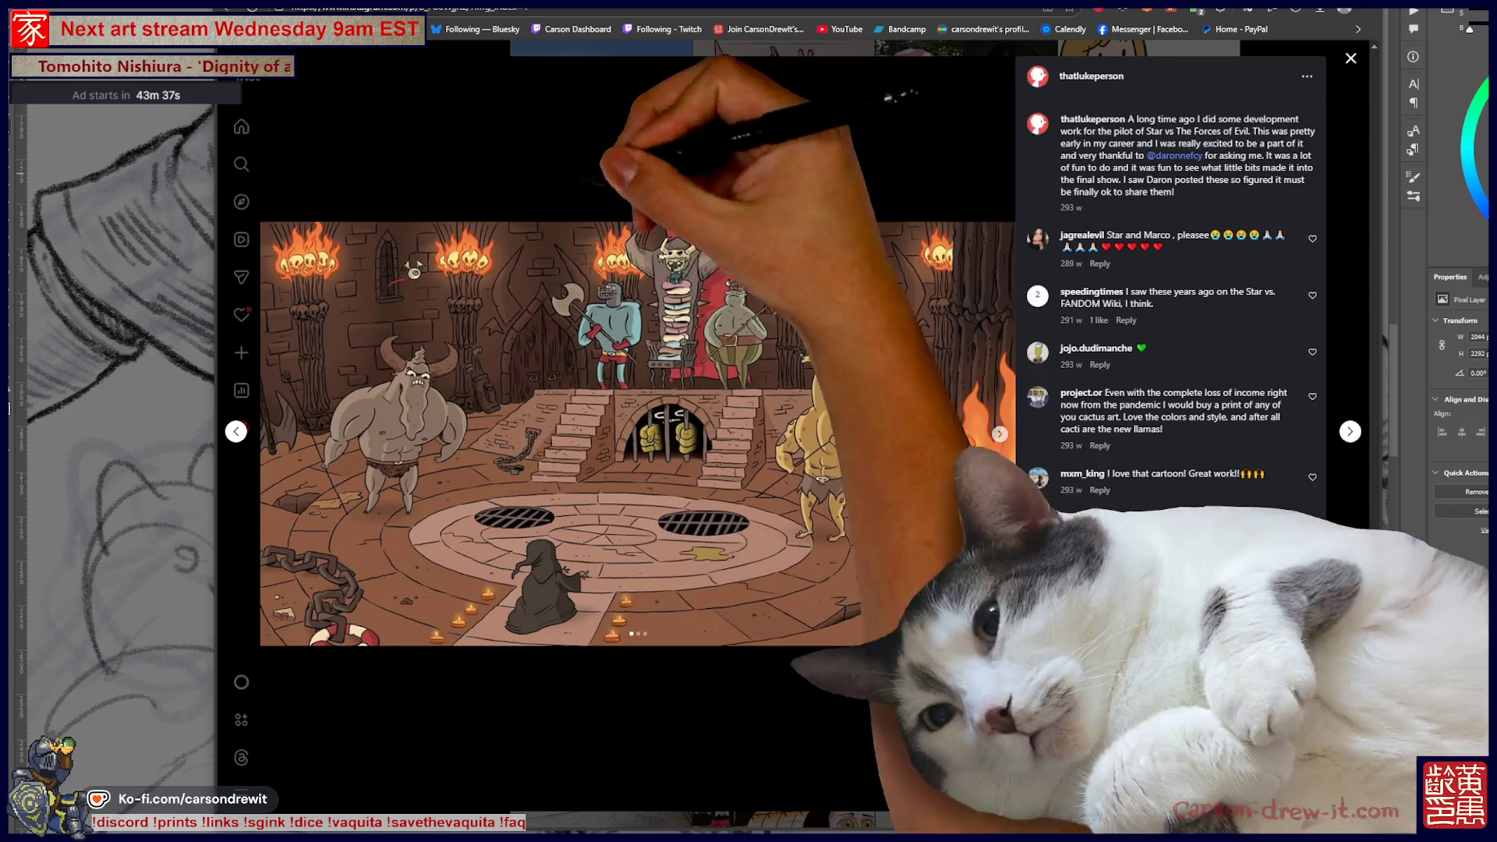
left_click(1352, 58)
scroll(873, 429, "down", 5)
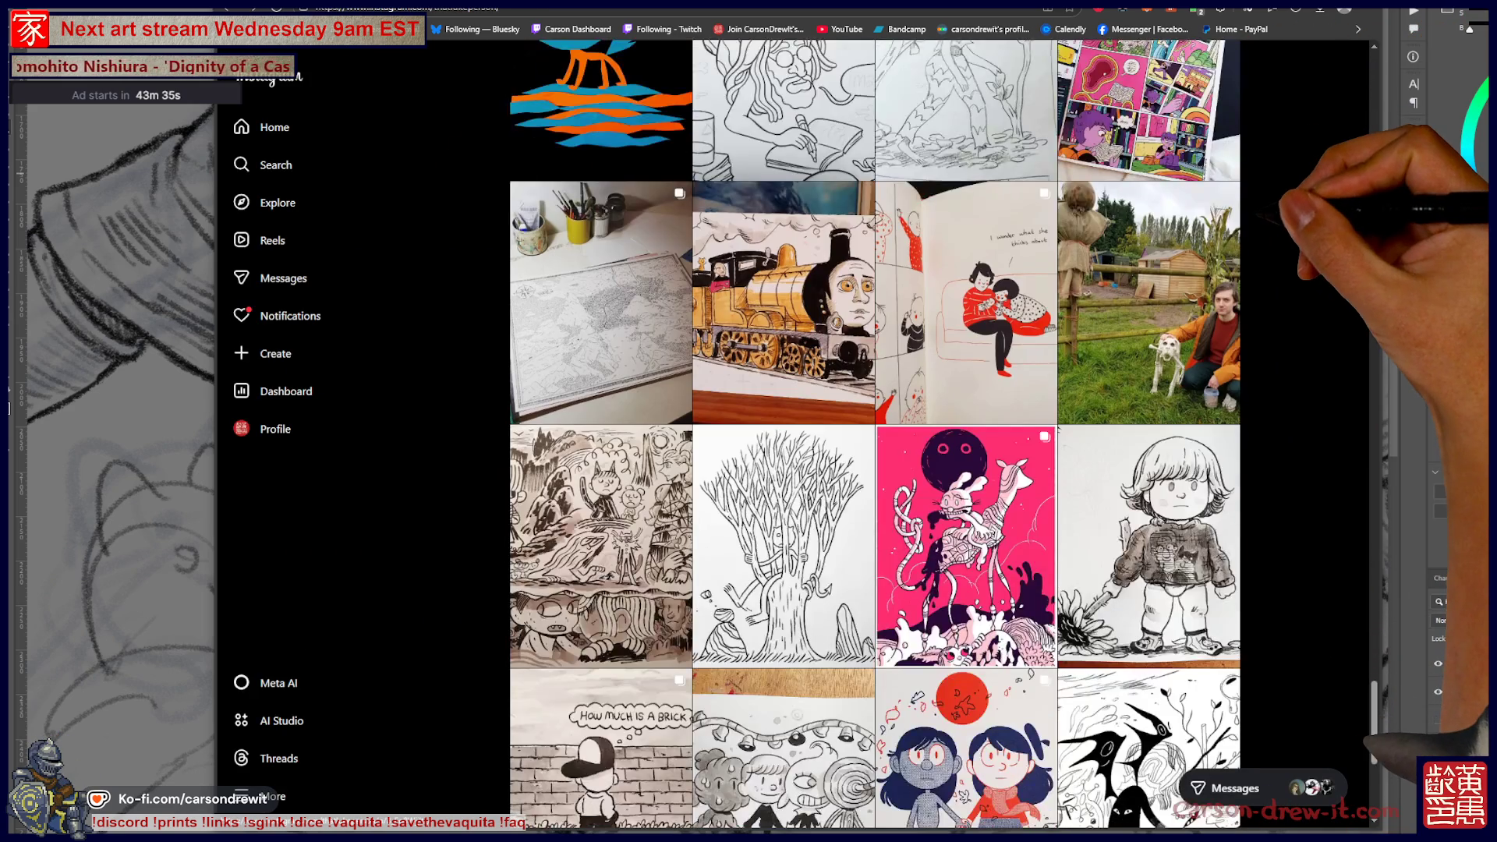
scroll(874, 429, "down", 8)
scroll(873, 429, "down", 5)
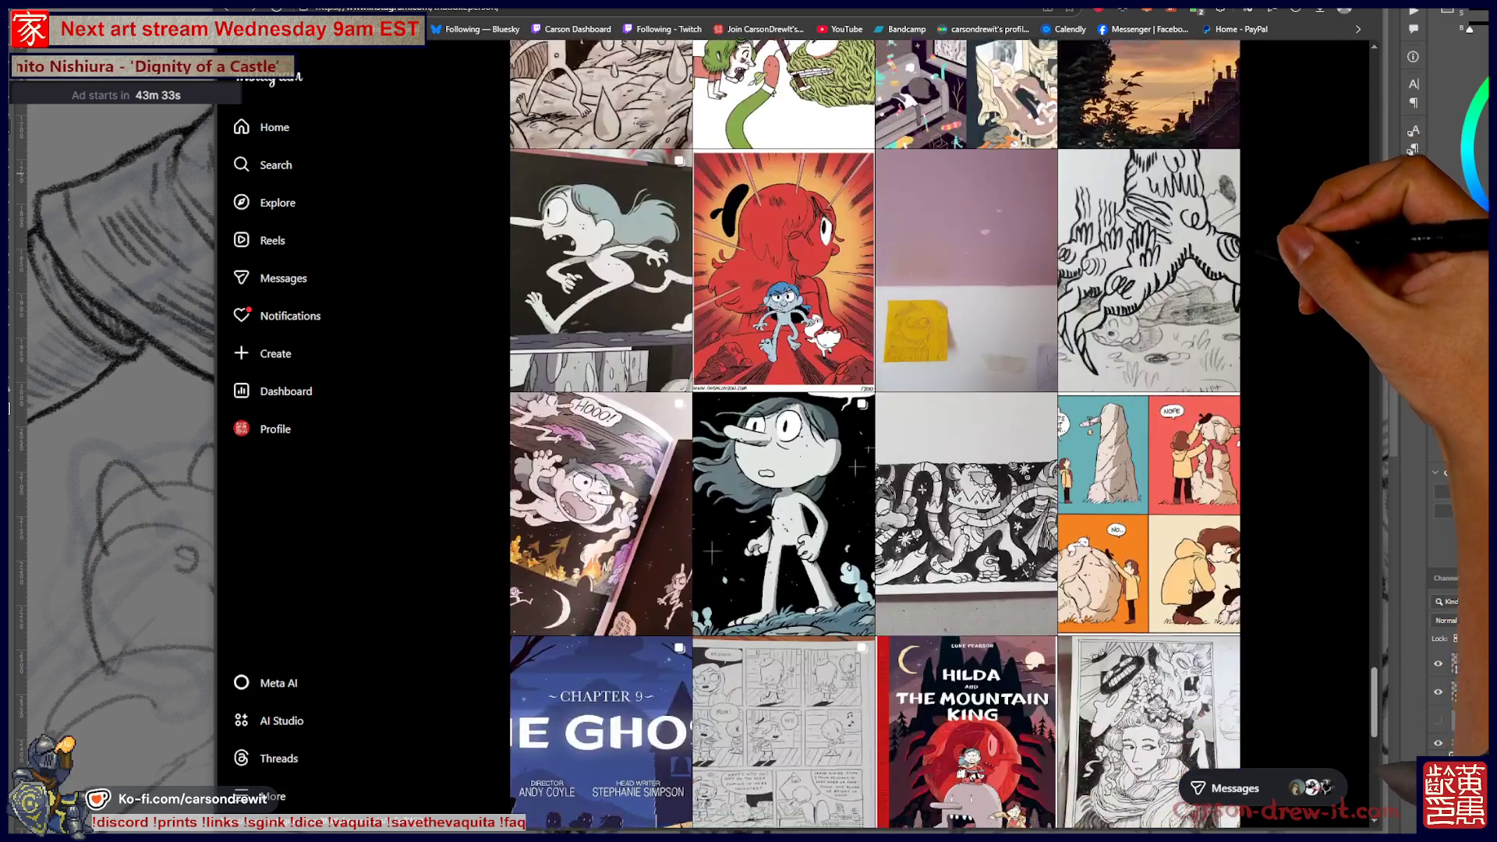
scroll(873, 429, "up", 15)
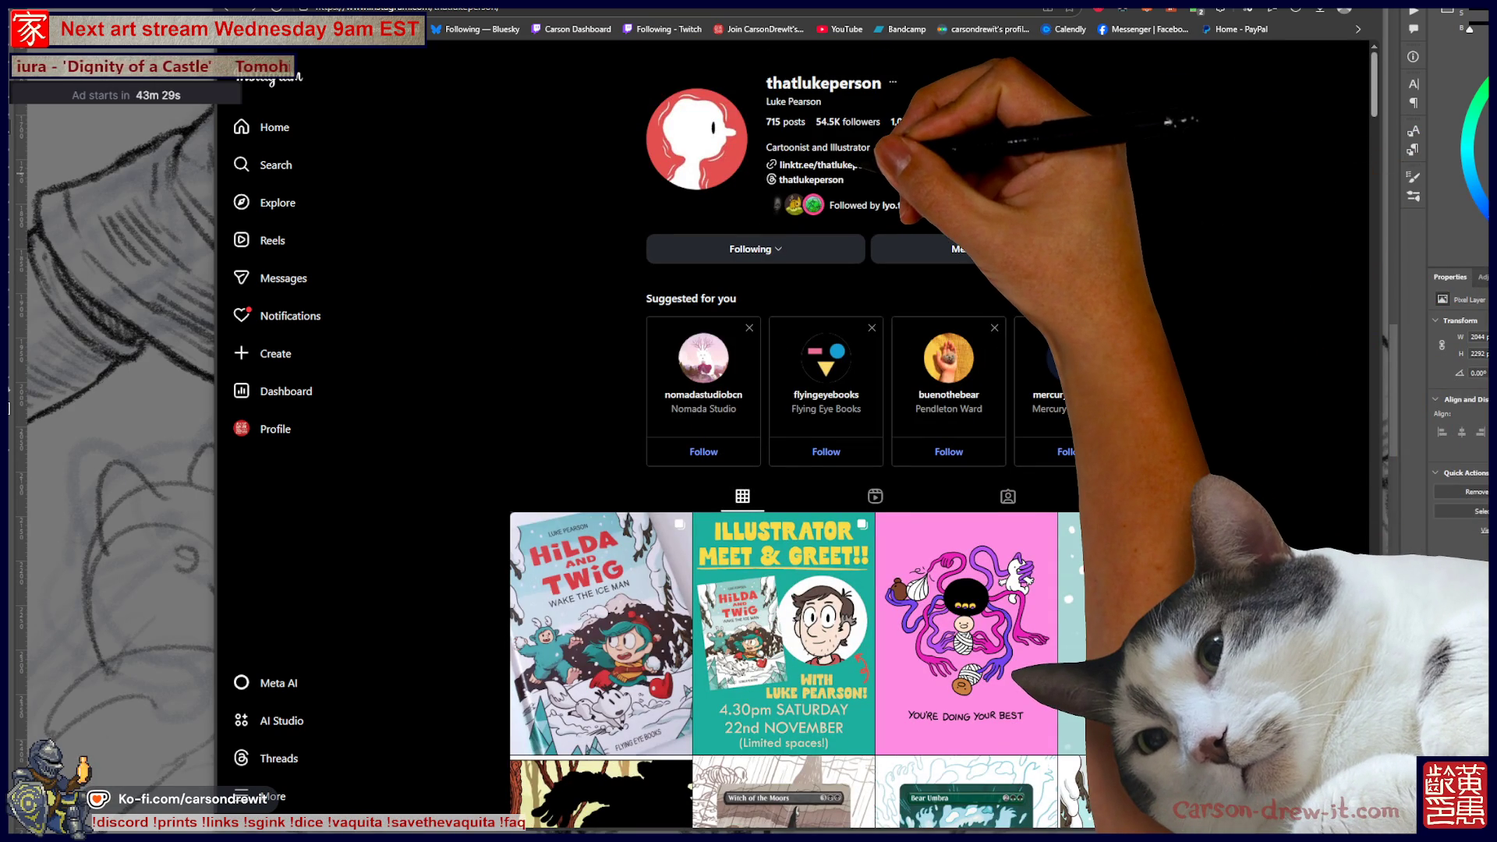
- Search for the illustrator's IMDb page and open his profile from the results
key("ctrl+l")
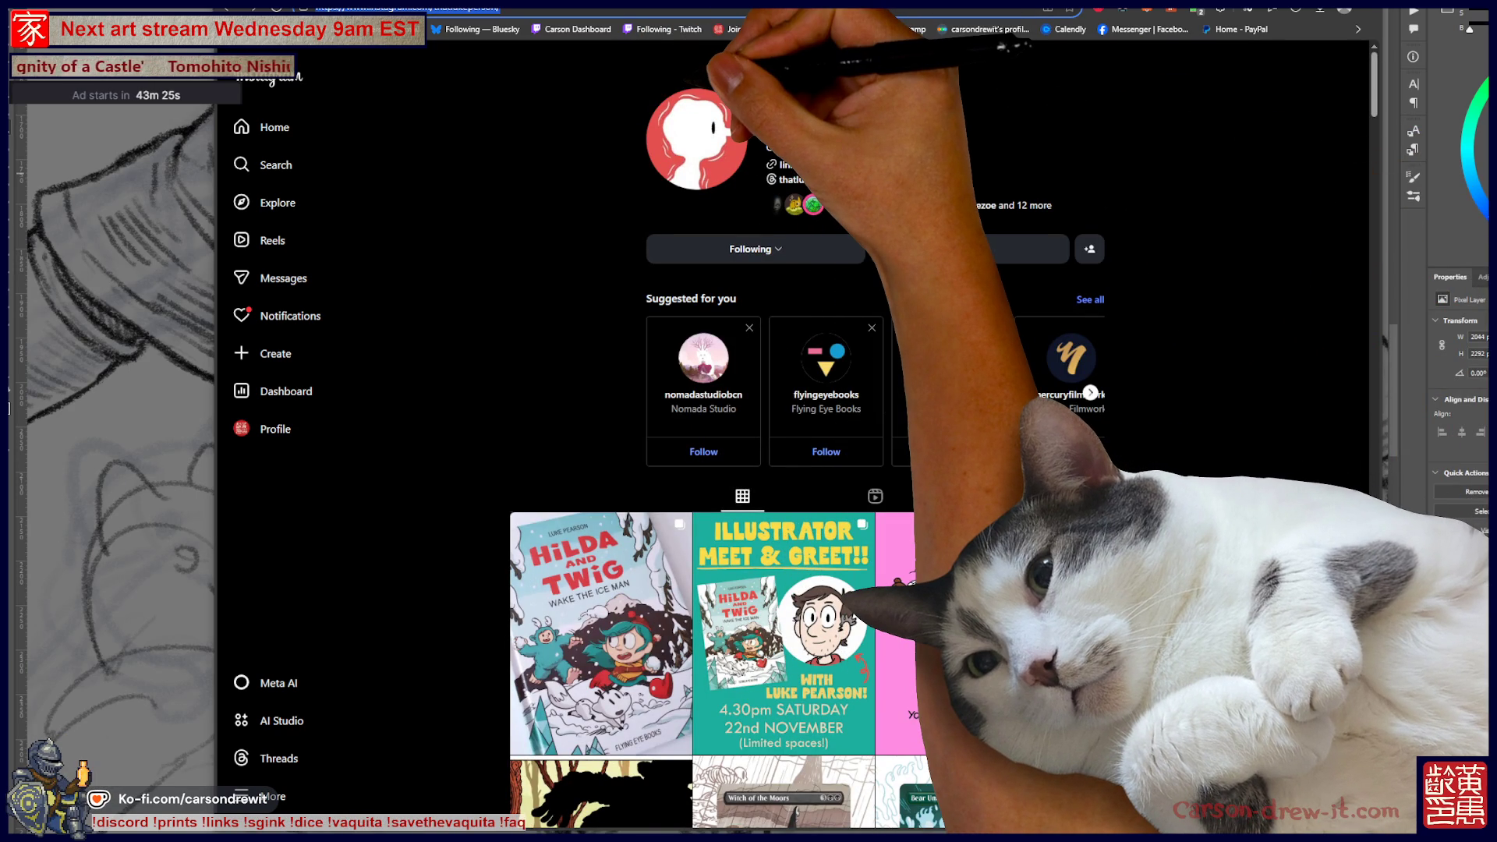
type("luke pearson")
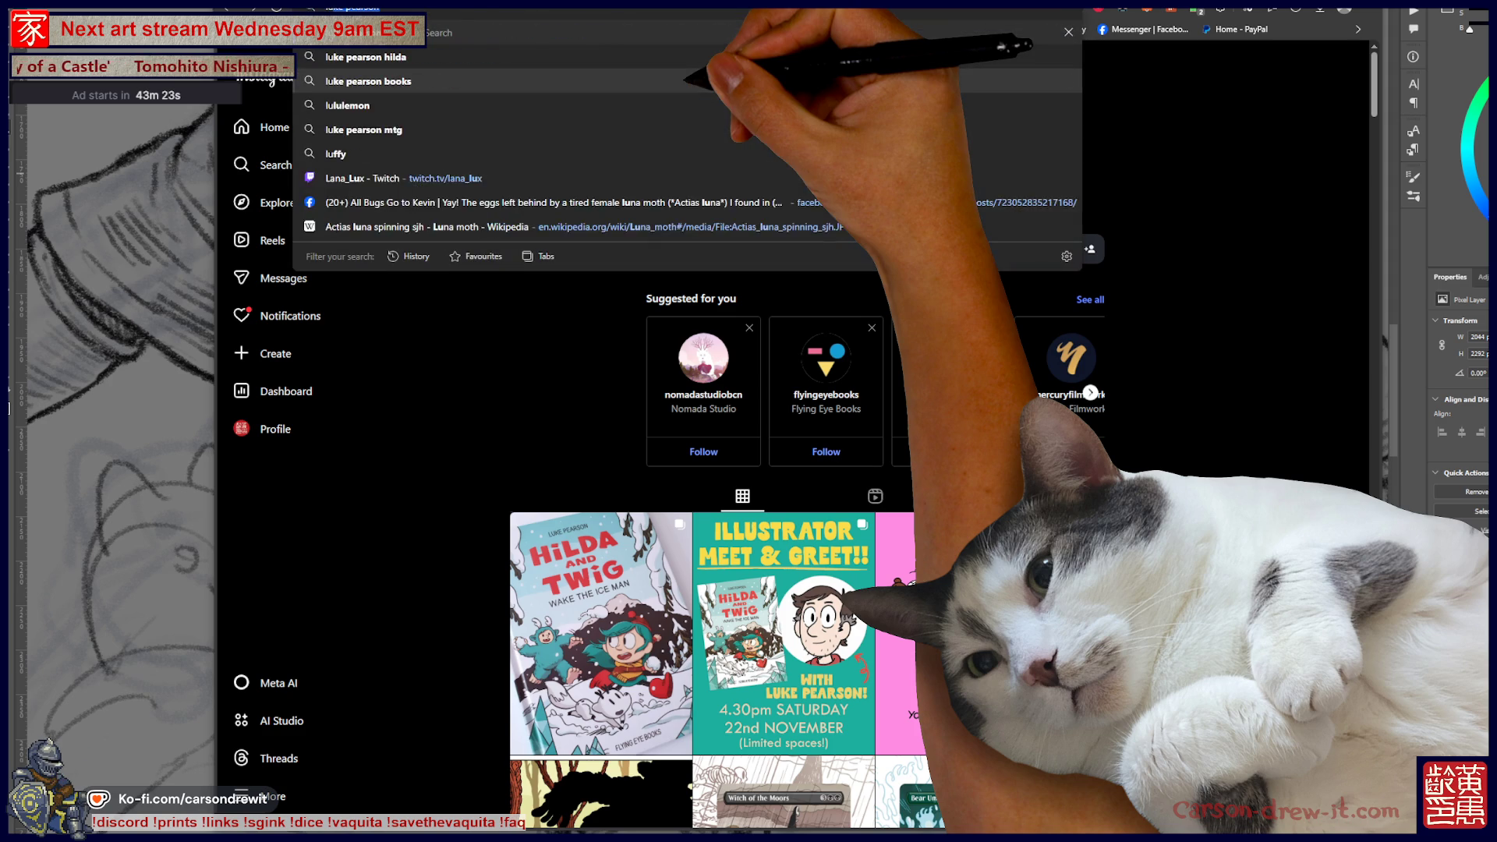
type(" imdb")
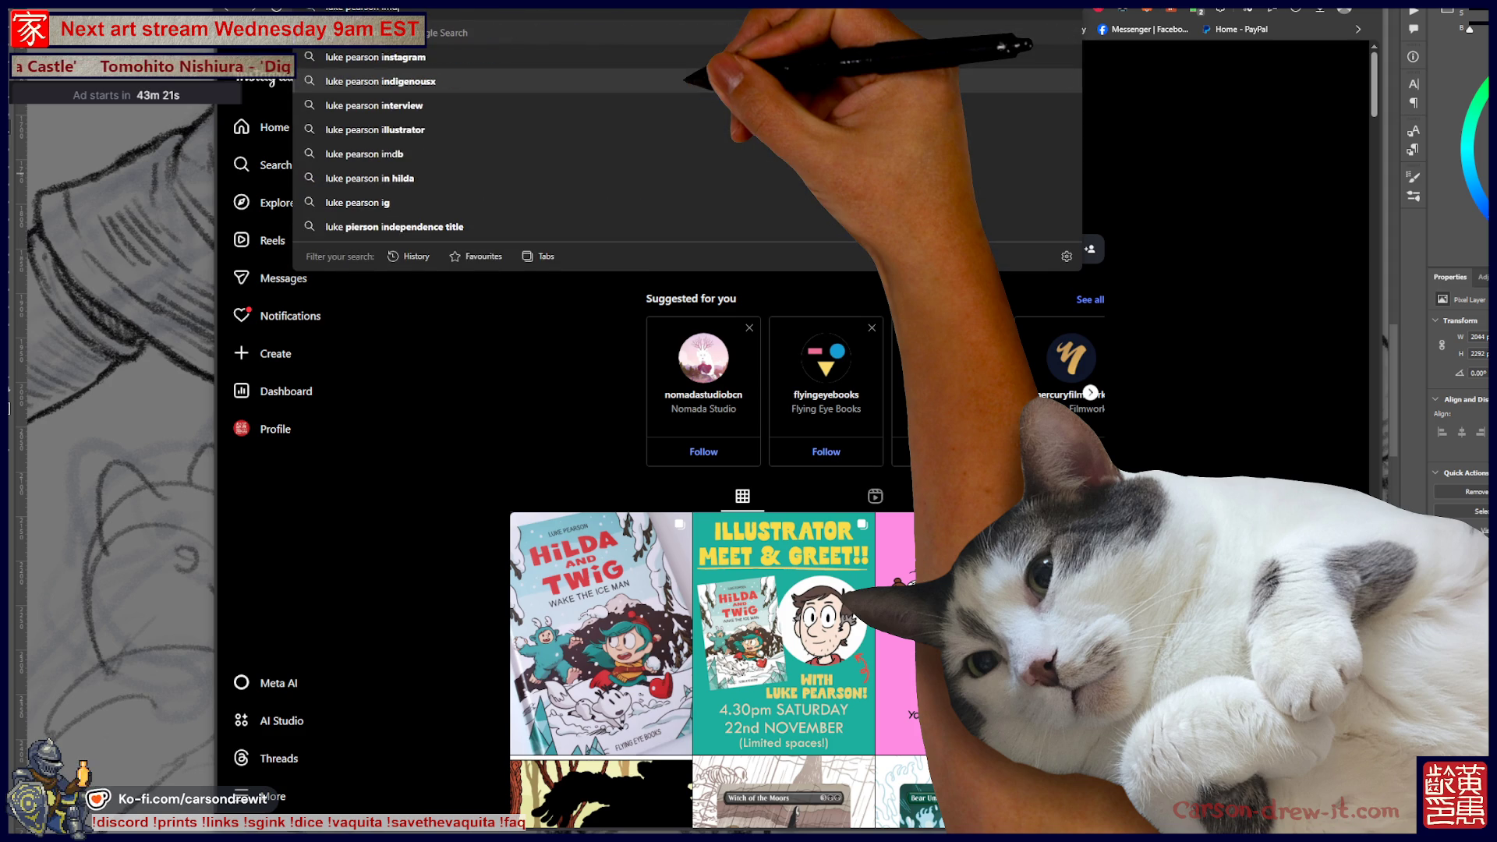
key("Return")
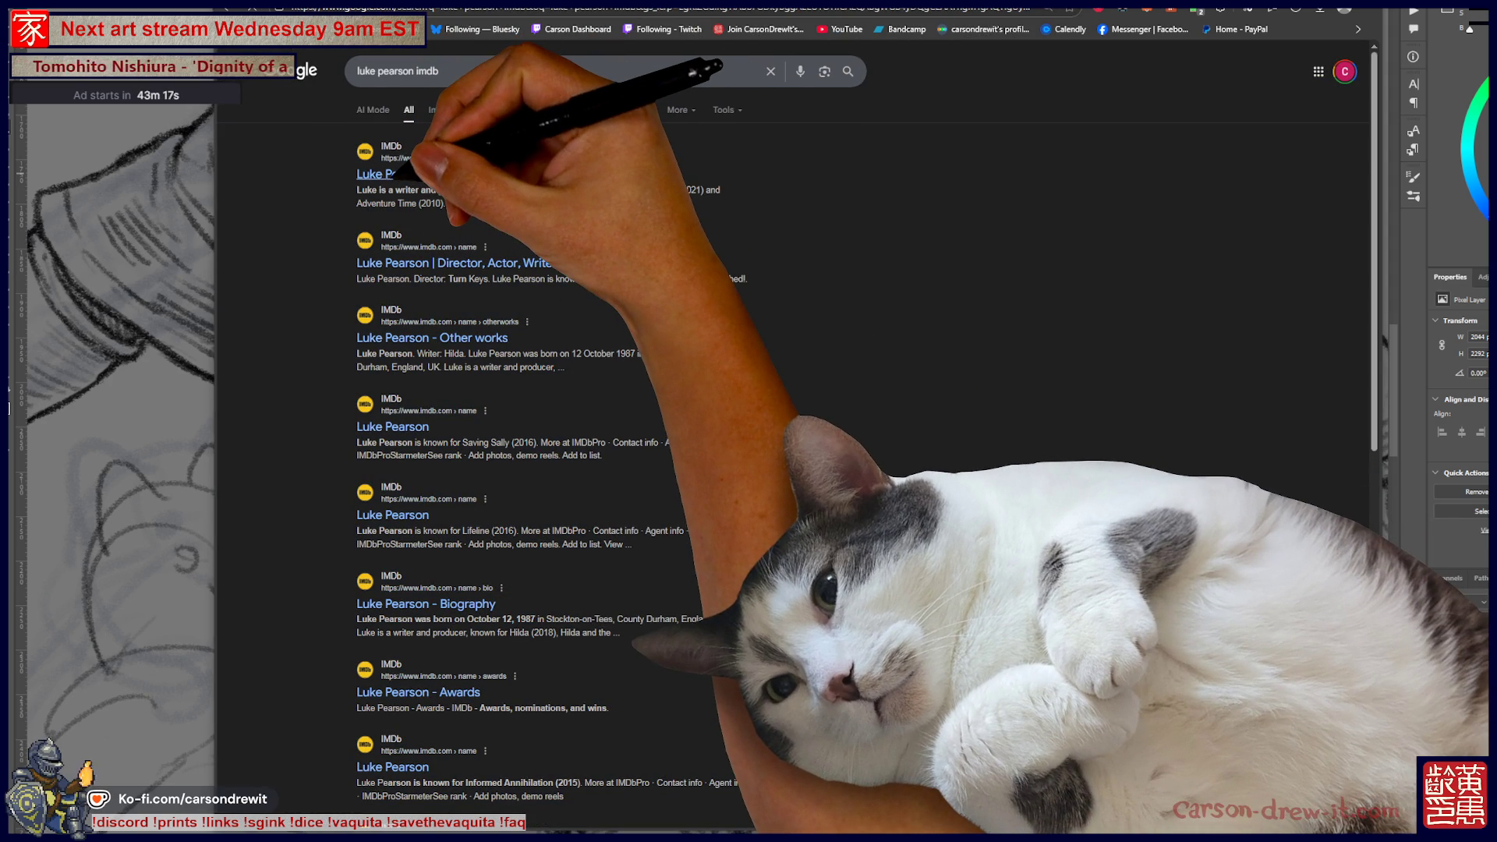
left_click(376, 174)
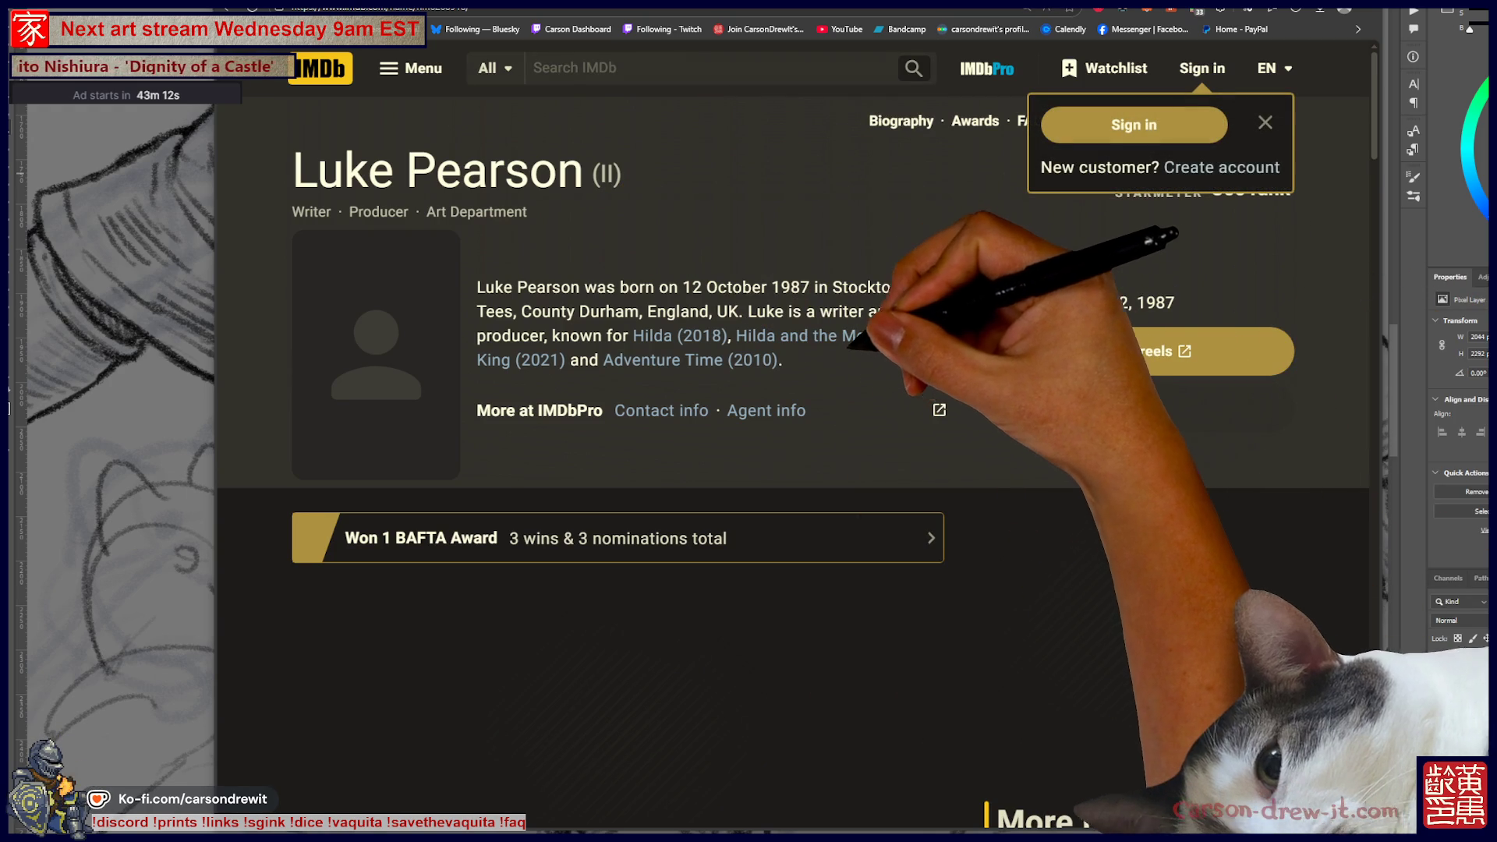
- Look over the Known for and Credits sections, then switch to the Bani-chan site
scroll(780, 437, "down", 10)
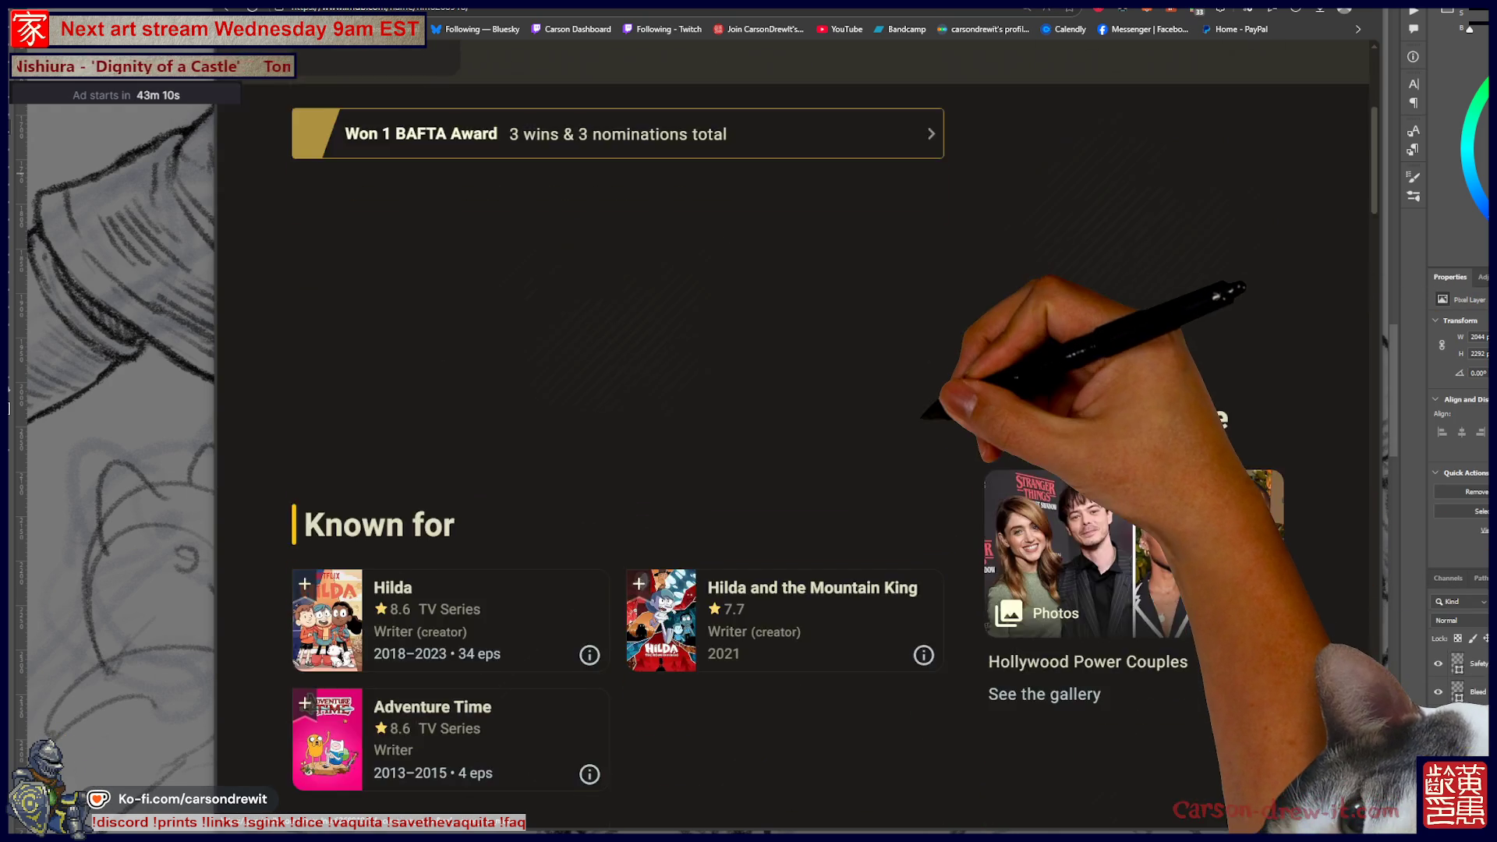
scroll(624, 436, "up", 2)
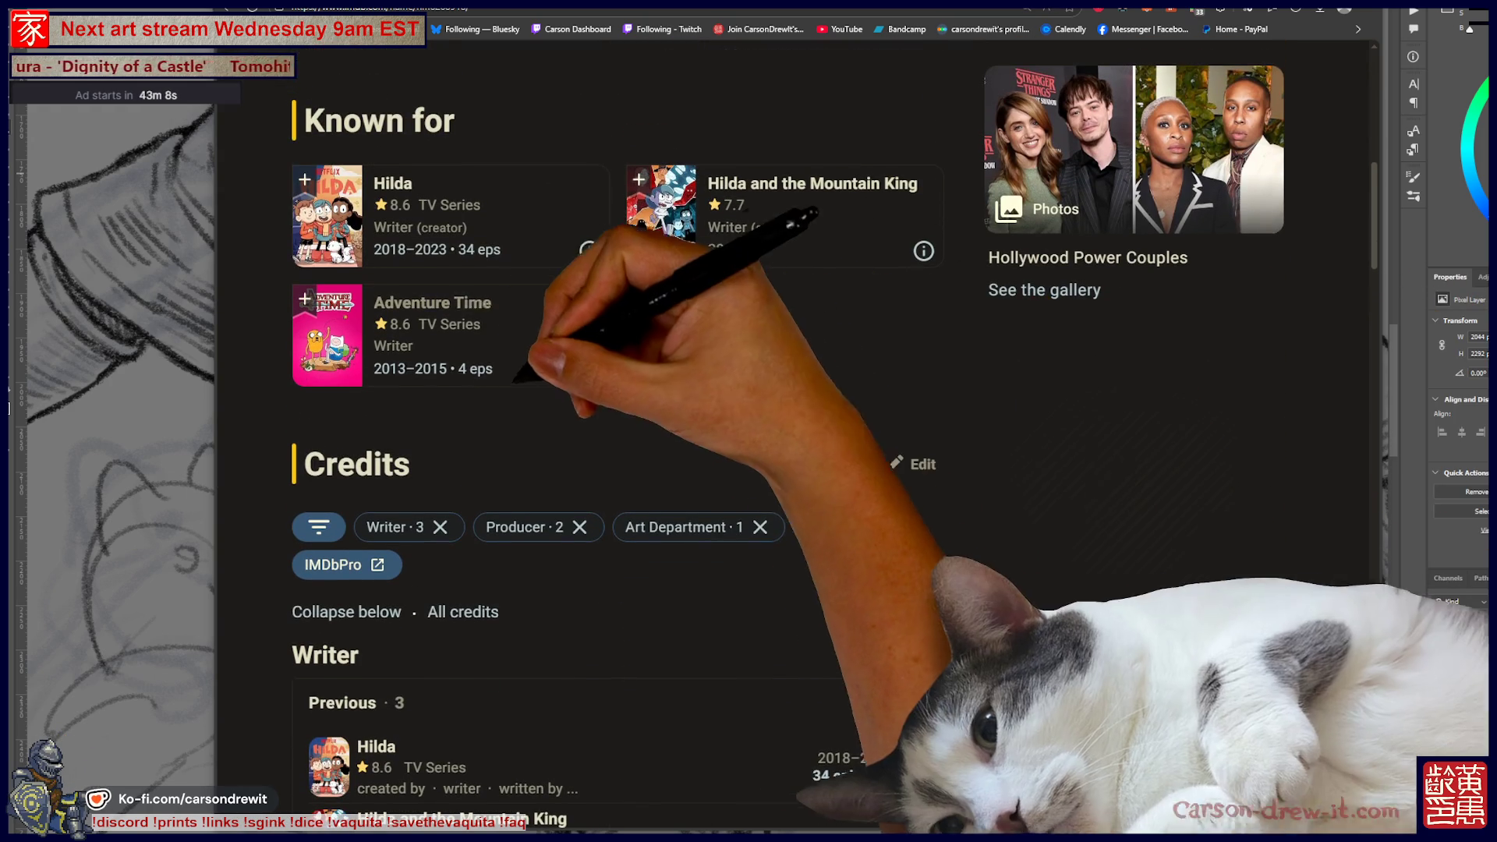
scroll(624, 436, "down", 2)
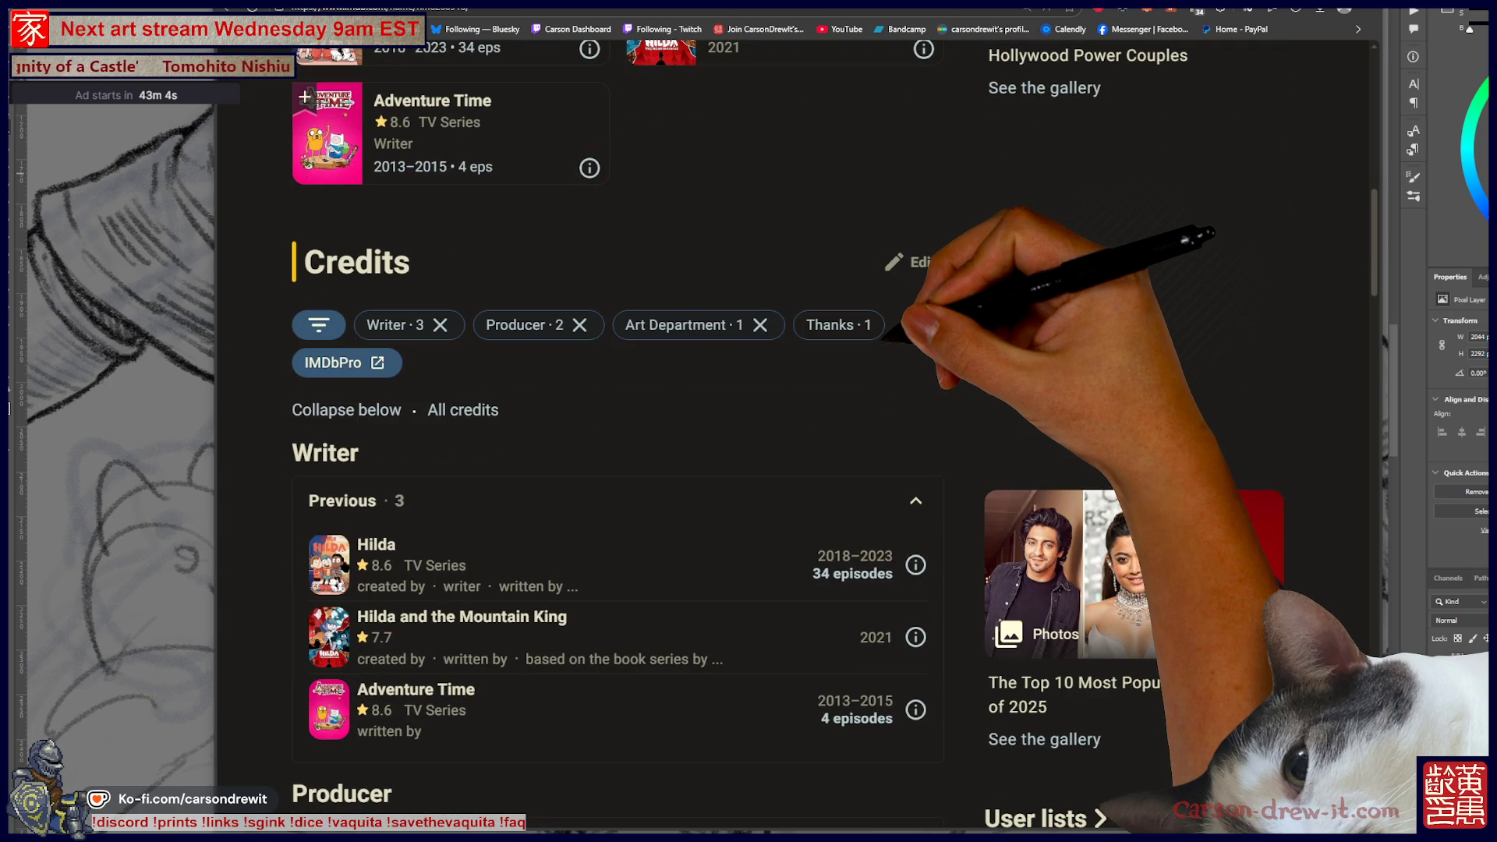
scroll(616, 436, "down", 3)
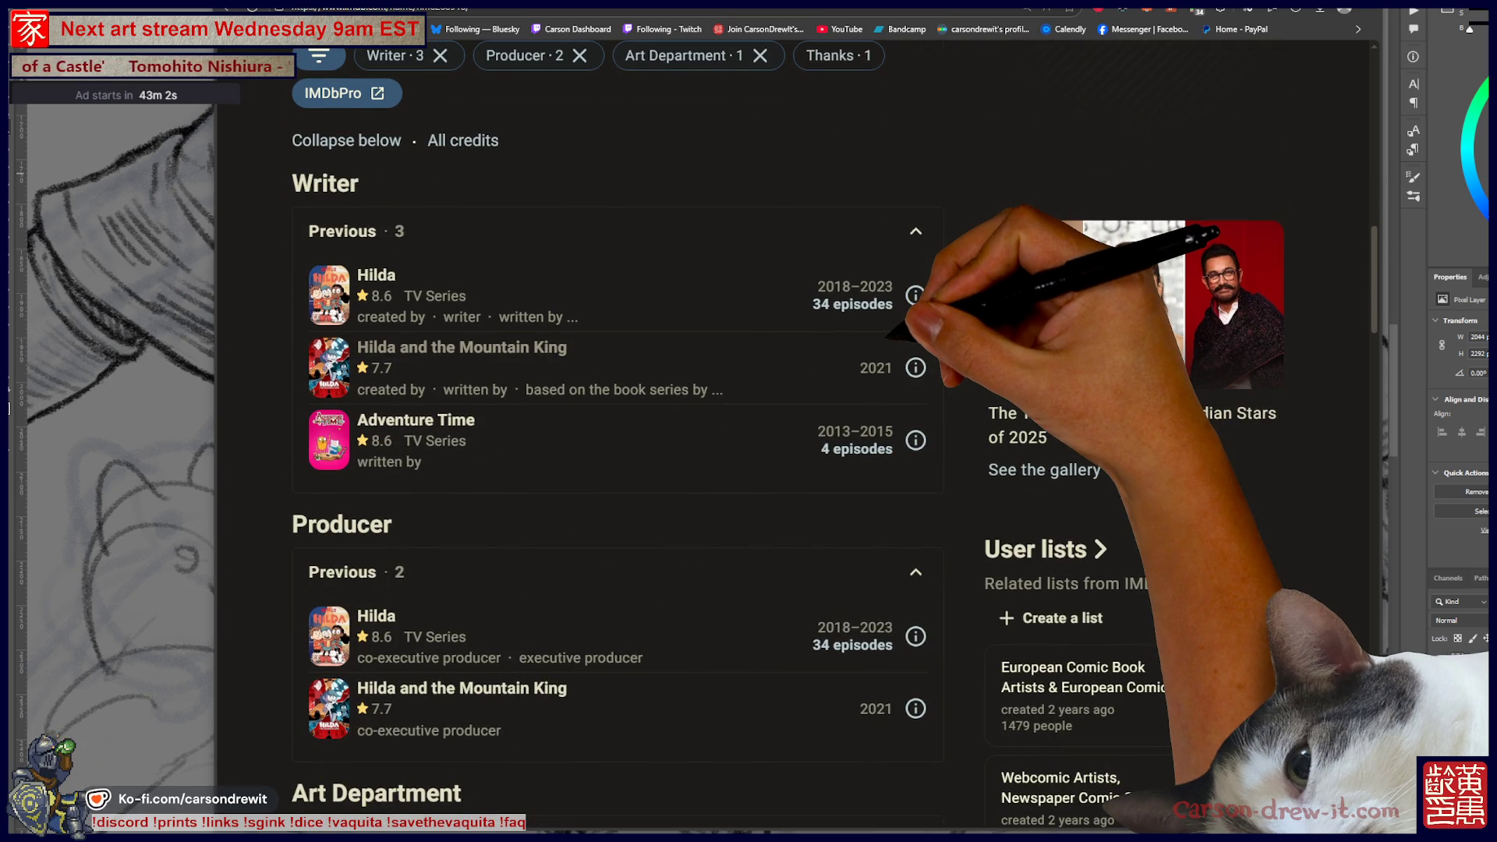
scroll(616, 436, "down", 3)
scroll(616, 437, "up", 7)
scroll(616, 436, "up", 10)
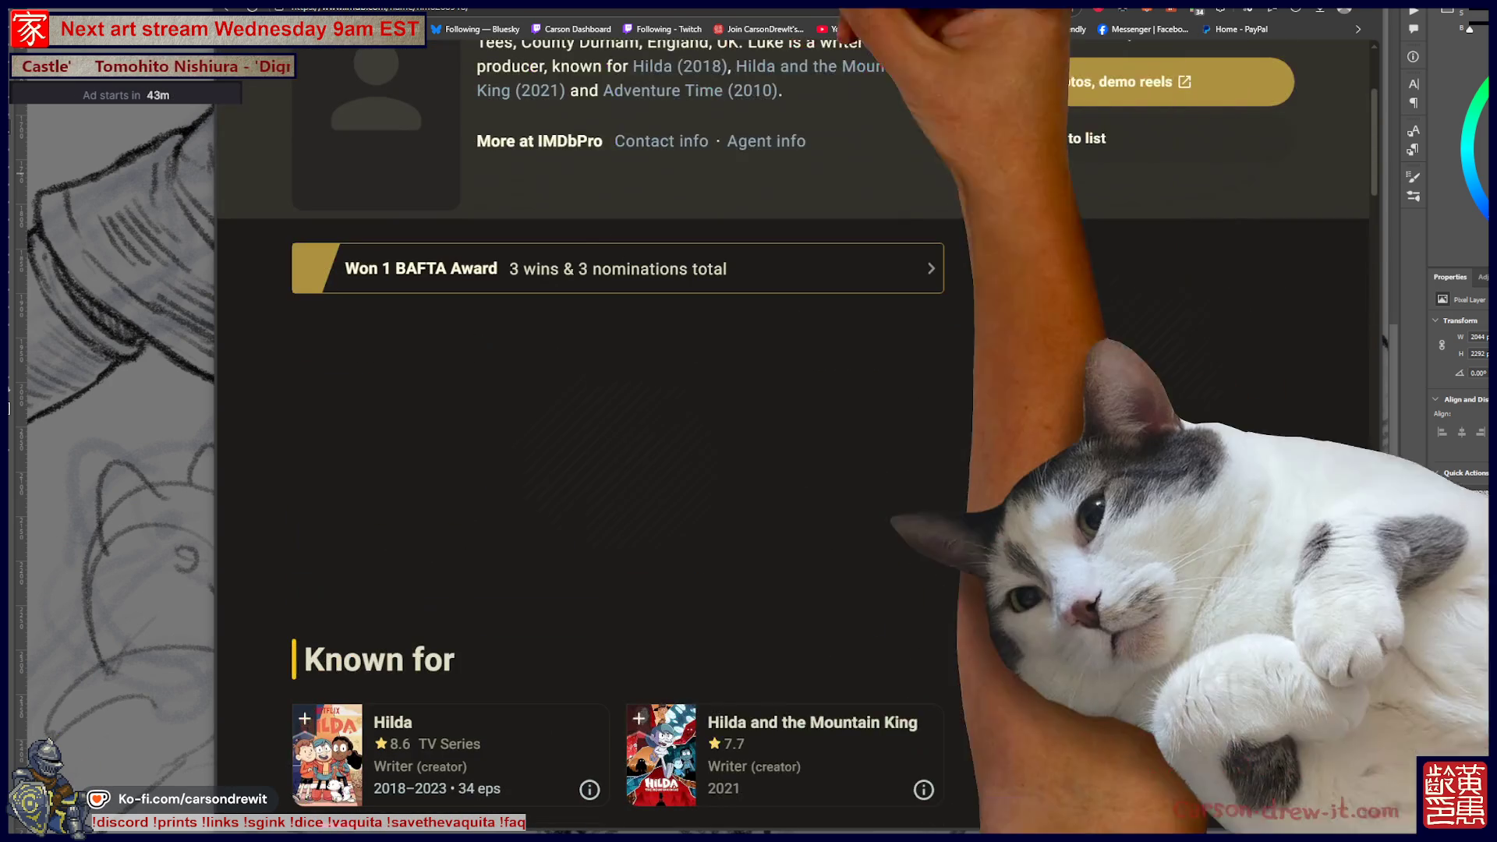
key("ctrl+Tab")
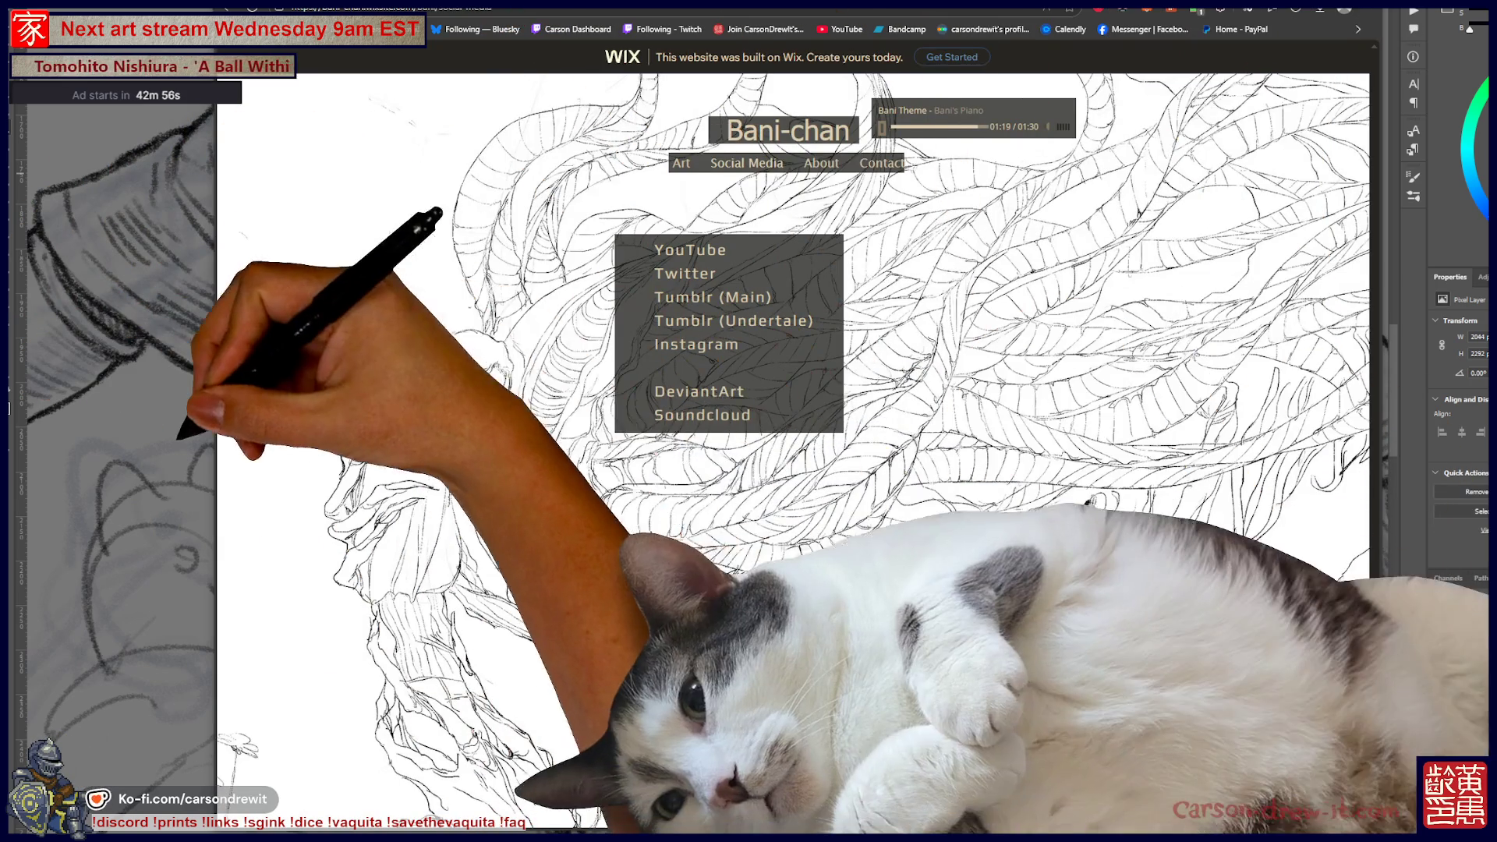
- Switch away from the Bani-chan site back to the pencil sketch
key("alt+Tab")
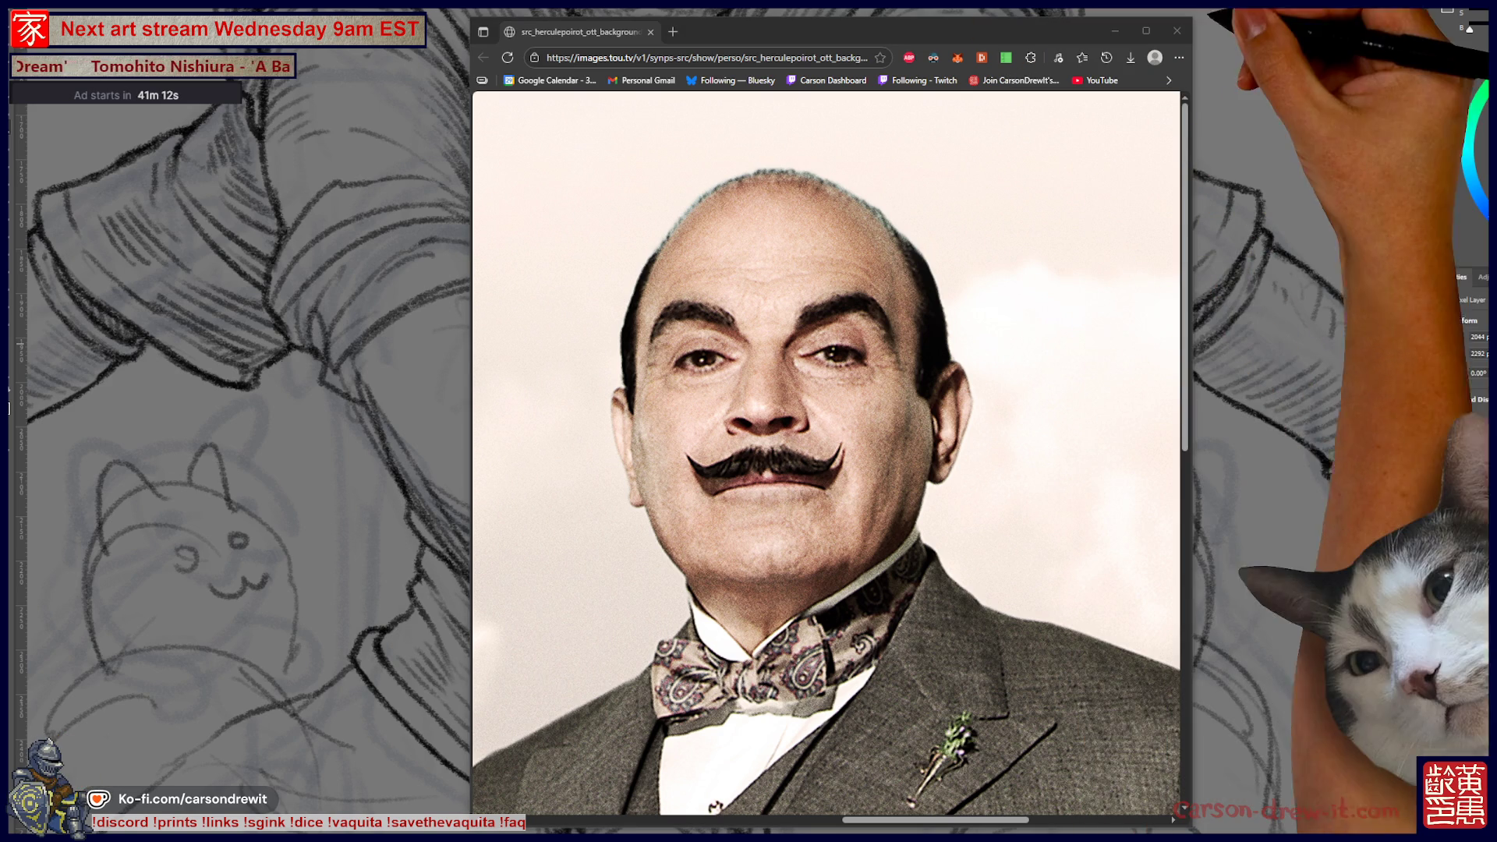
- Dismiss the Poirot photo window to reveal the sketch again
key("alt+Tab")
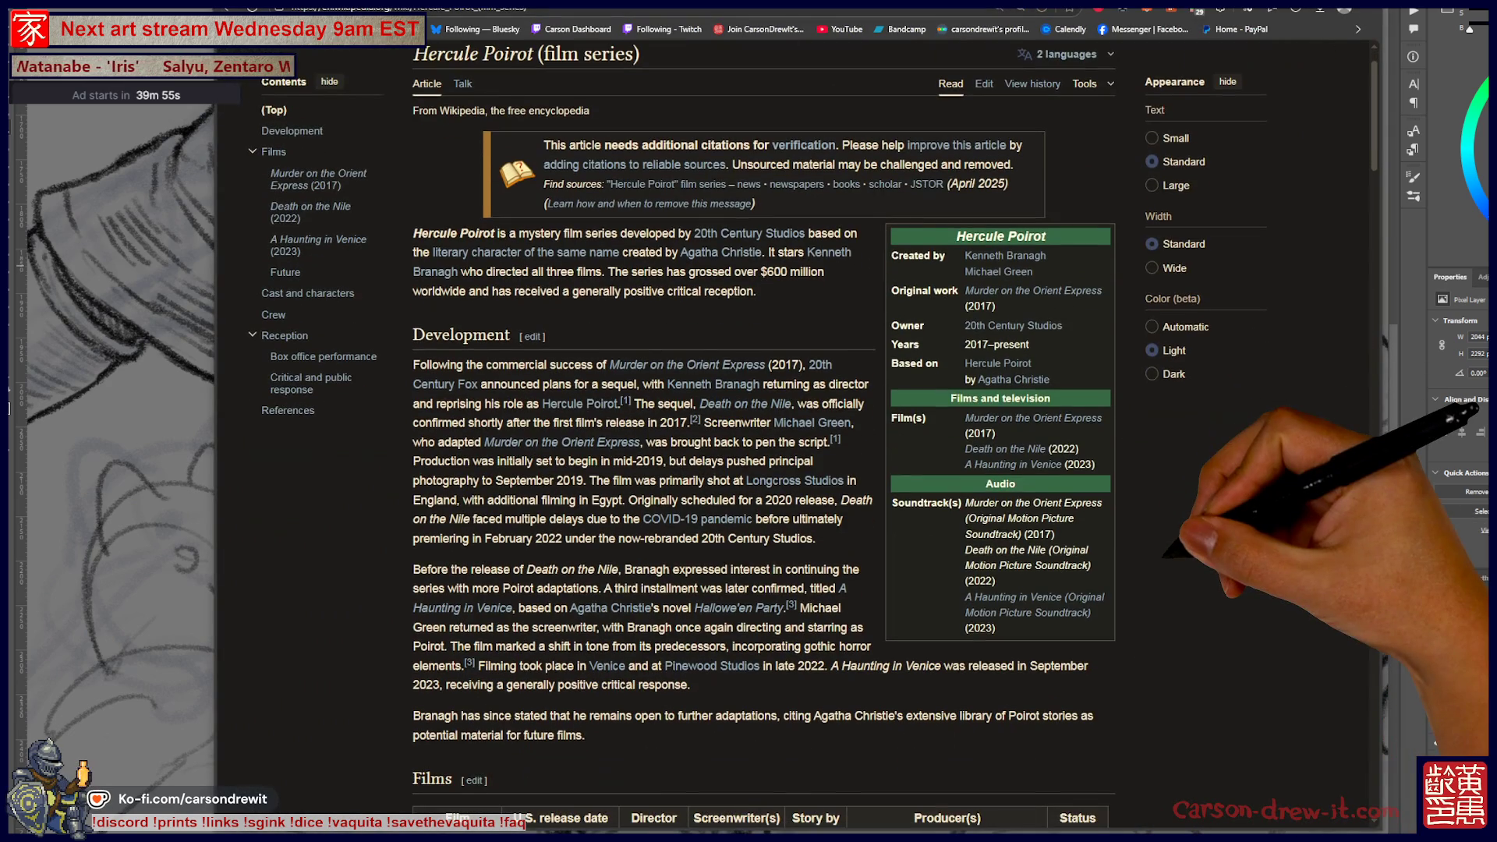
- Read through the Films, Cast and Crew sections of the Poirot film series article
scroll(764, 429, "down", 10)
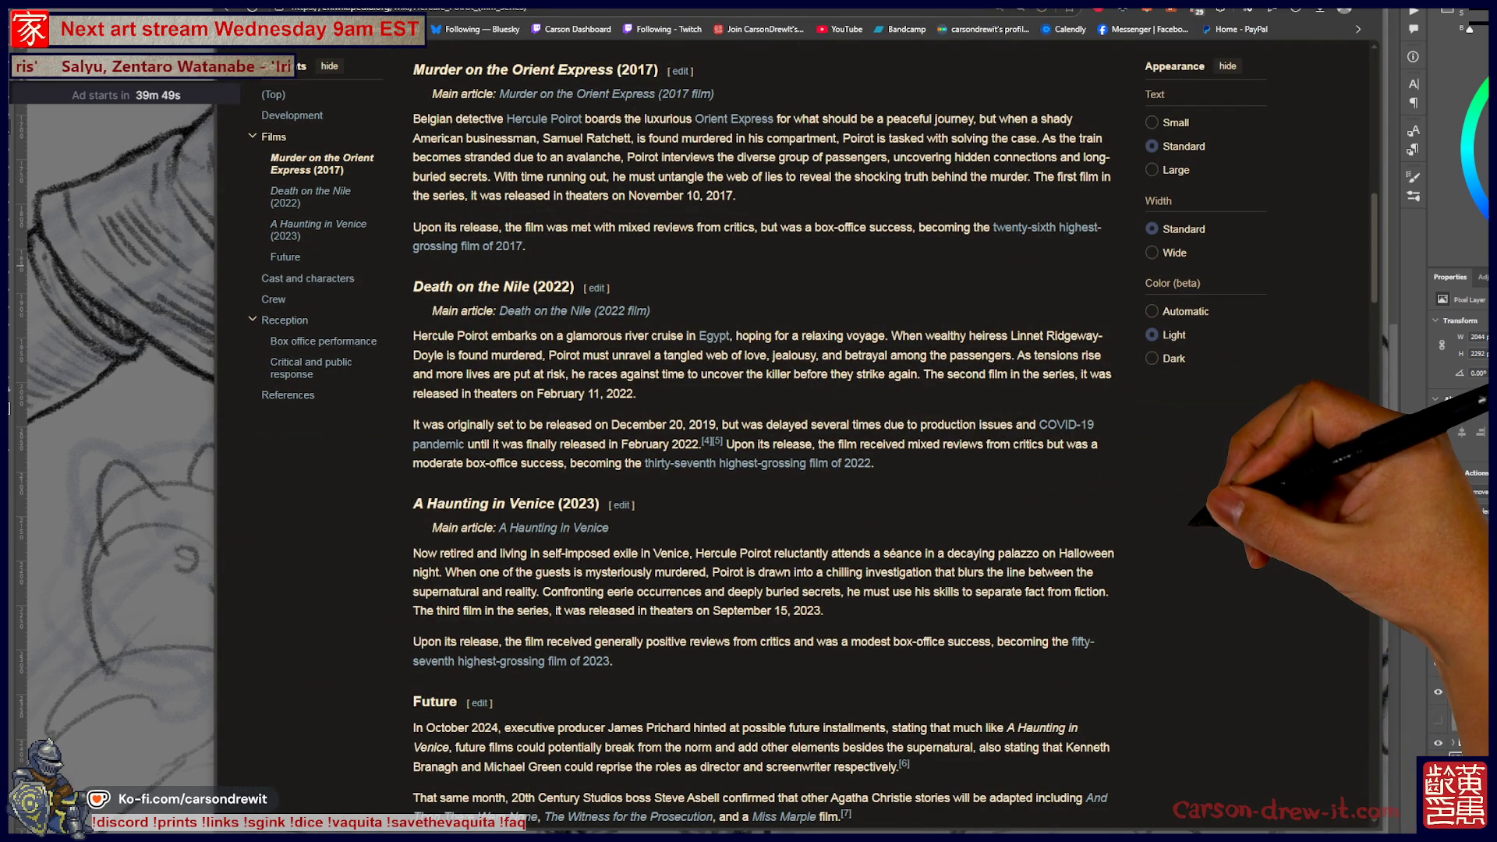
scroll(764, 429, "up", 4)
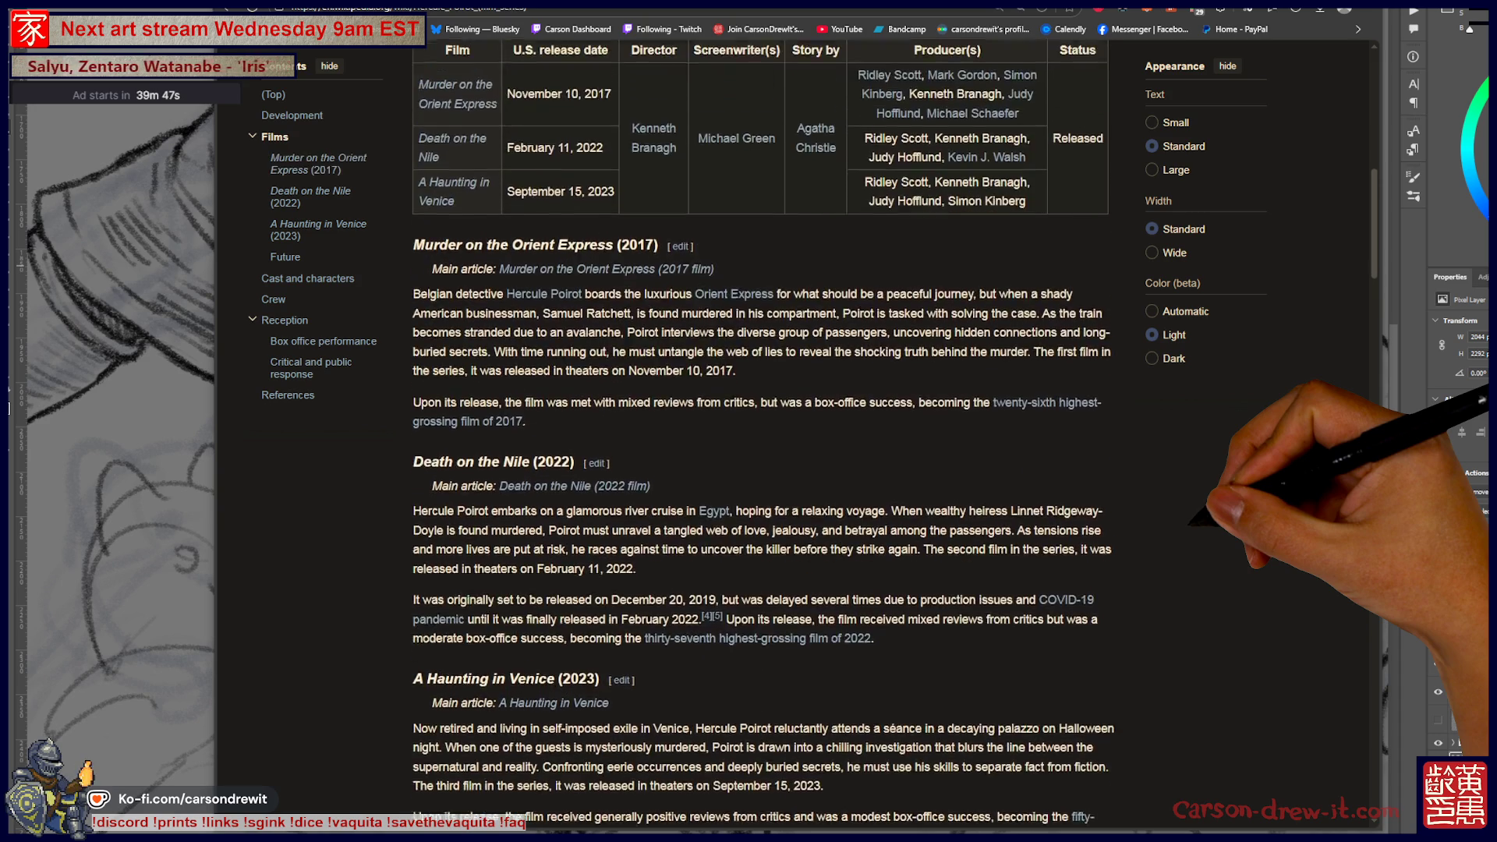
scroll(458, 324, "up", 2)
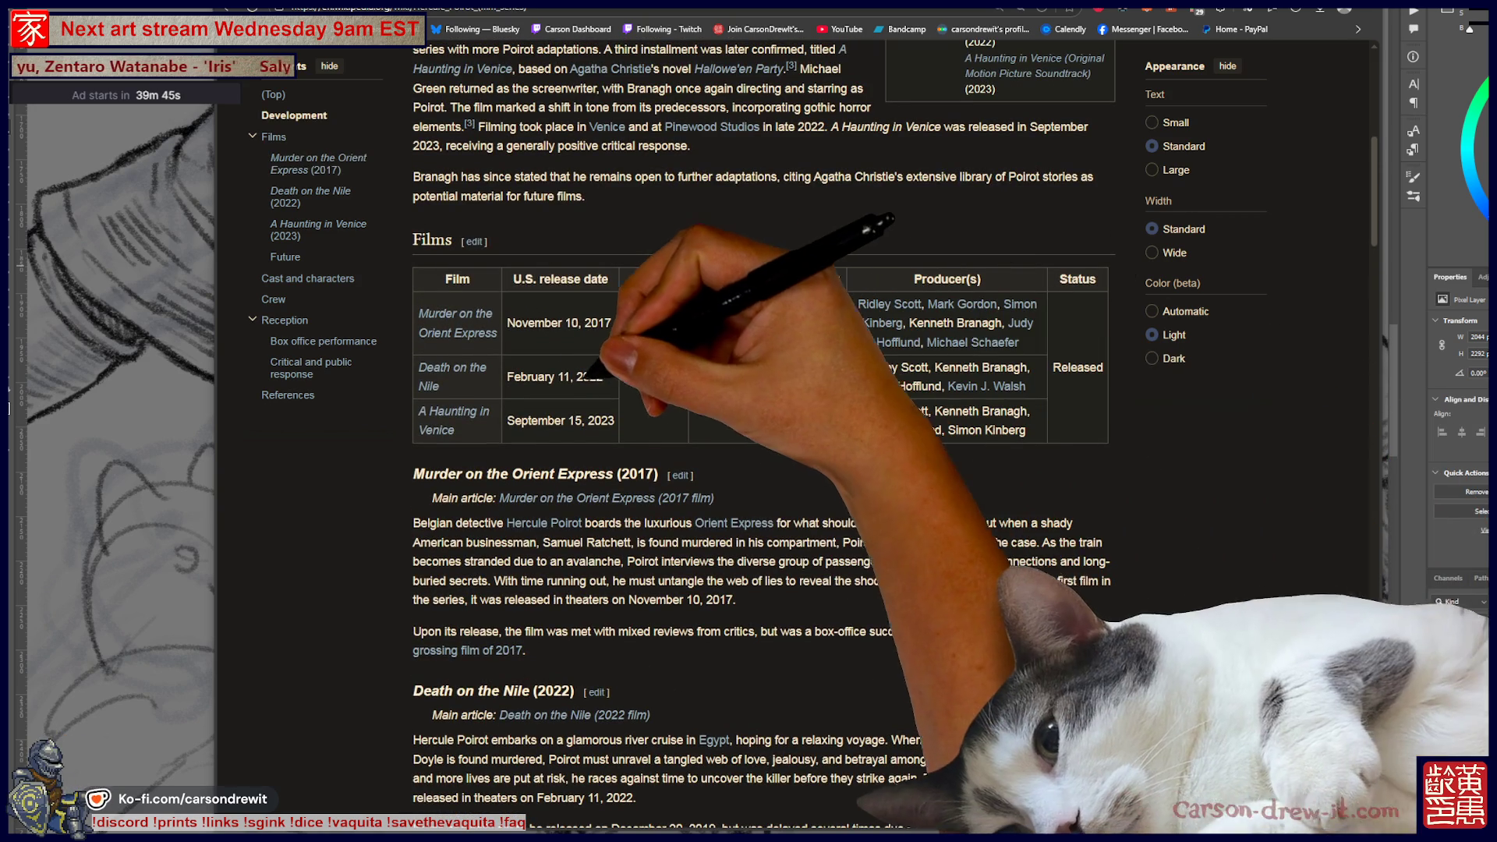
mouse_move(458, 324)
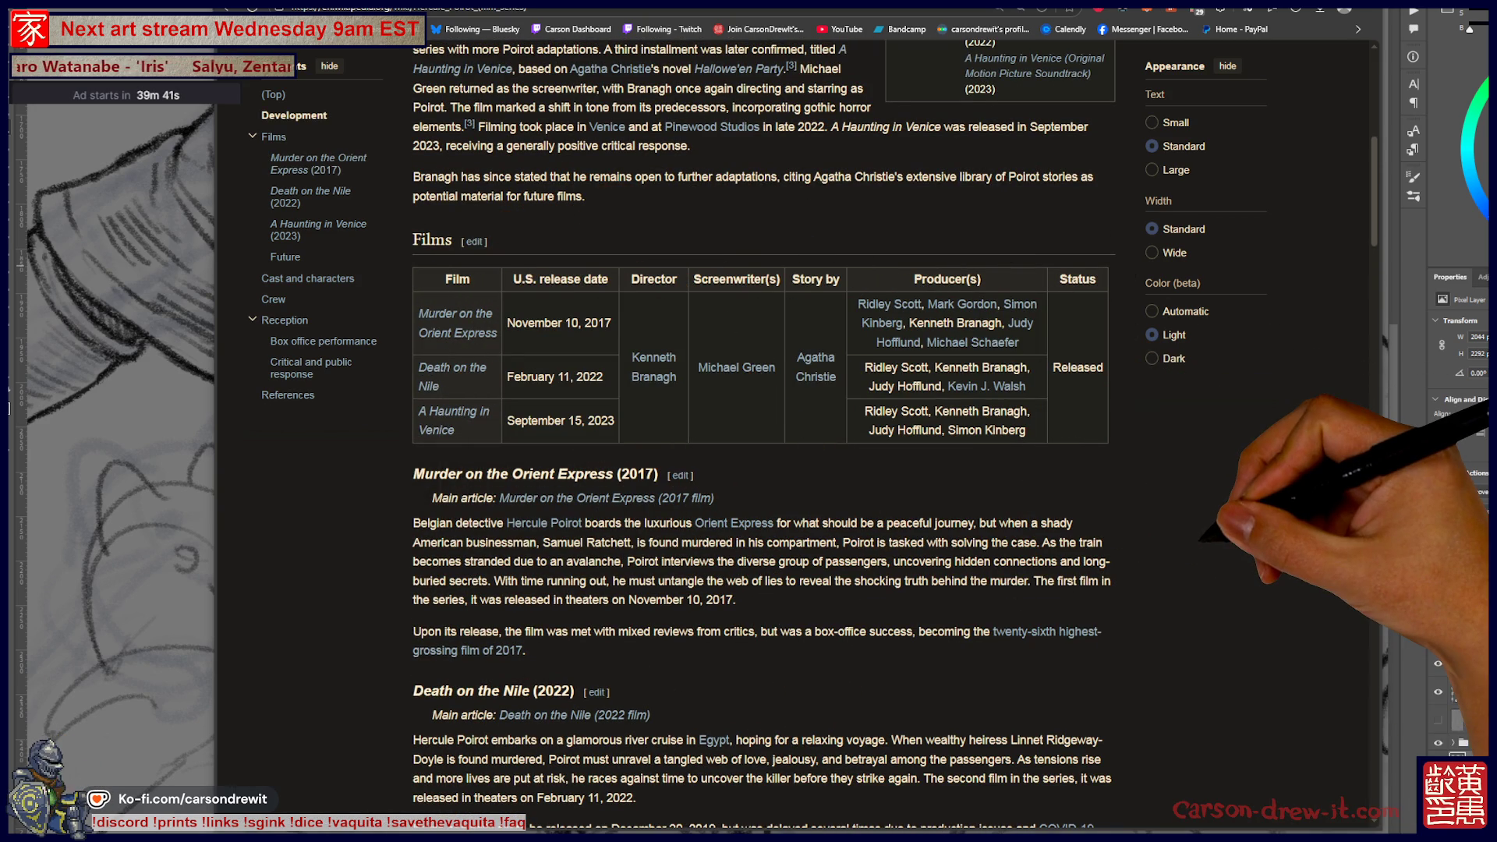
scroll(1201, 538, "up", 7)
scroll(1201, 546, "down", 12)
scroll(764, 437, "down", 8)
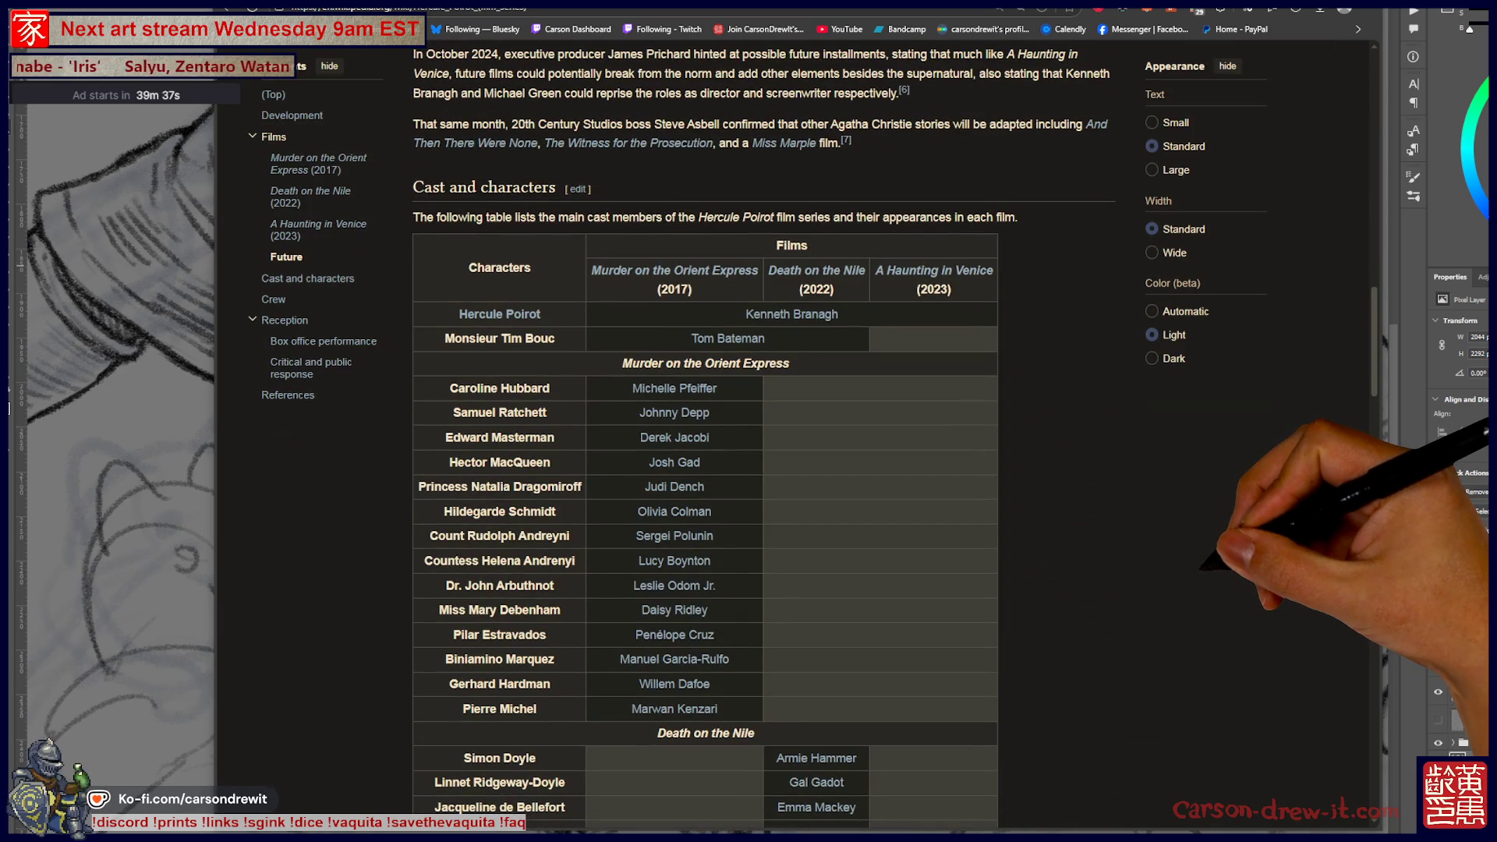
scroll(764, 437, "down", 13)
scroll(764, 437, "down", 8)
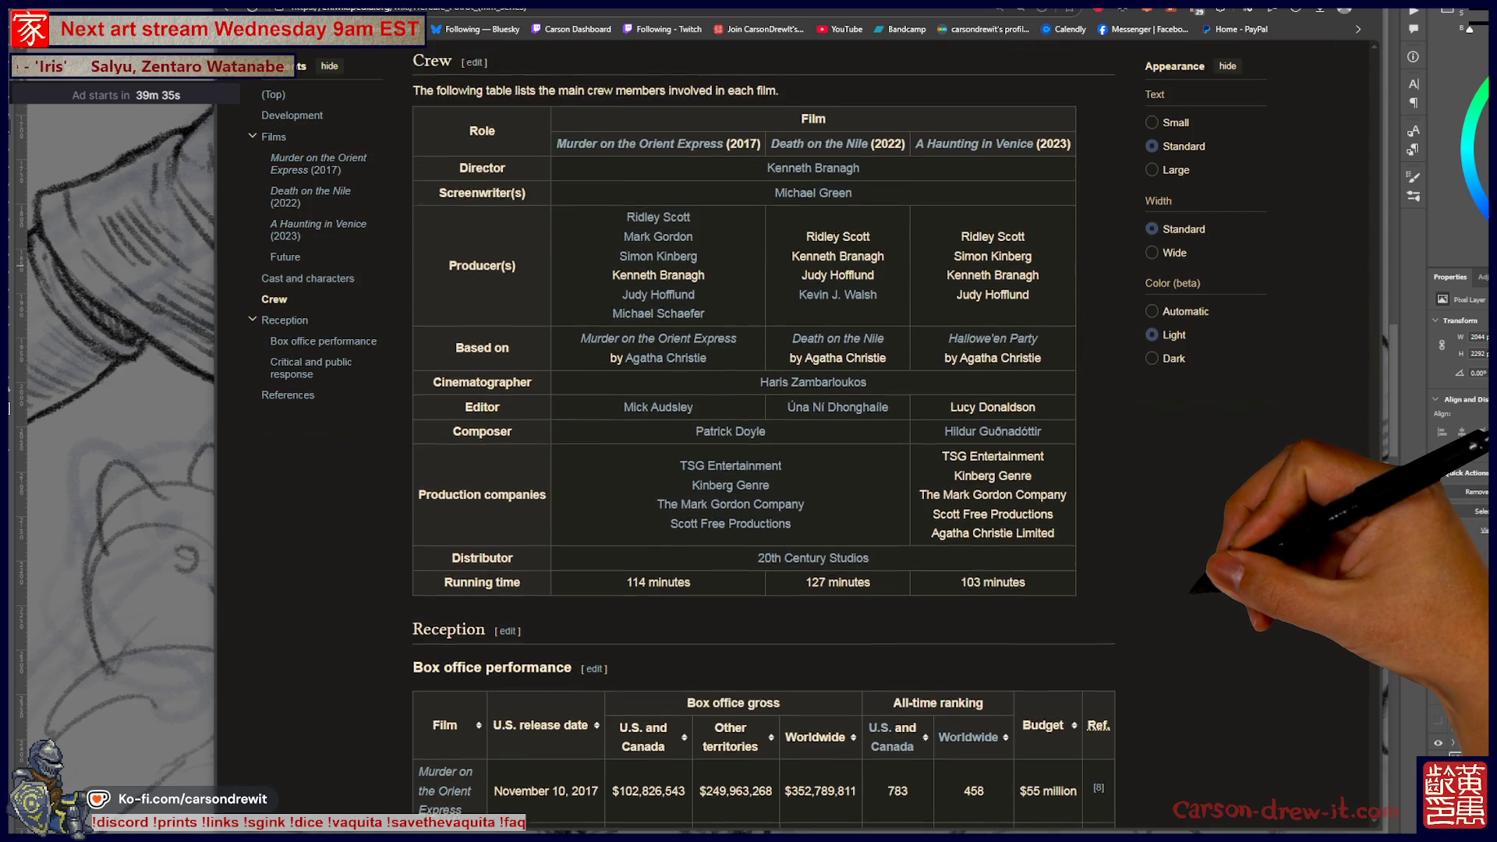
scroll(764, 437, "up", 20)
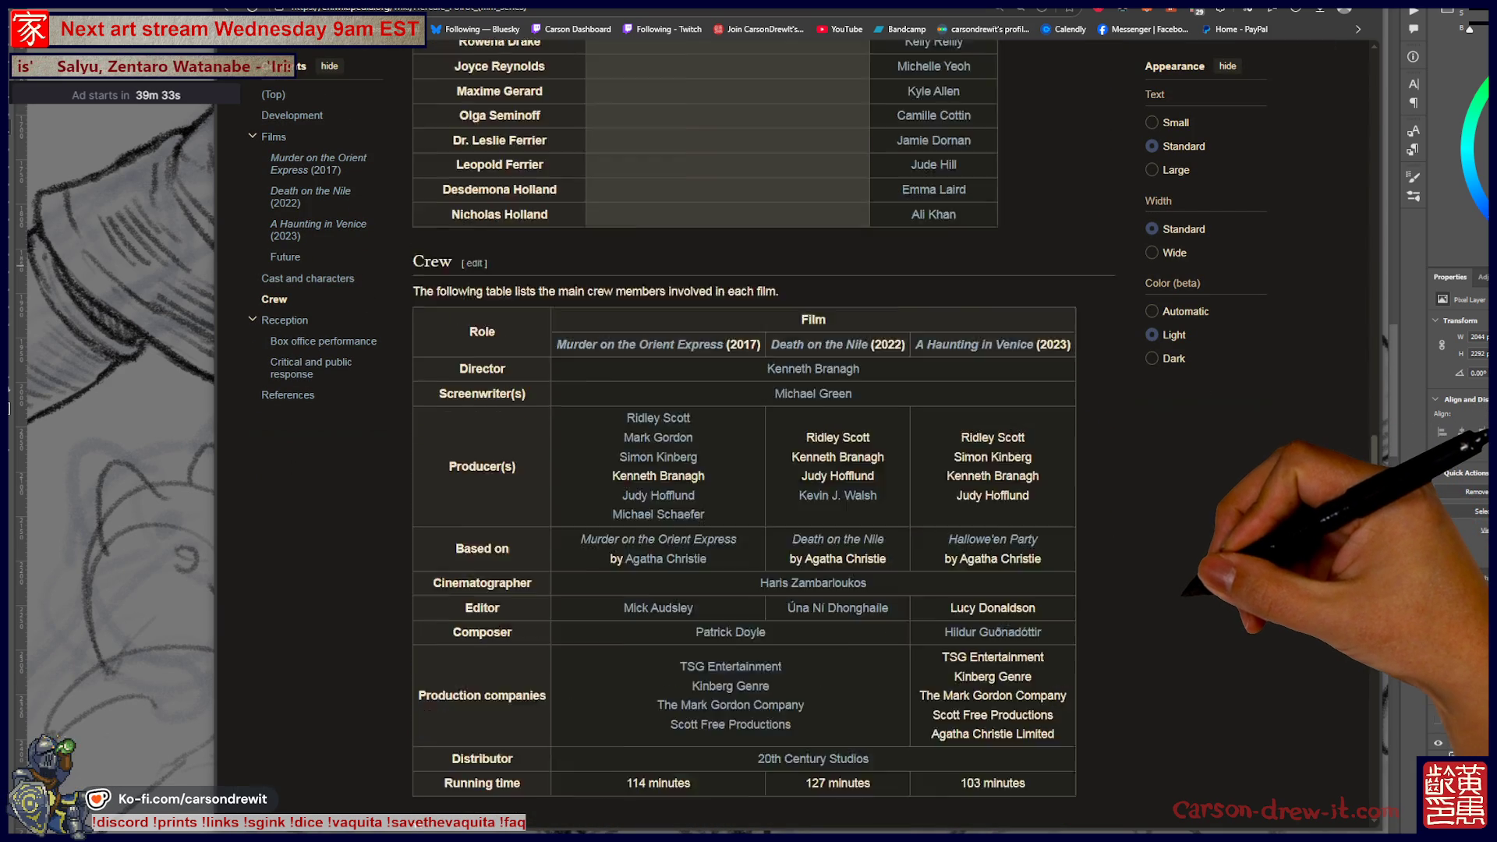
scroll(765, 437, "up", 15)
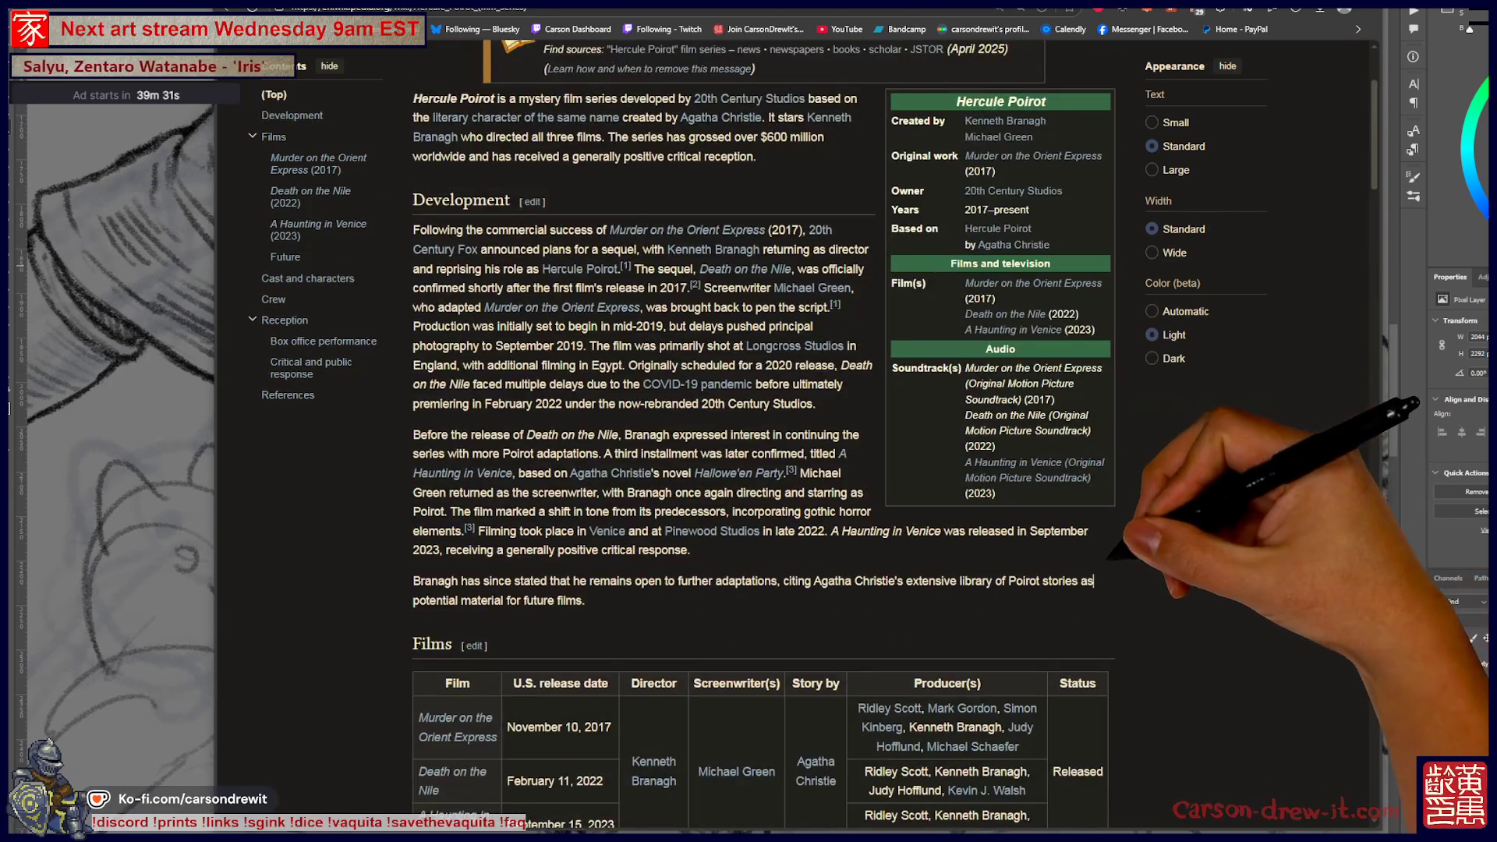
- Return to the search results, view the engraved warrior illustration, then the sketch canvas
key("alt+Left")
key("alt+Tab")
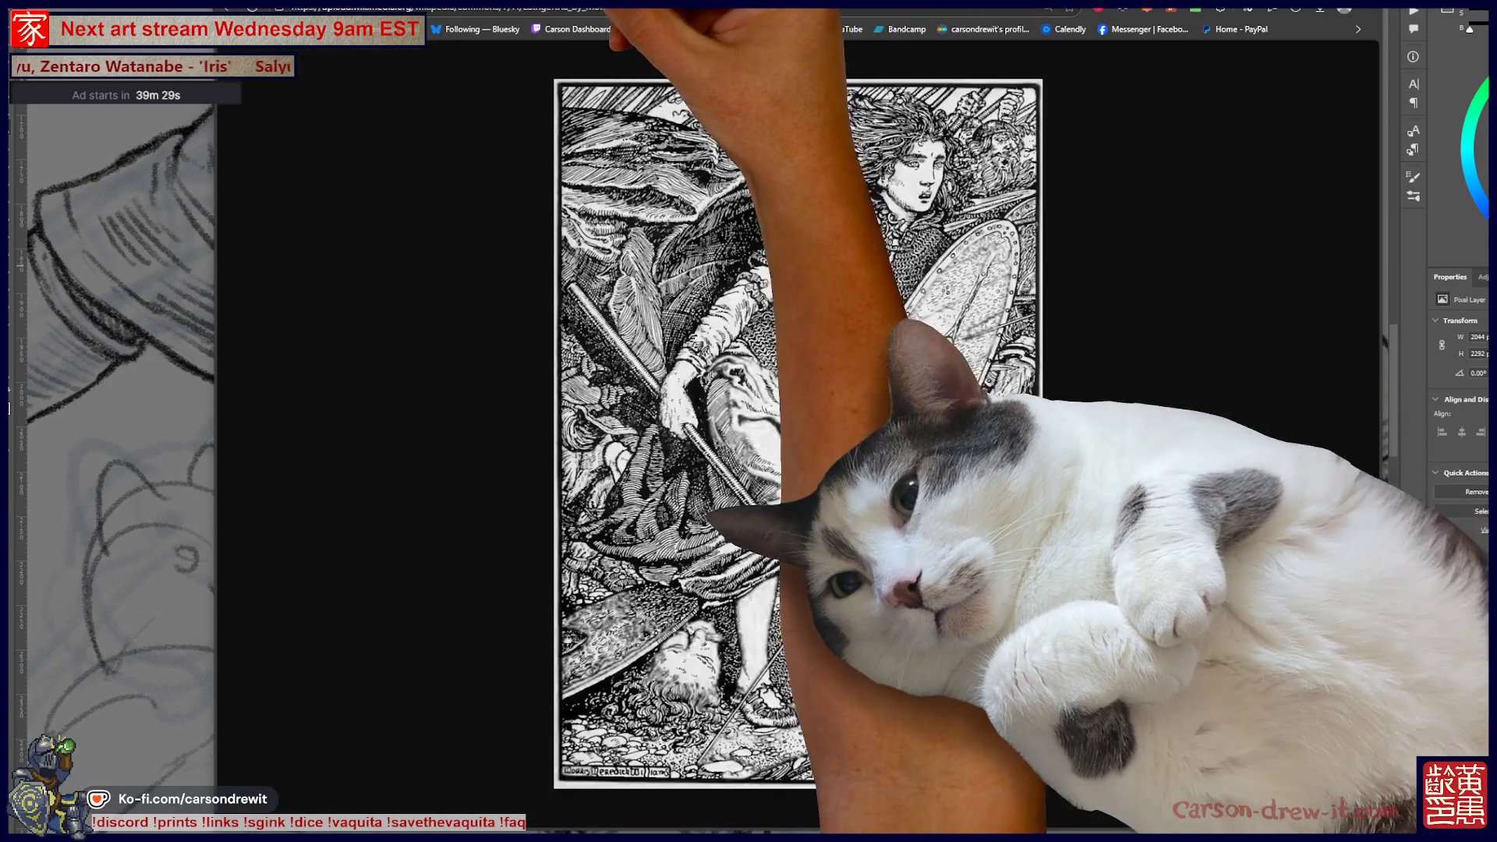
key("ctrl+Tab")
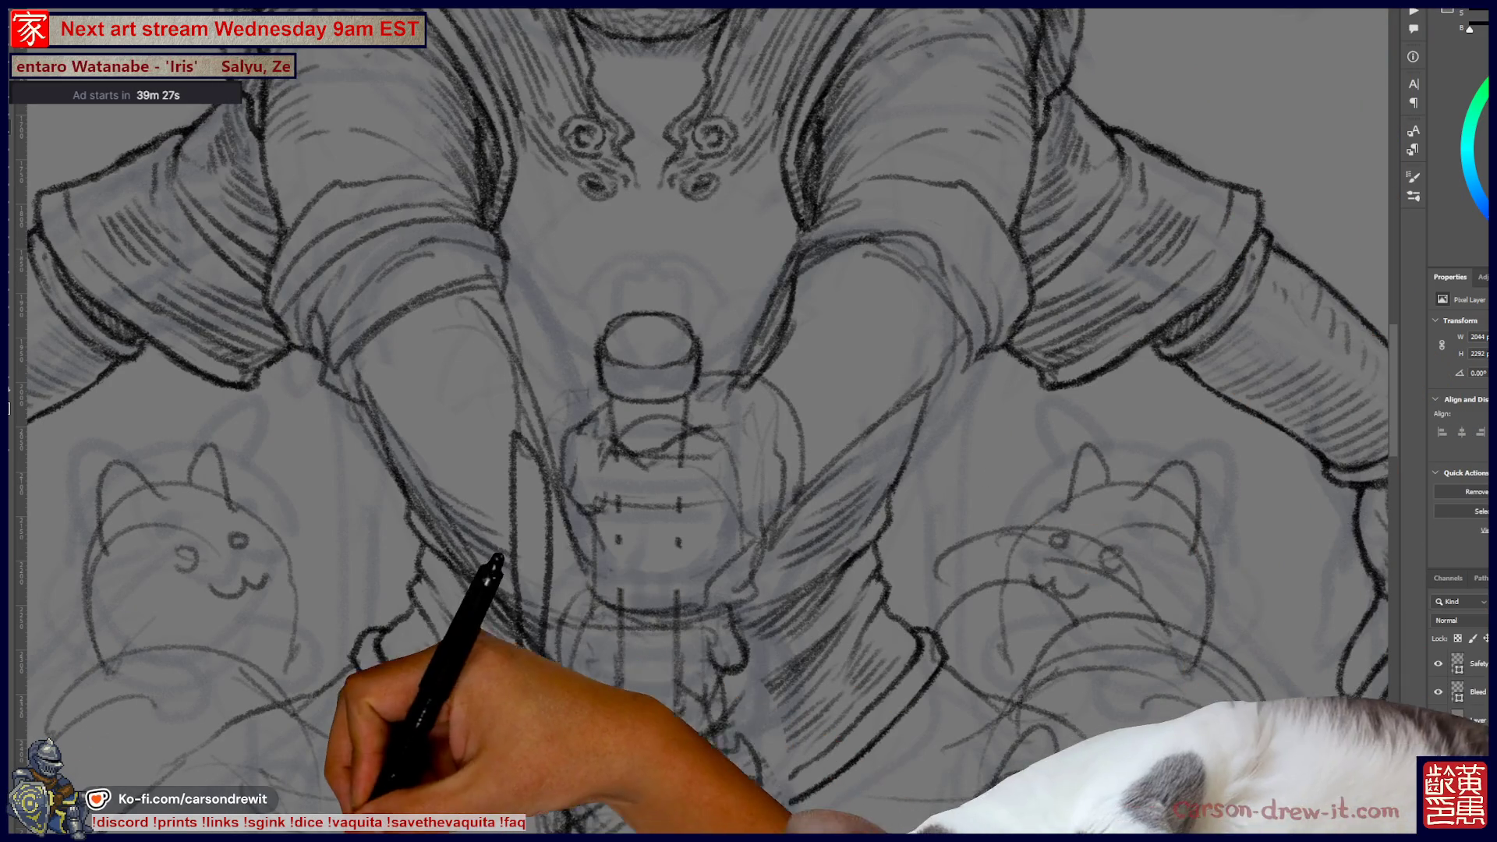
- Draw a curved collar line with hatching on the tunic beside the hilt, then change the active layer
left_click_drag(896, 647, 780, 733)
left_click_drag(875, 544, 790, 802)
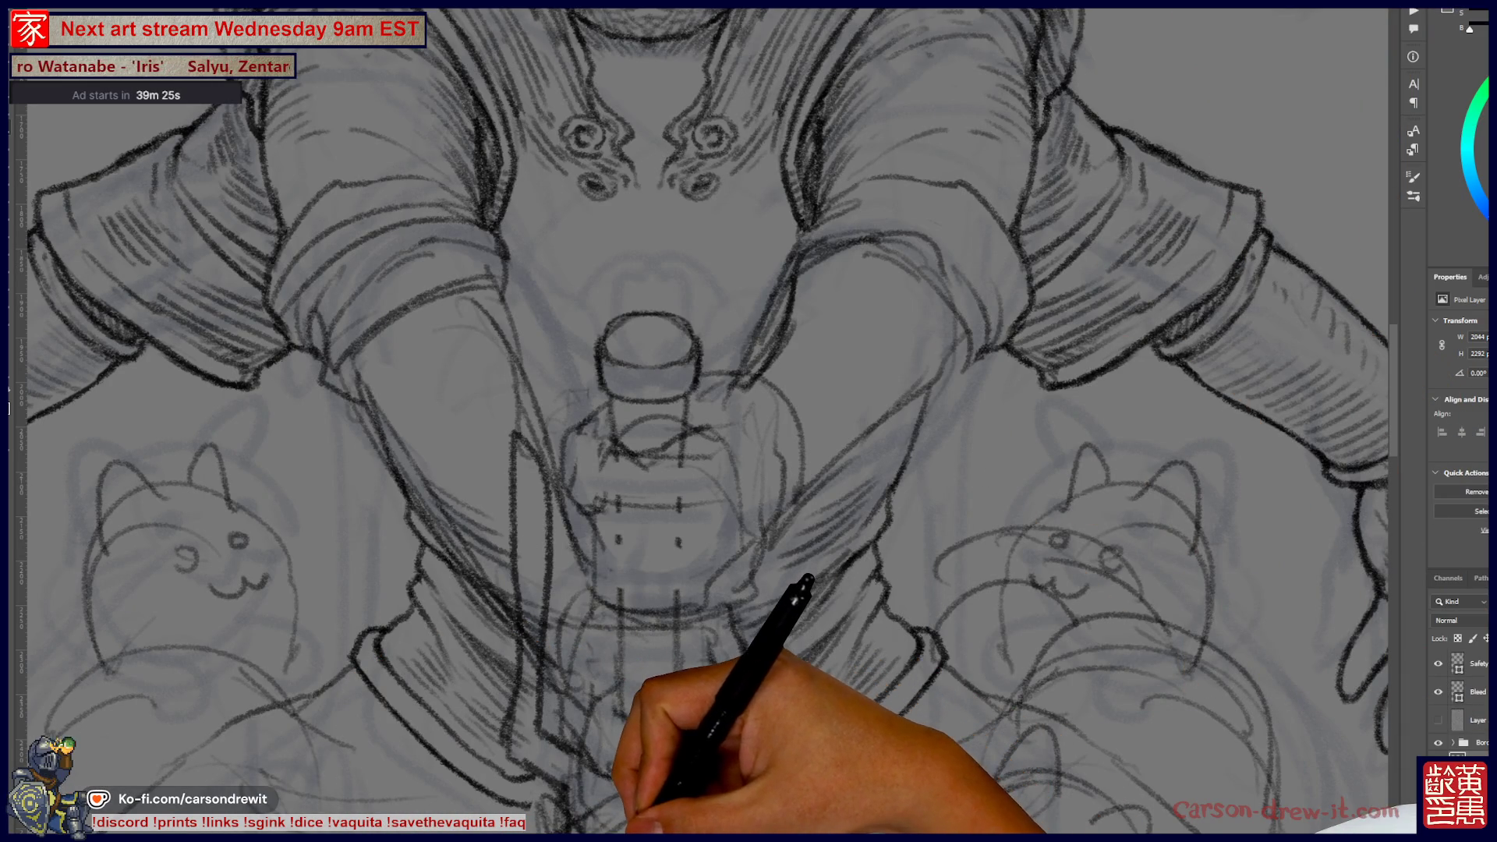
left_click_drag(941, 663, 803, 803)
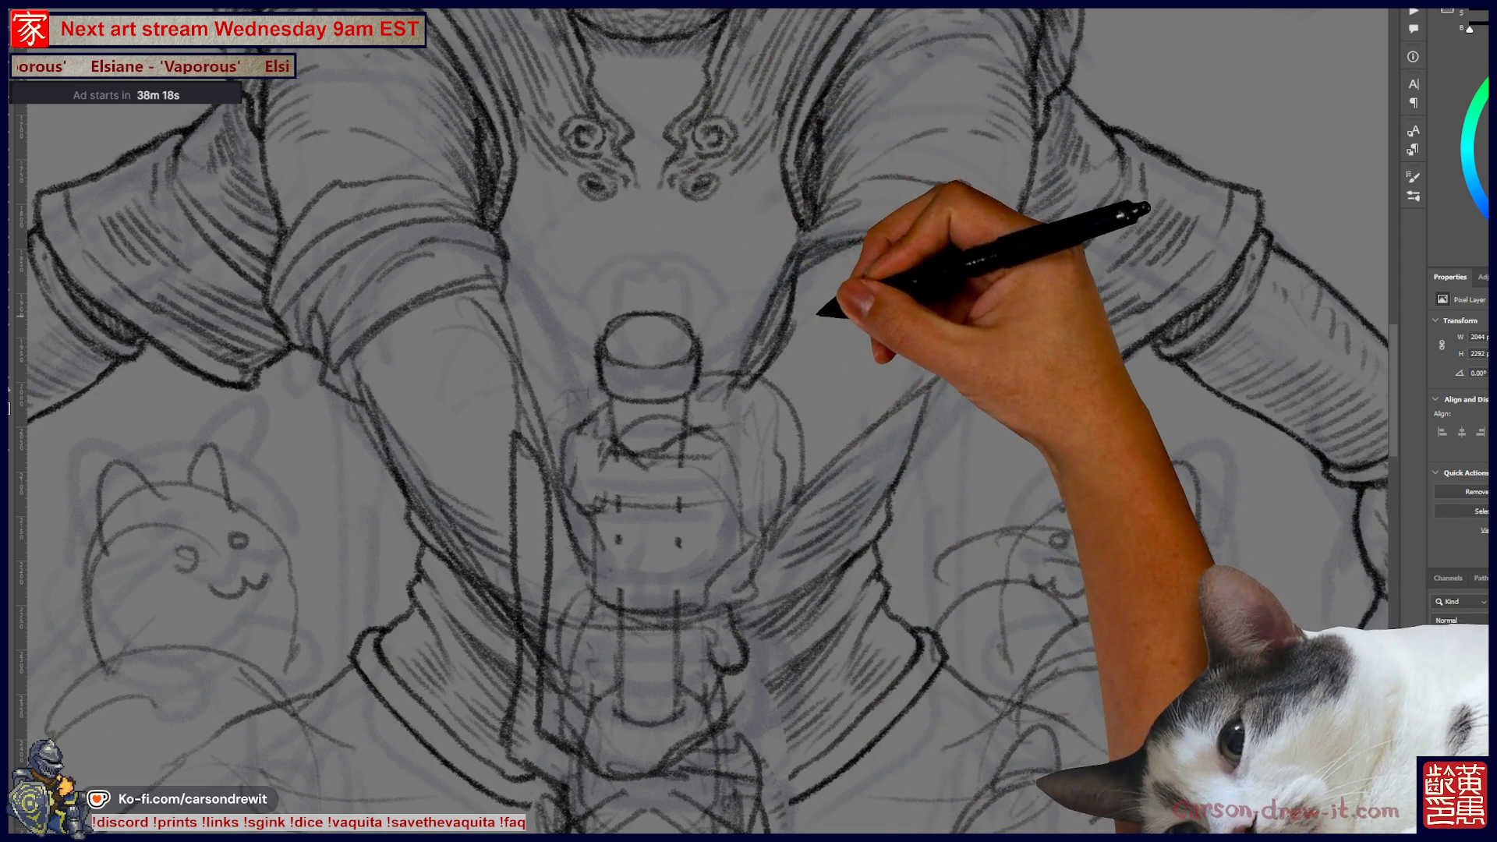
key("alt+bracketleft")
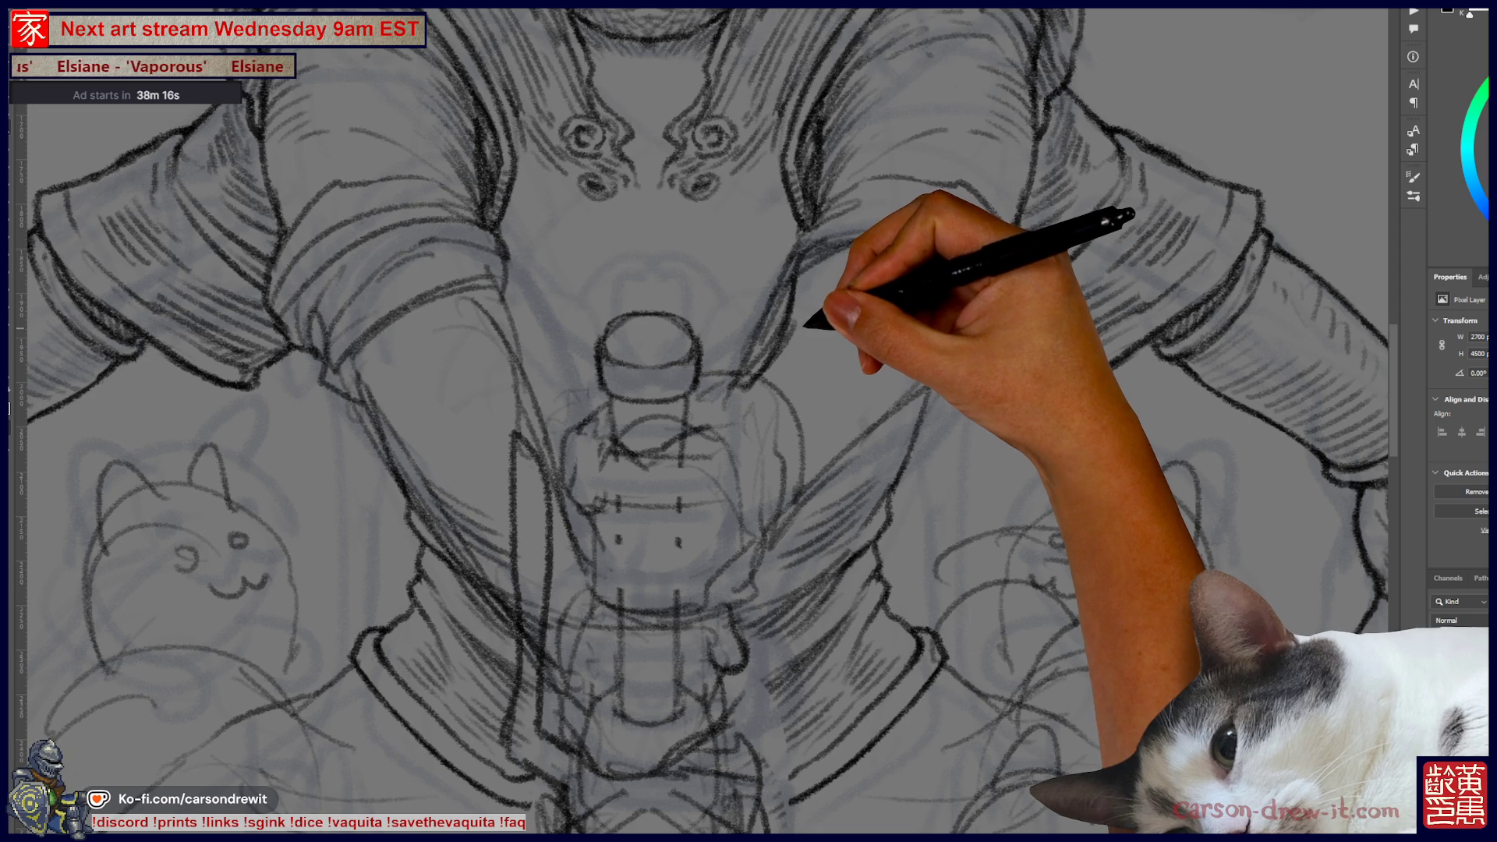
- Undo a stray red mark along the collar and bring the tunic into view
left_click_drag(813, 285, 766, 370)
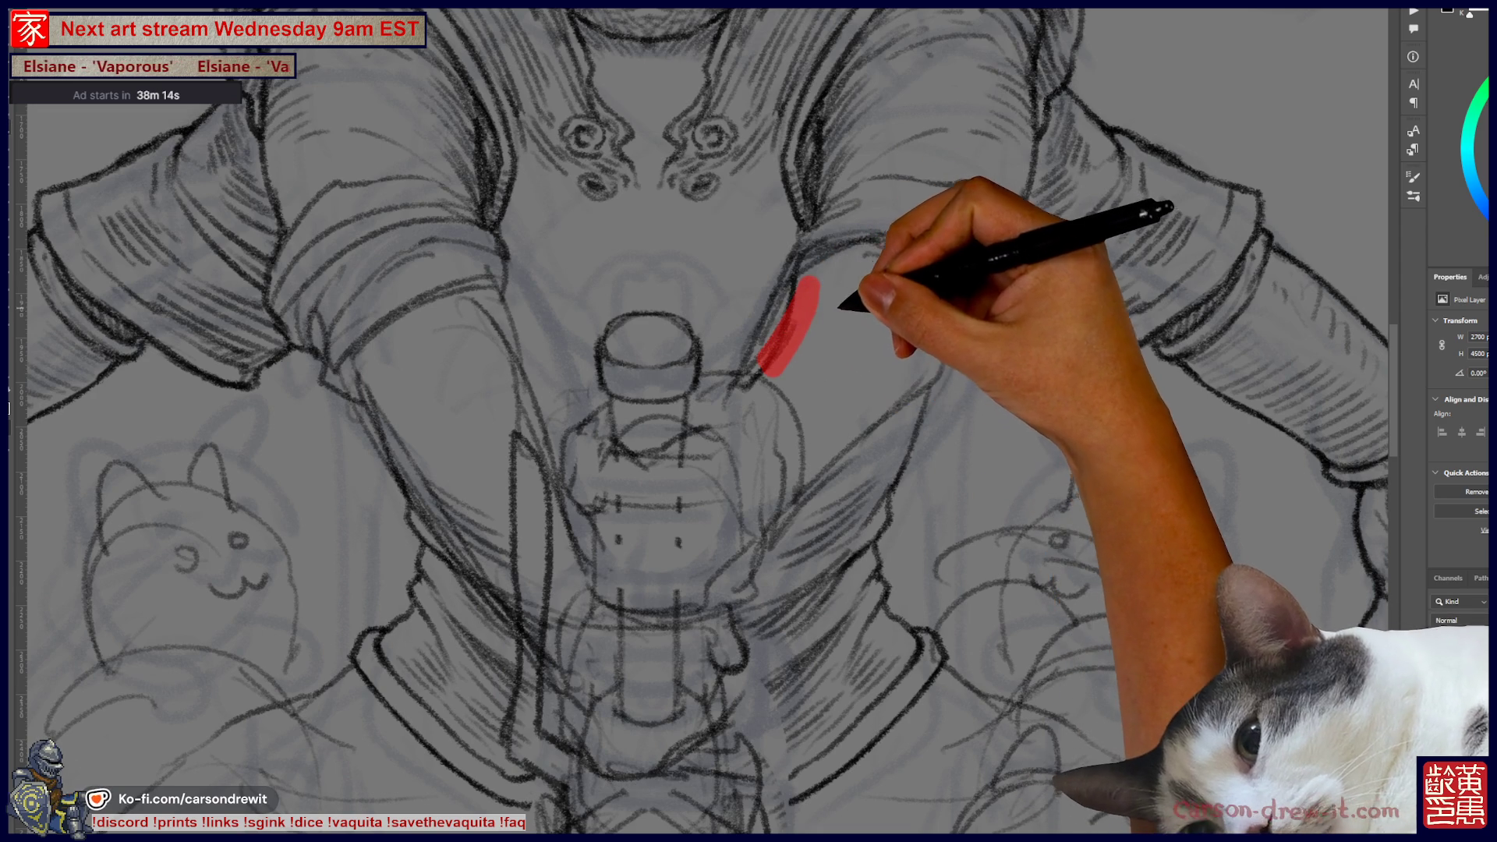
key("ctrl+z")
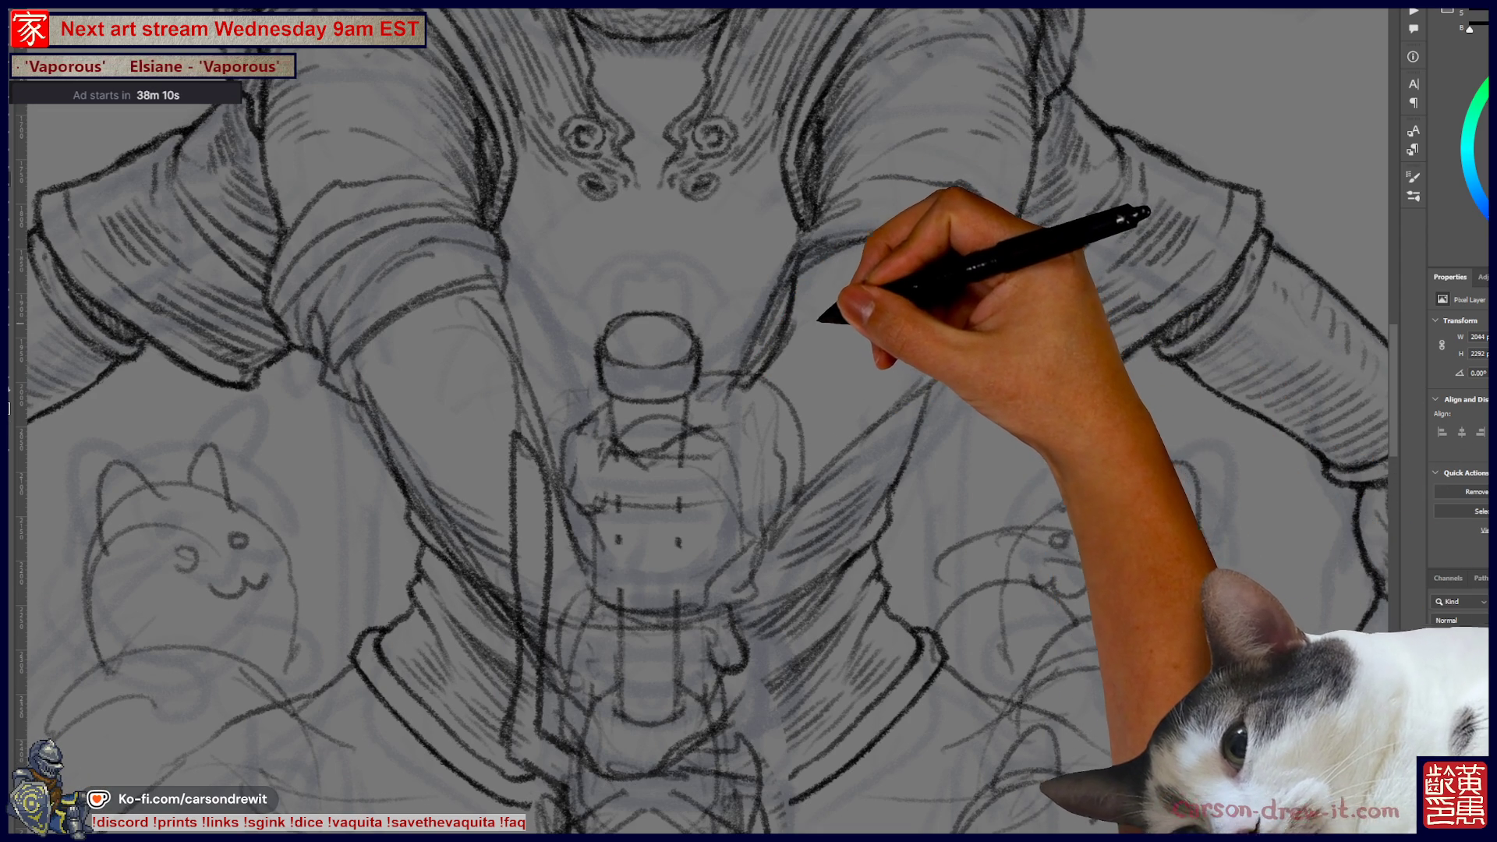
scroll(702, 421, "up", 5)
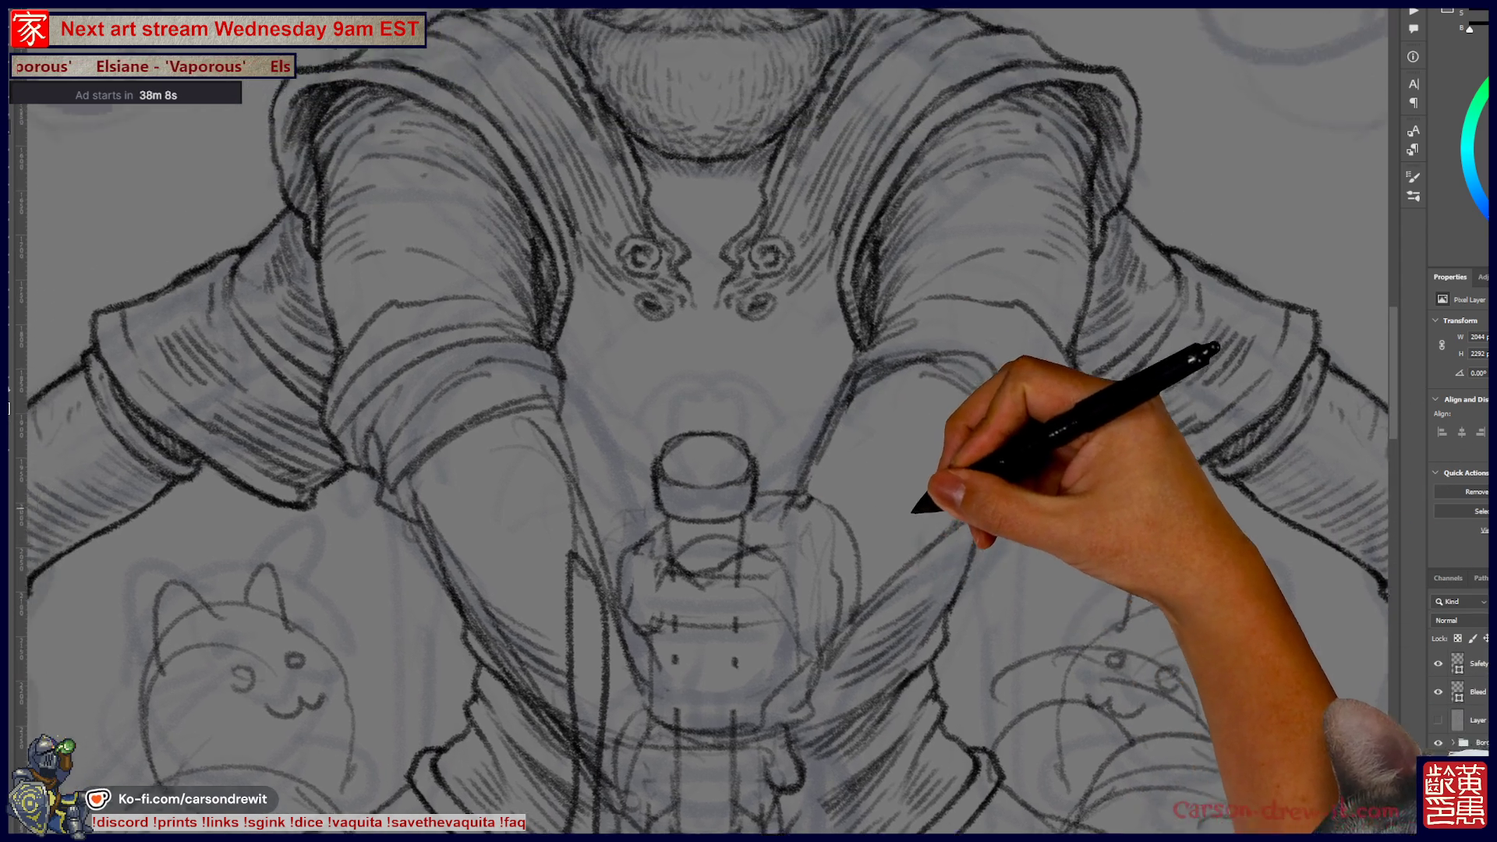
scroll(702, 421, "down", 3)
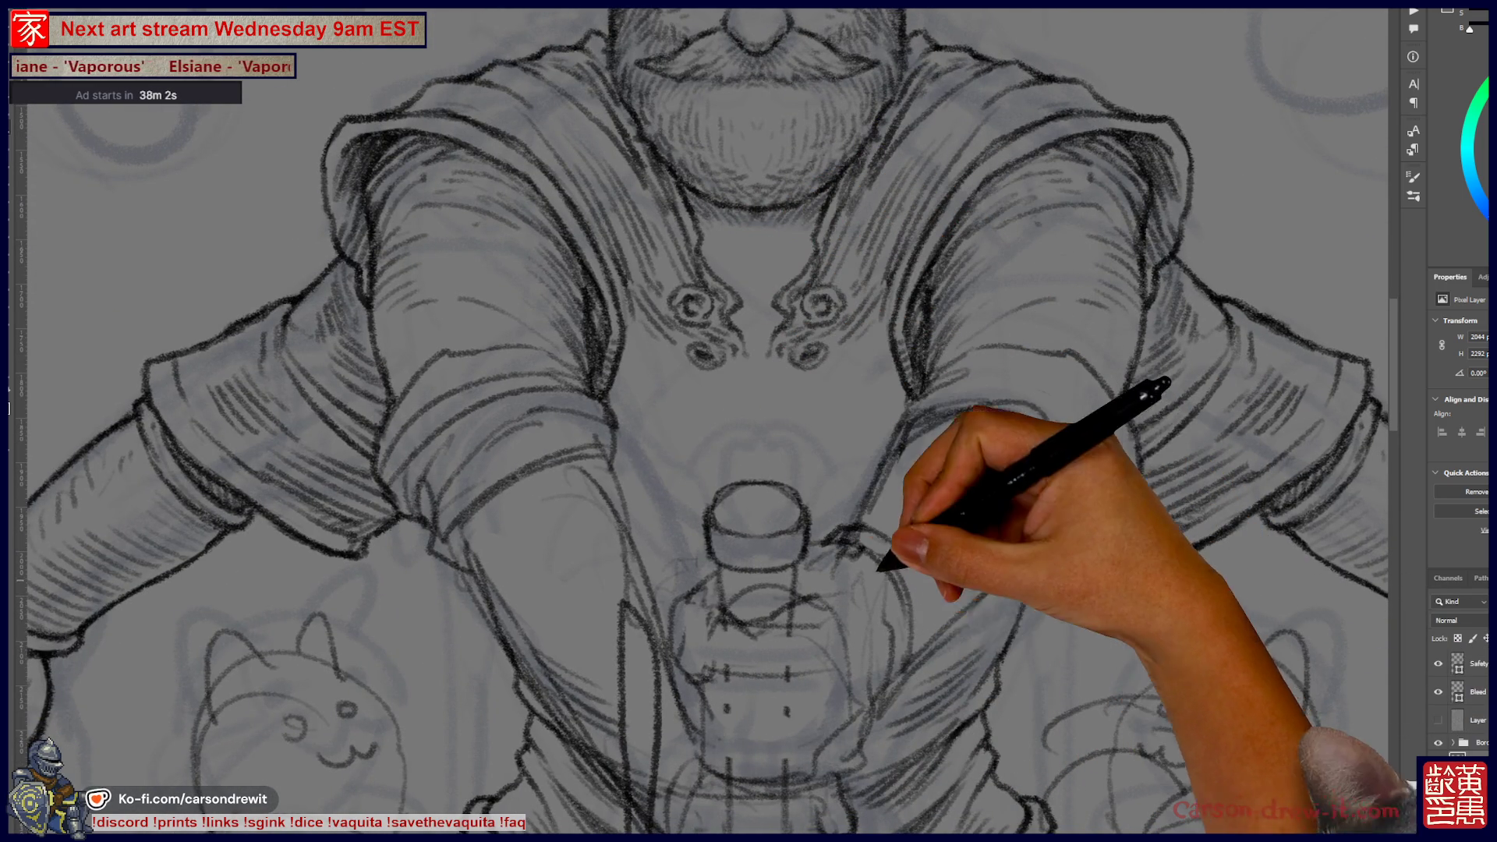
scroll(702, 421, "up", 1)
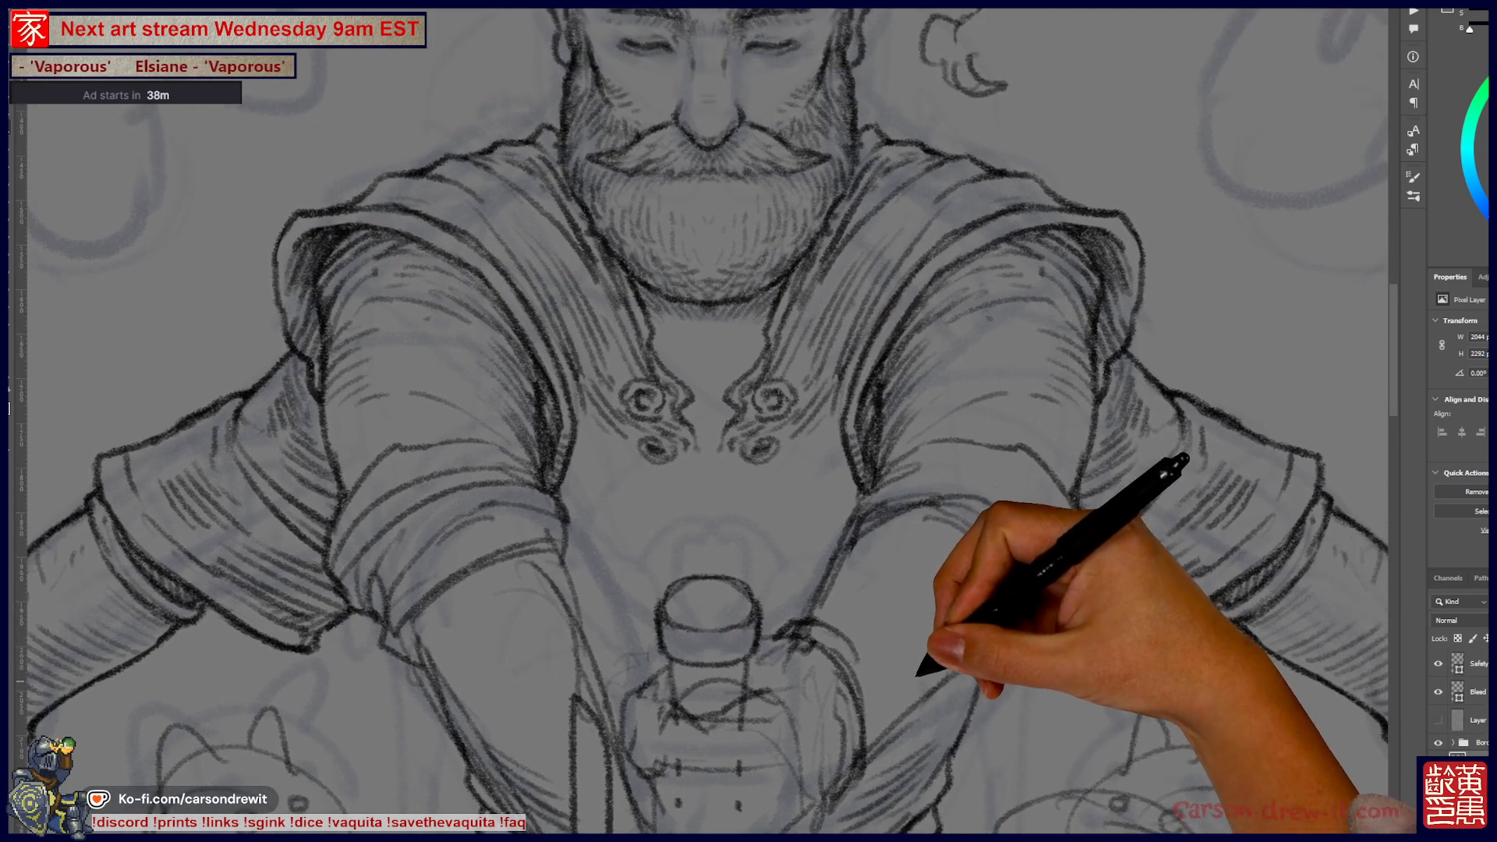
scroll(702, 421, "down", 1)
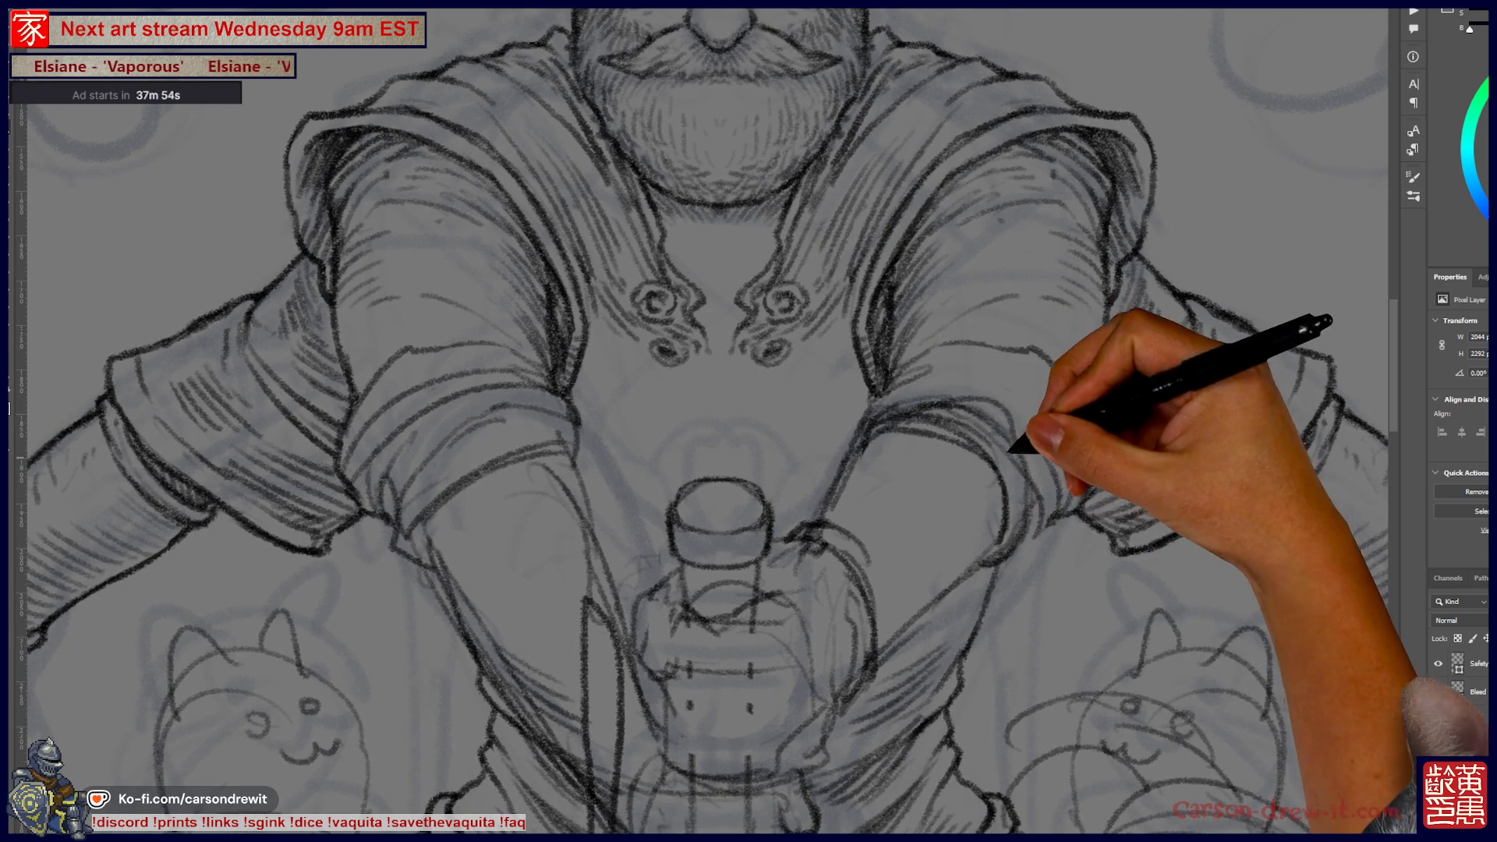
scroll(702, 421, "up", 3)
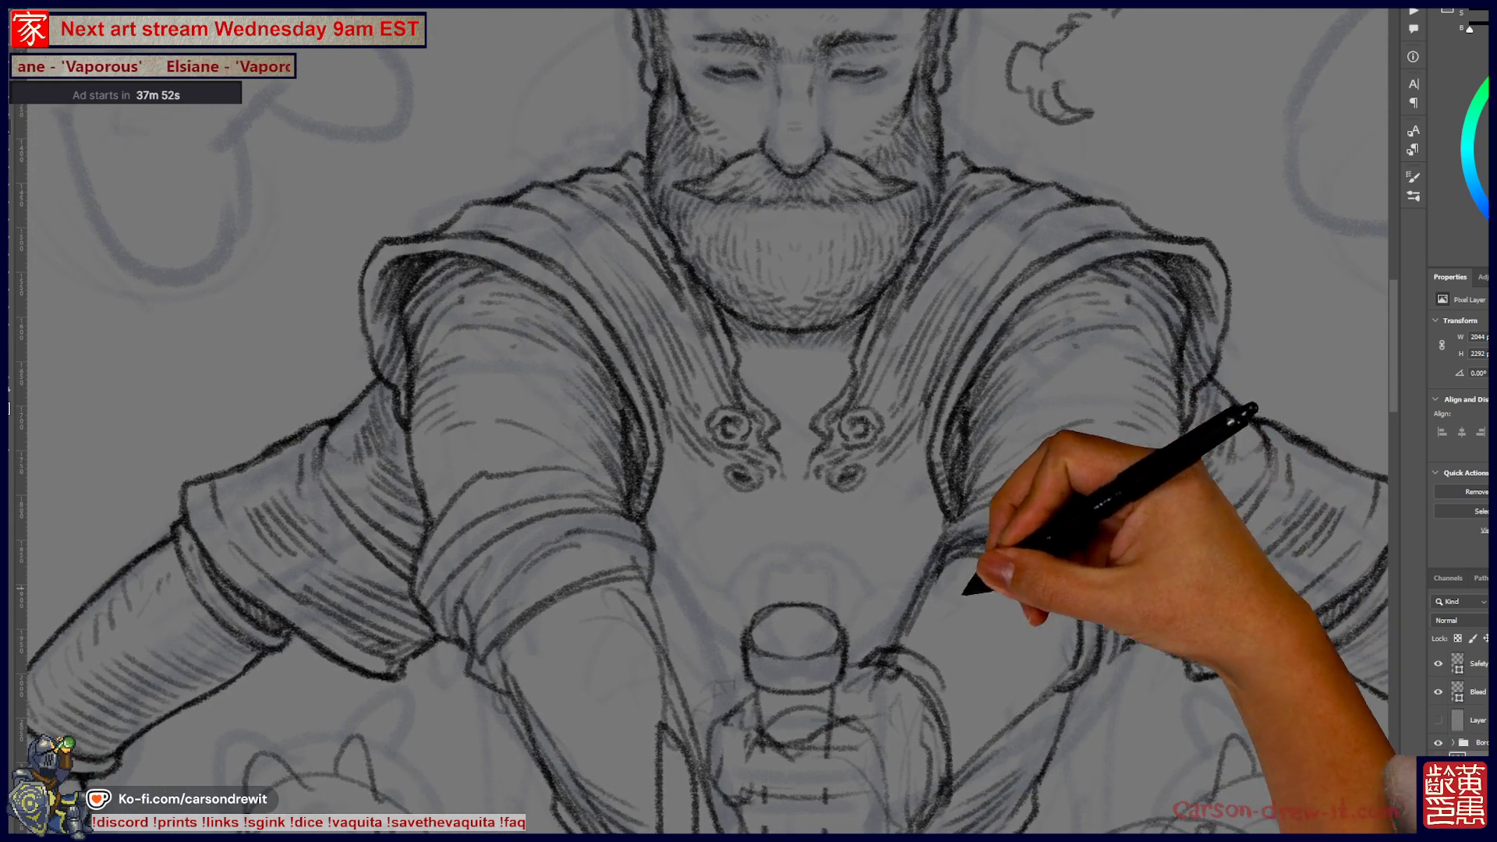
- Add short pencil hatch strokes shading the tunic, shoulders and sleeves
left_click_drag(967, 649, 975, 641)
left_click_drag(974, 646, 987, 634)
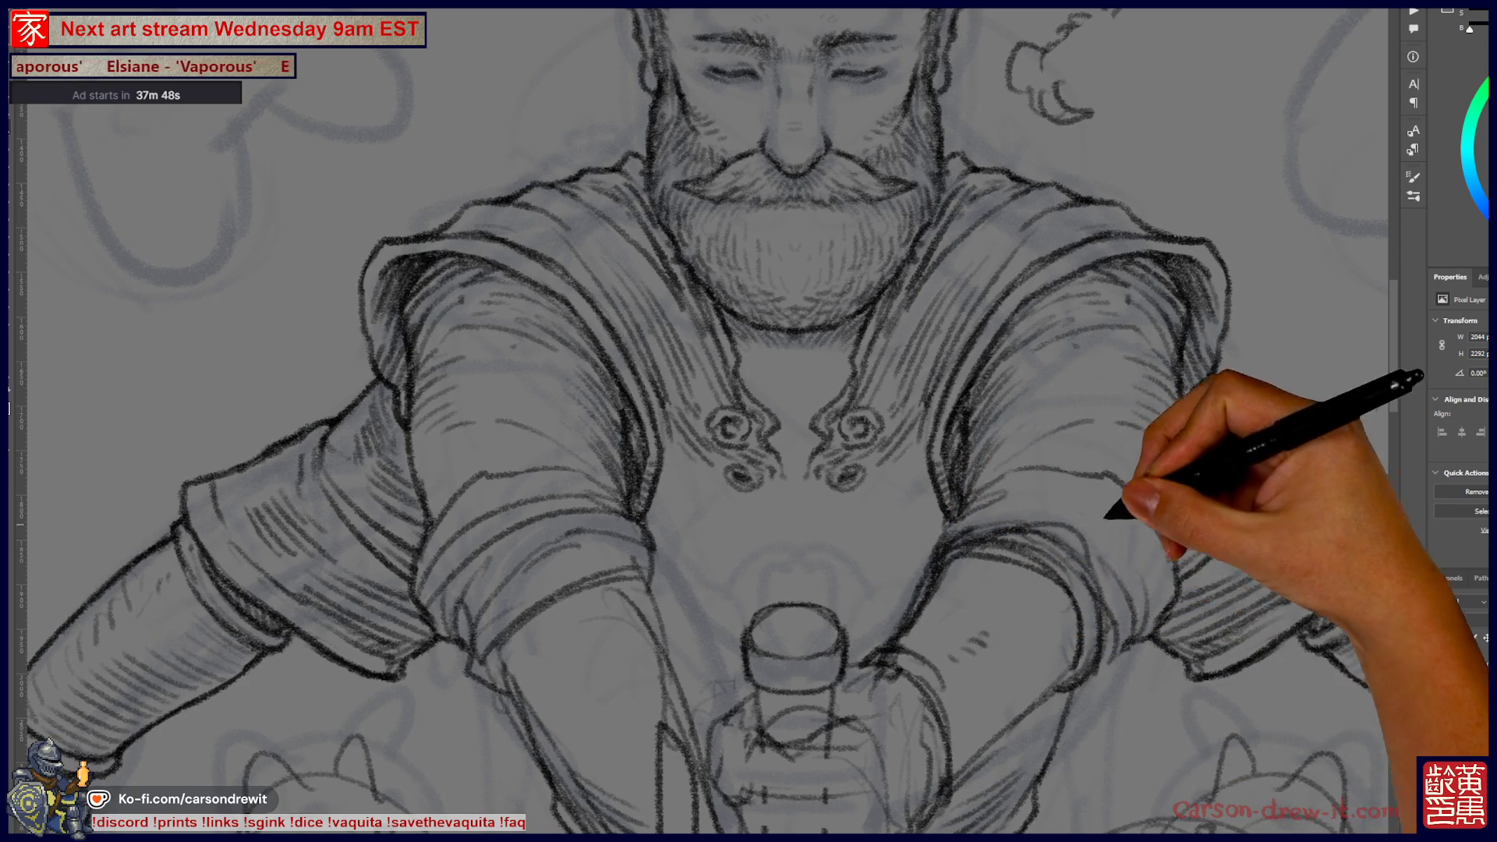
scroll(702, 421, "left", 2)
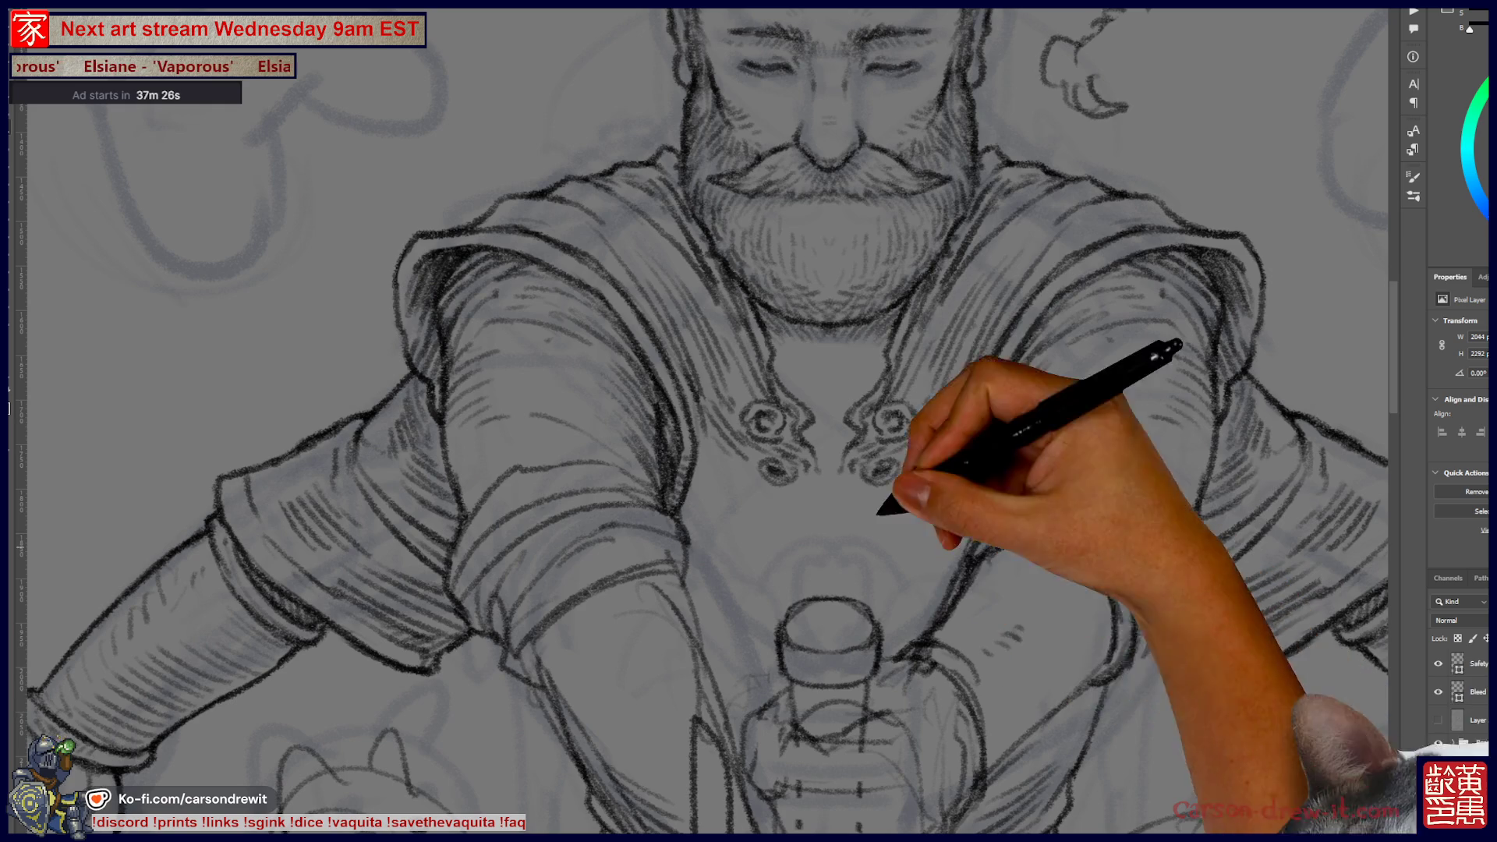
scroll(707, 421, "down", 2)
scroll(707, 421, "up", 2)
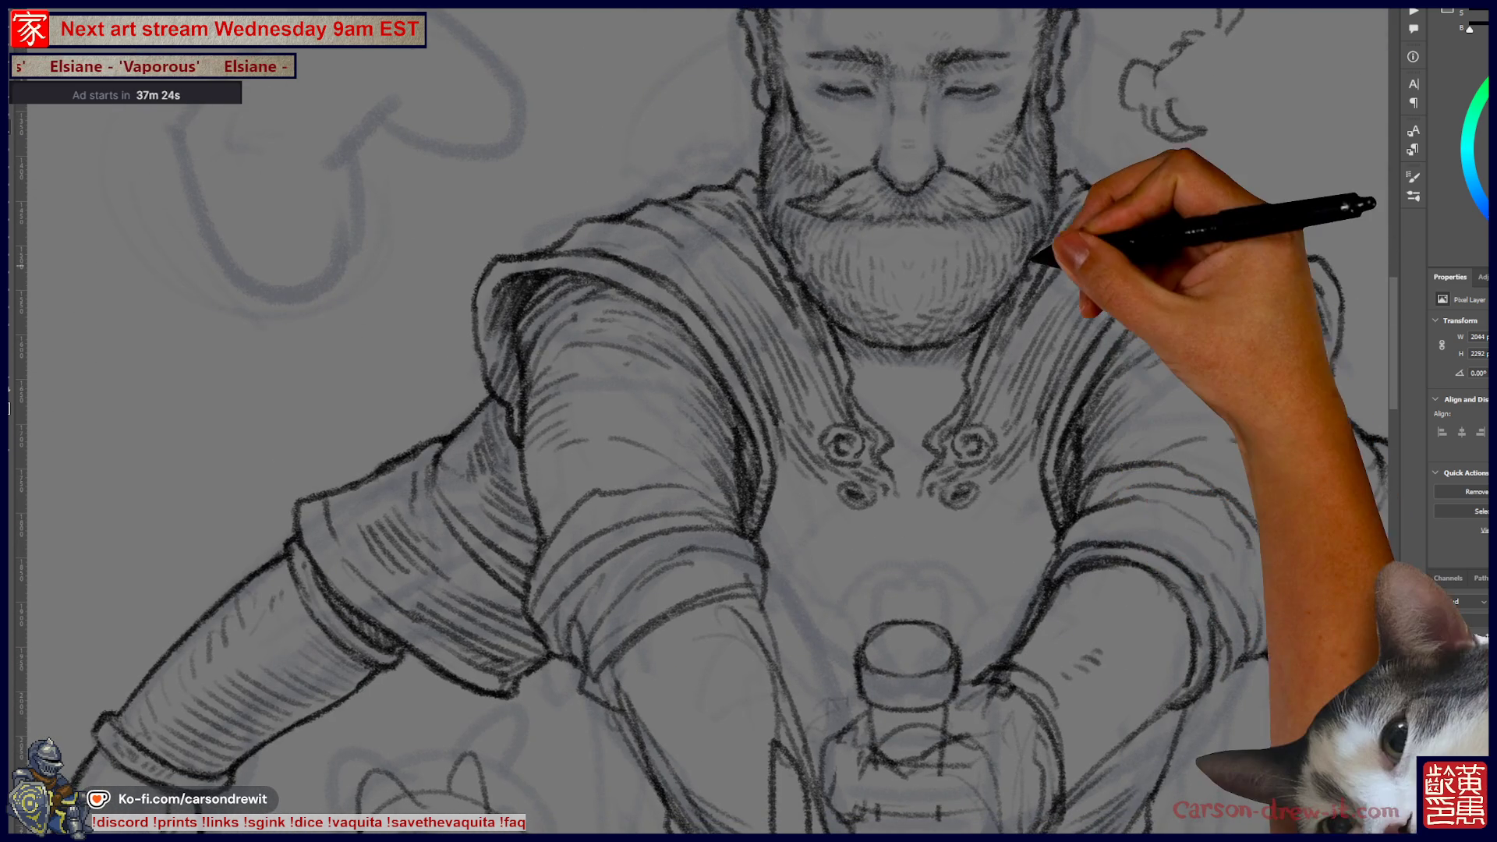
scroll(702, 421, "down", 3)
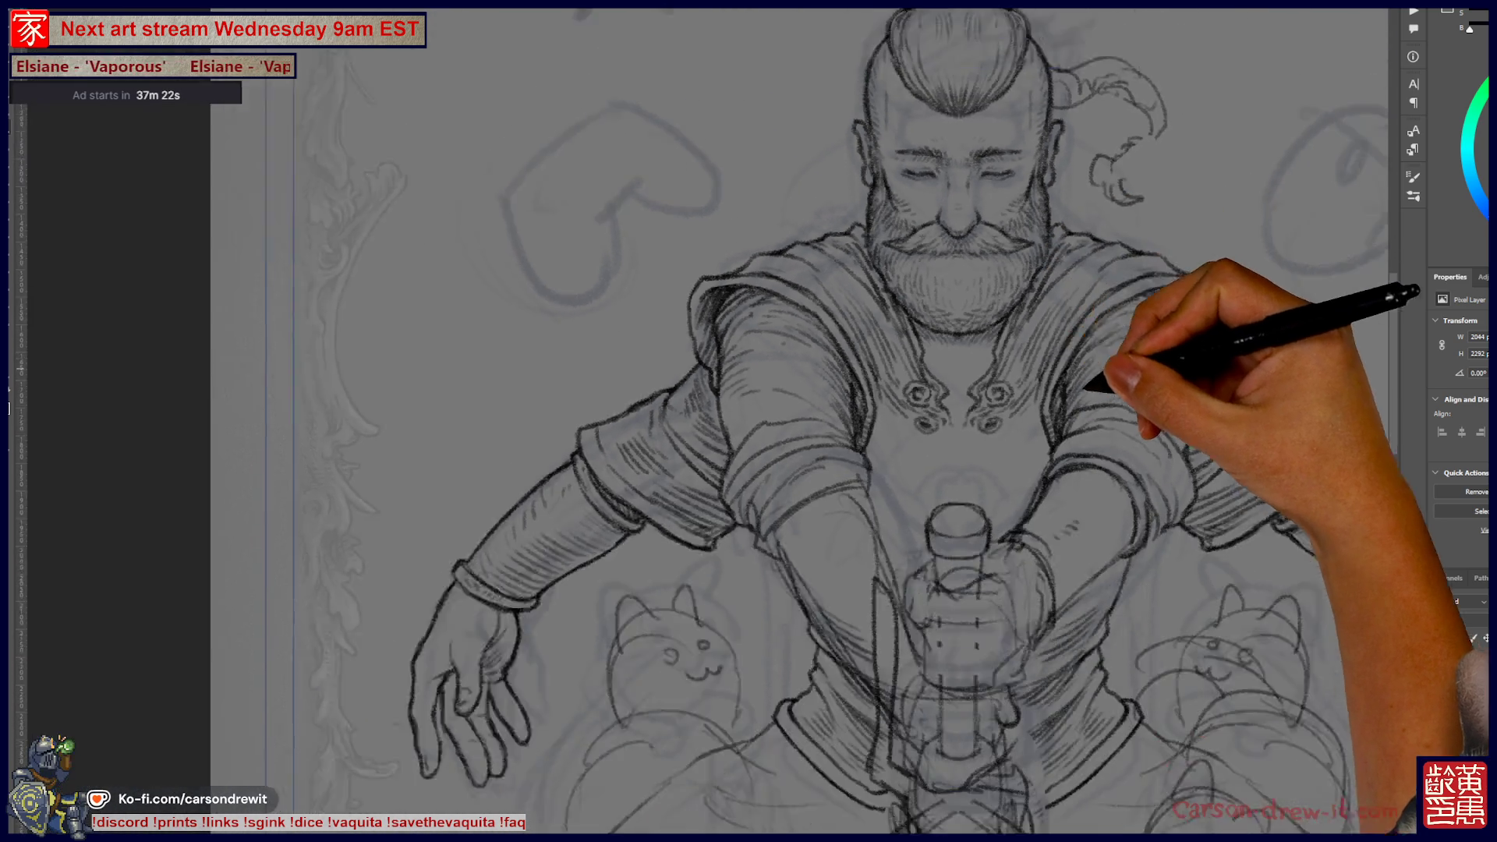
- Hatch more pencil shading into the elbows, forearms and chest around the sword grip
scroll(702, 421, "up", 2)
scroll(818, 577, "up", 2)
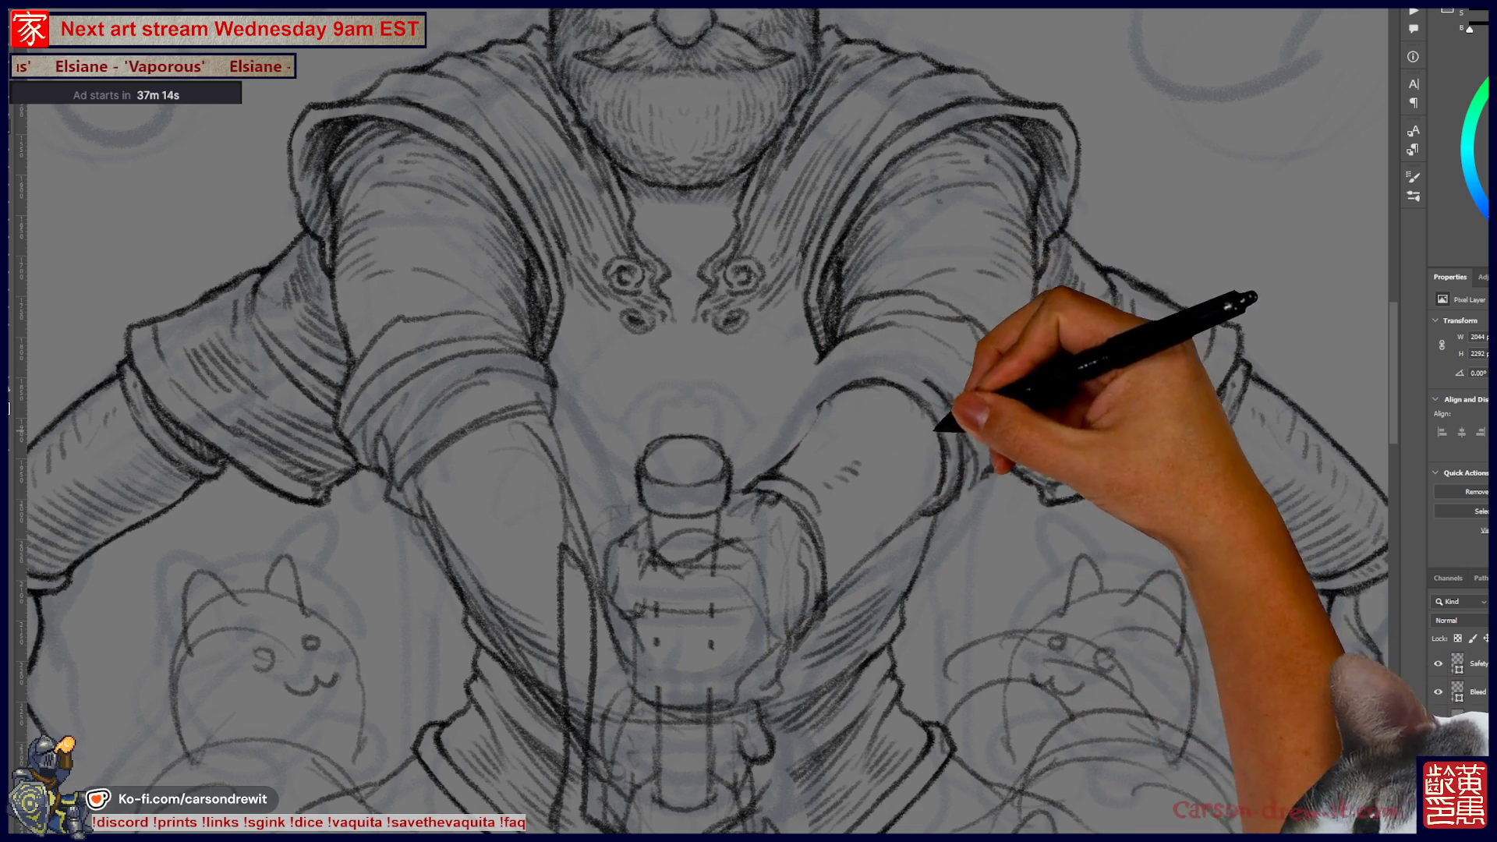
scroll(748, 421, "up", 3)
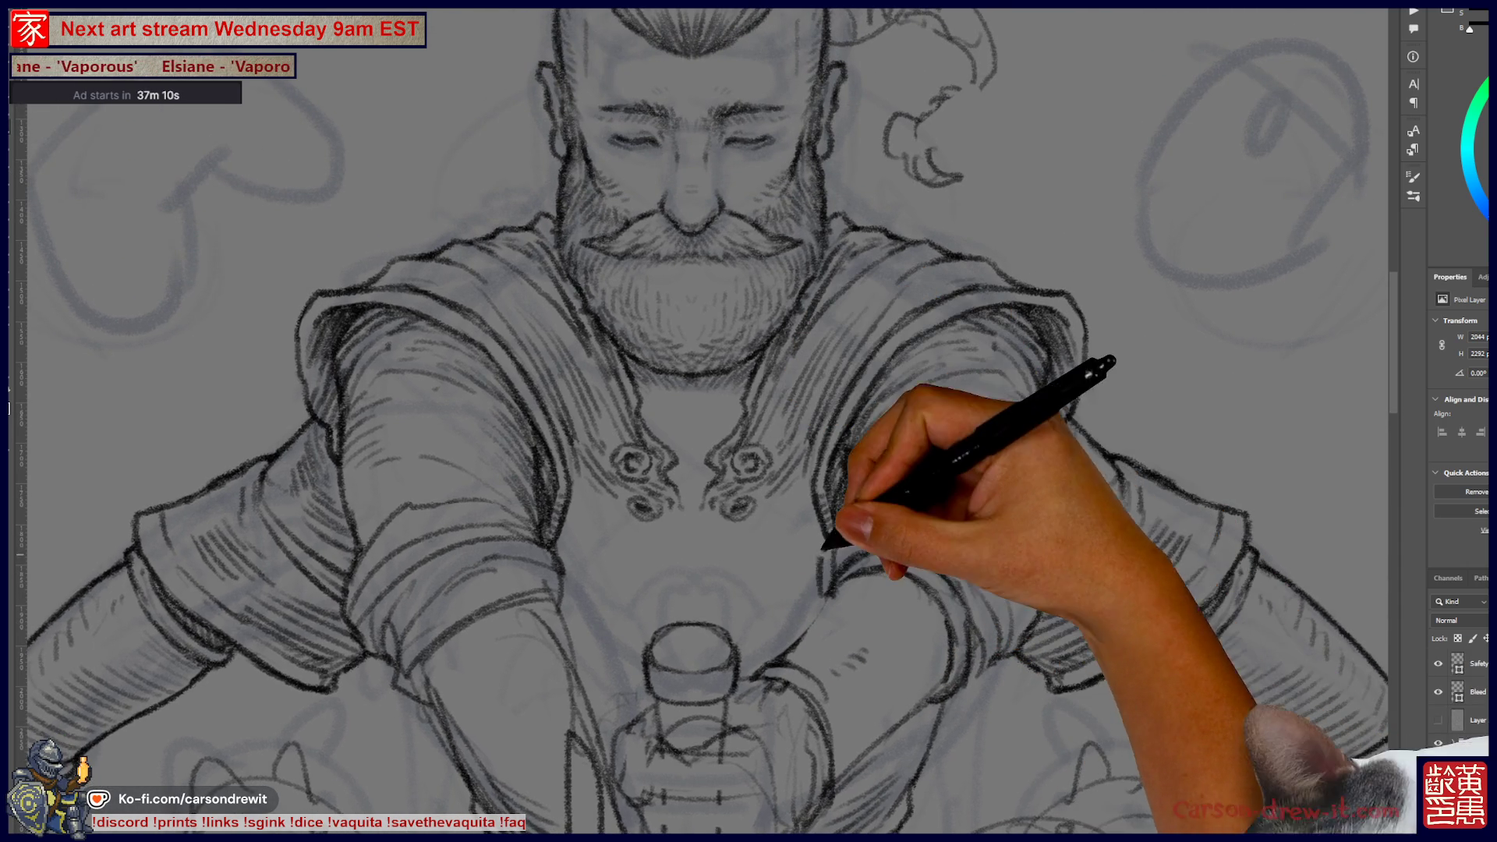
scroll(749, 421, "left", 2)
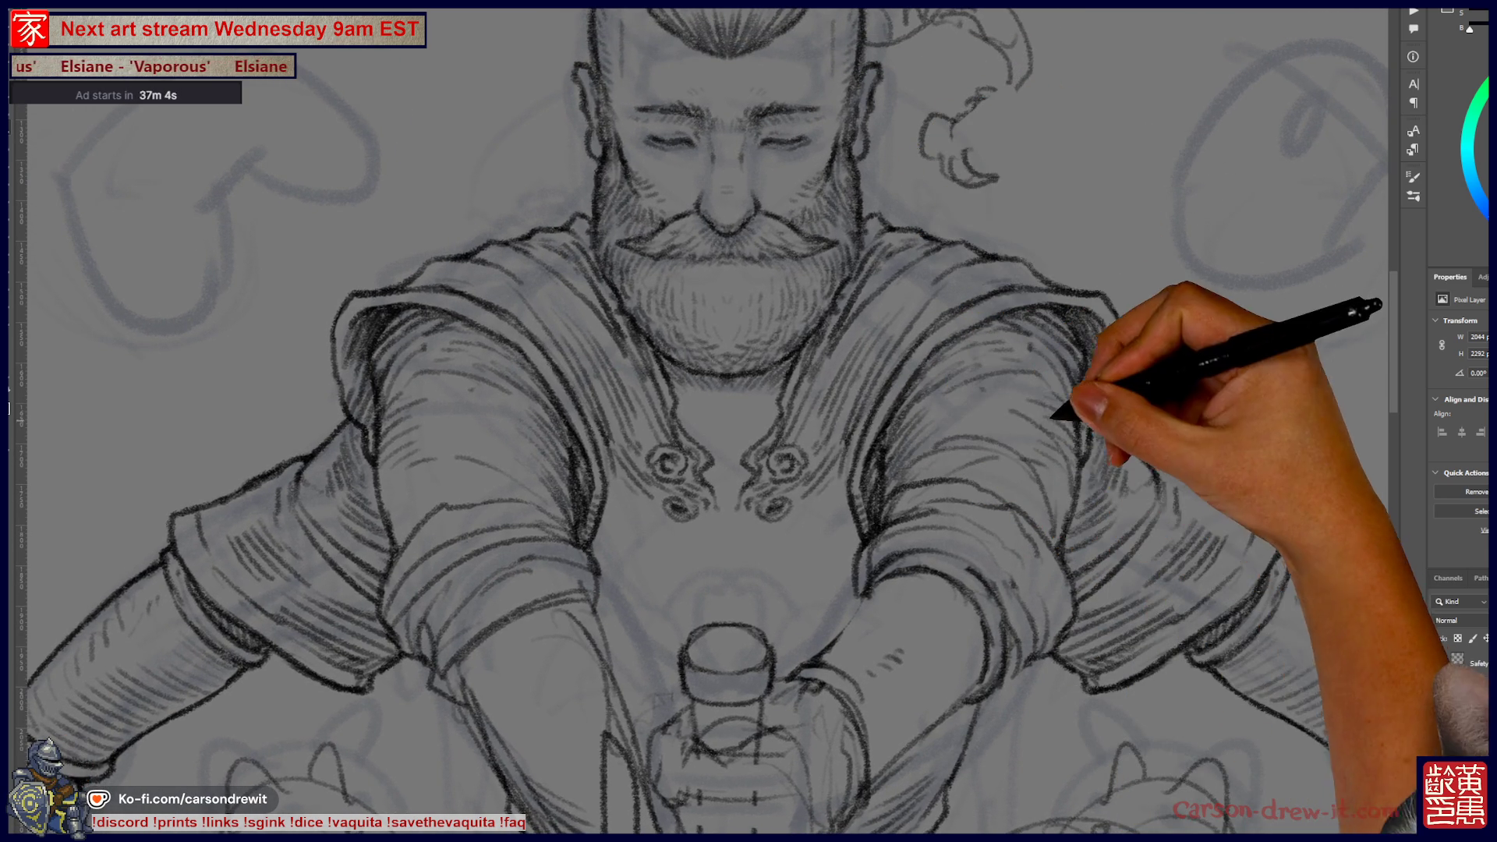
scroll(749, 421, "down", 5)
scroll(749, 421, "up", 5)
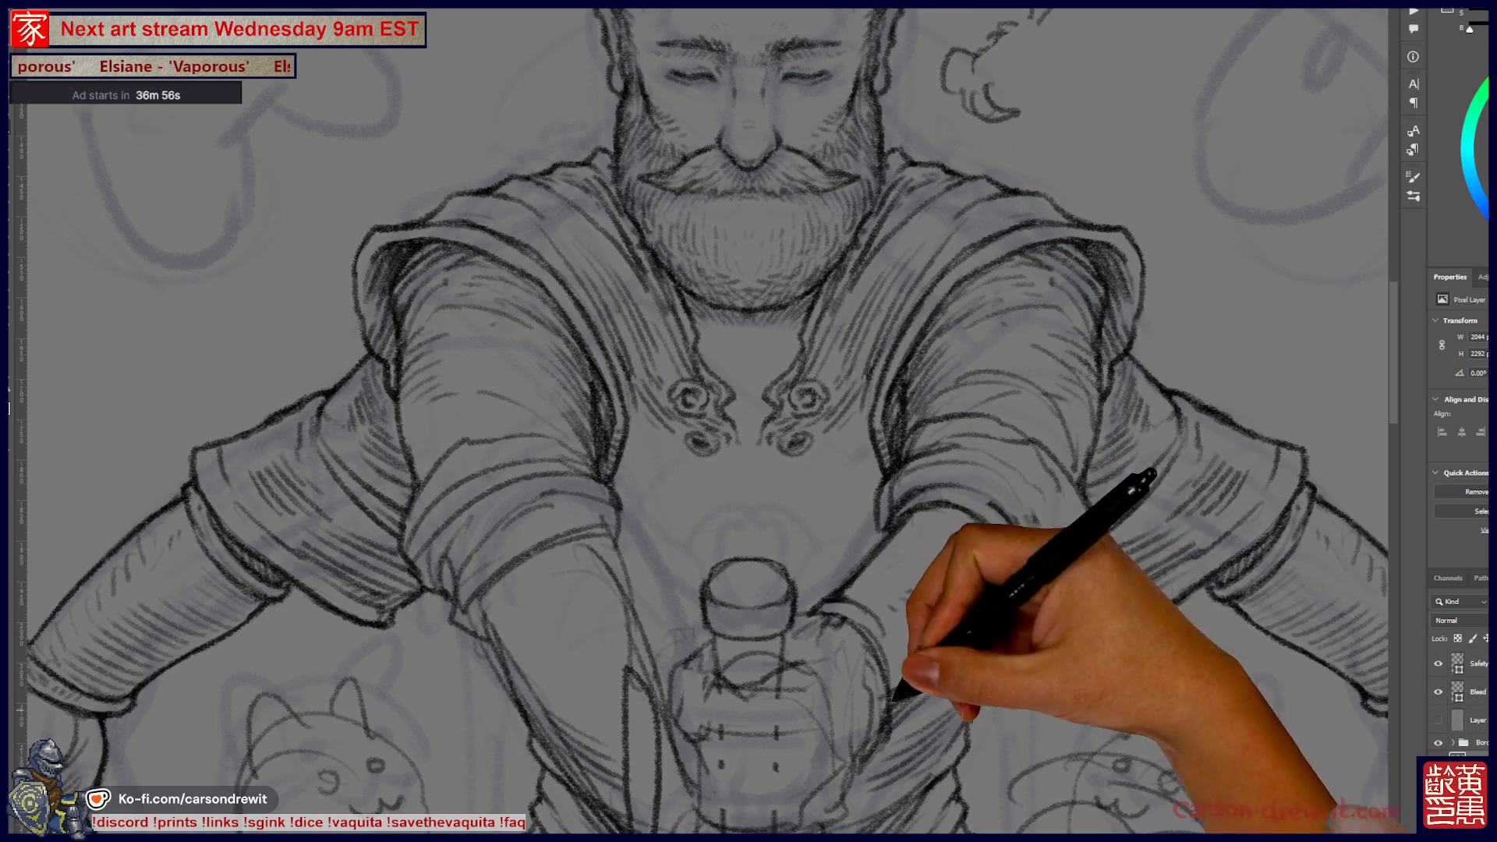
scroll(749, 421, "down", 3)
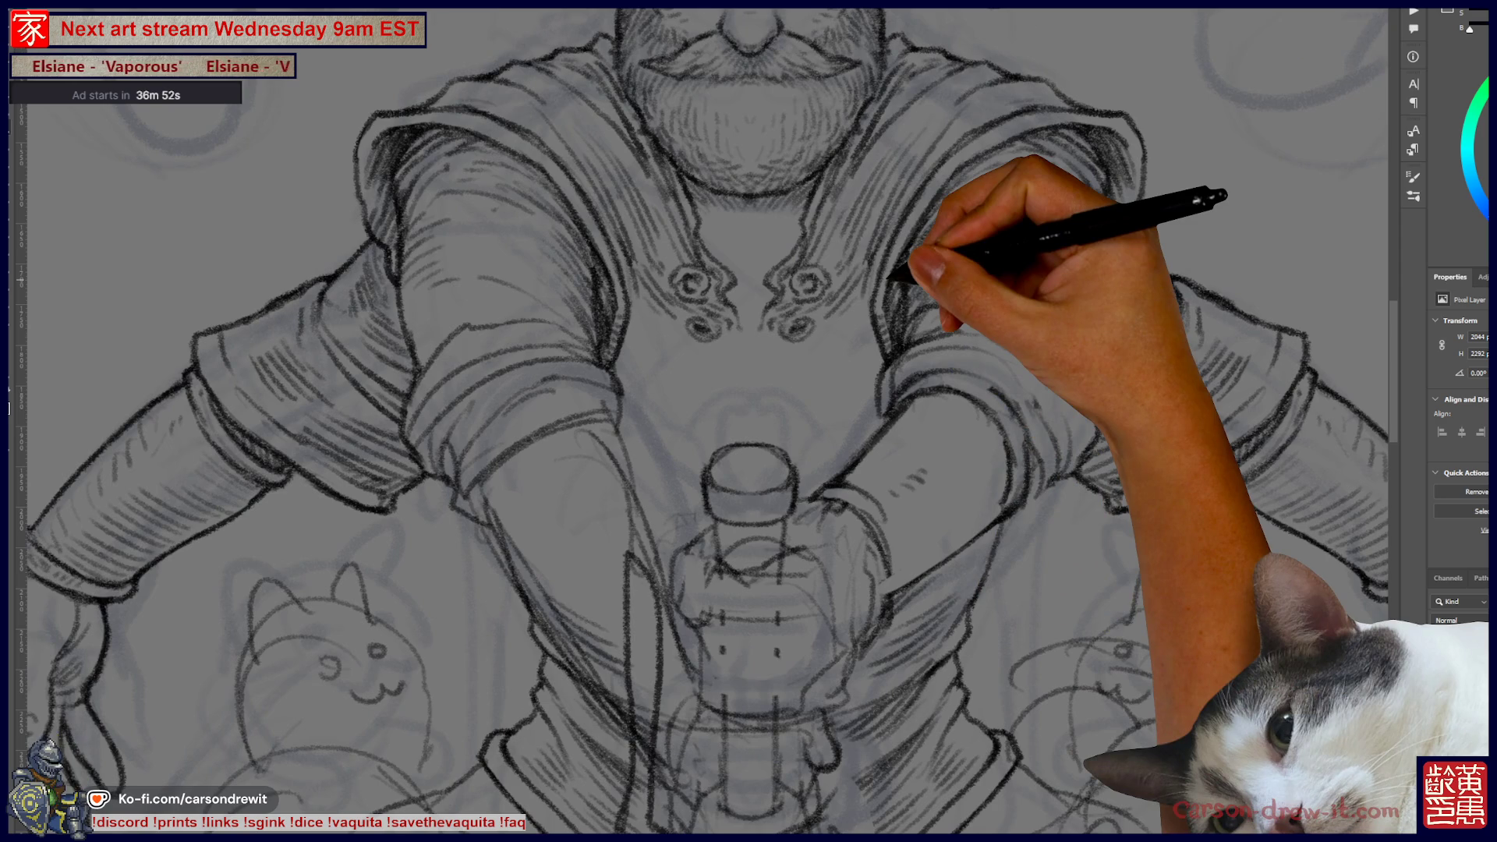
scroll(749, 421, "down", 3)
scroll(748, 421, "up", 1)
scroll(841, 410, "up", 2)
scroll(833, 401, "down", 2)
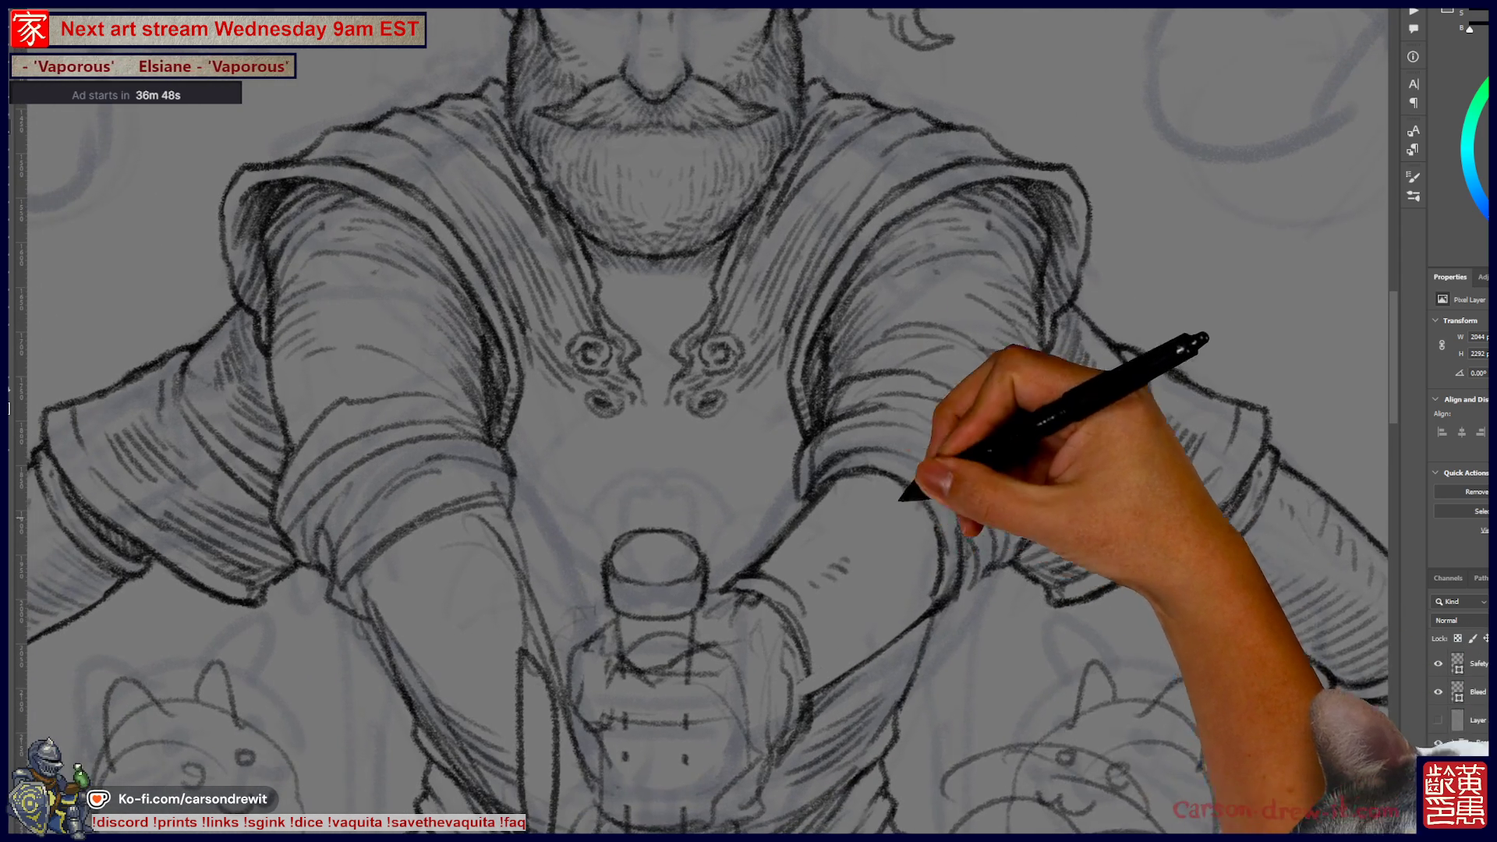
scroll(733, 496, "up", 2)
scroll(733, 496, "down", 2)
scroll(762, 535, "up", 2)
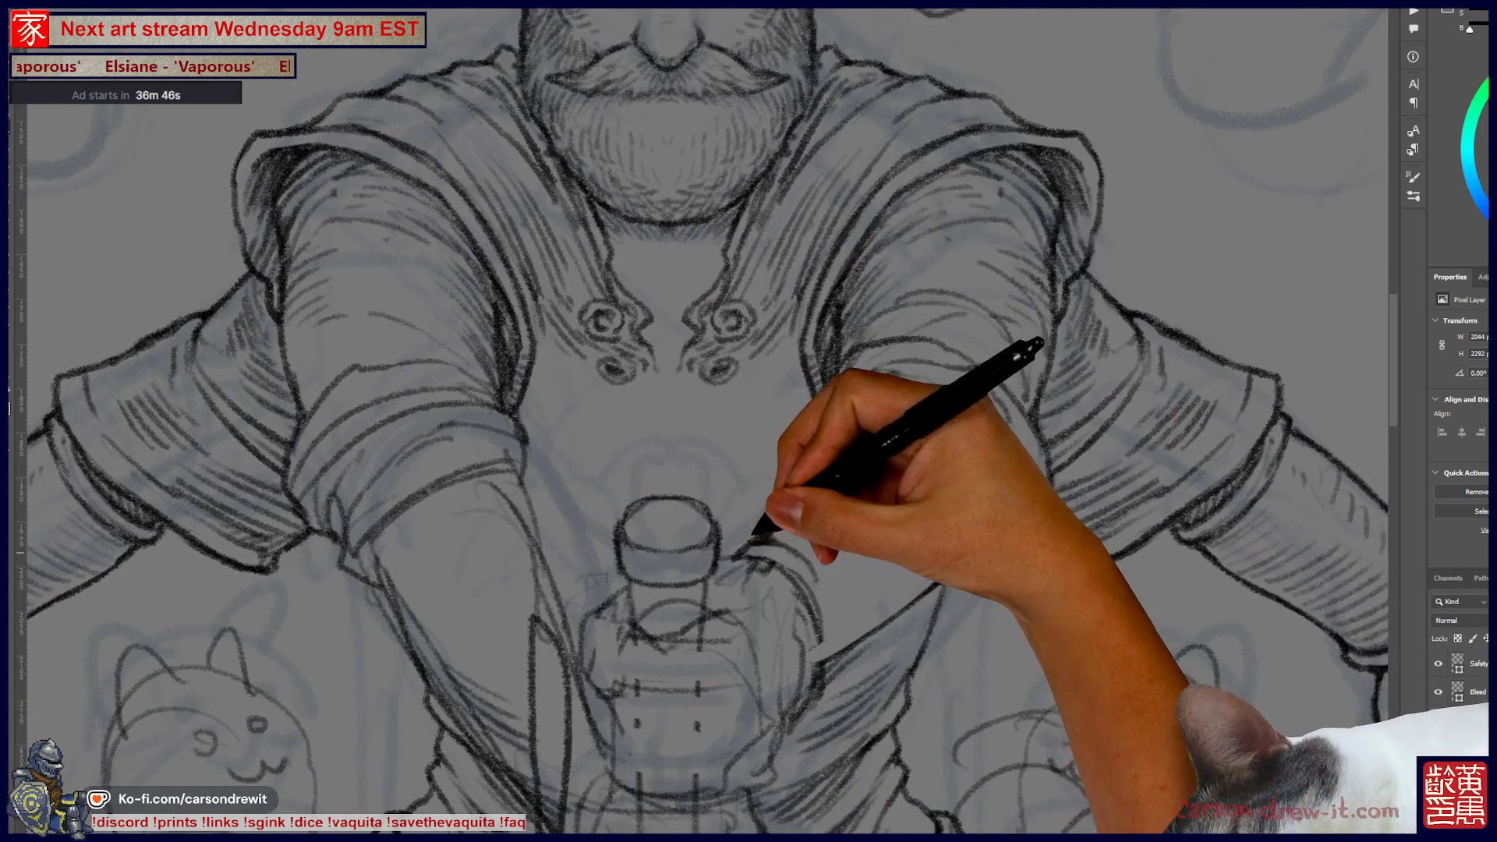
scroll(710, 443, "down", 2)
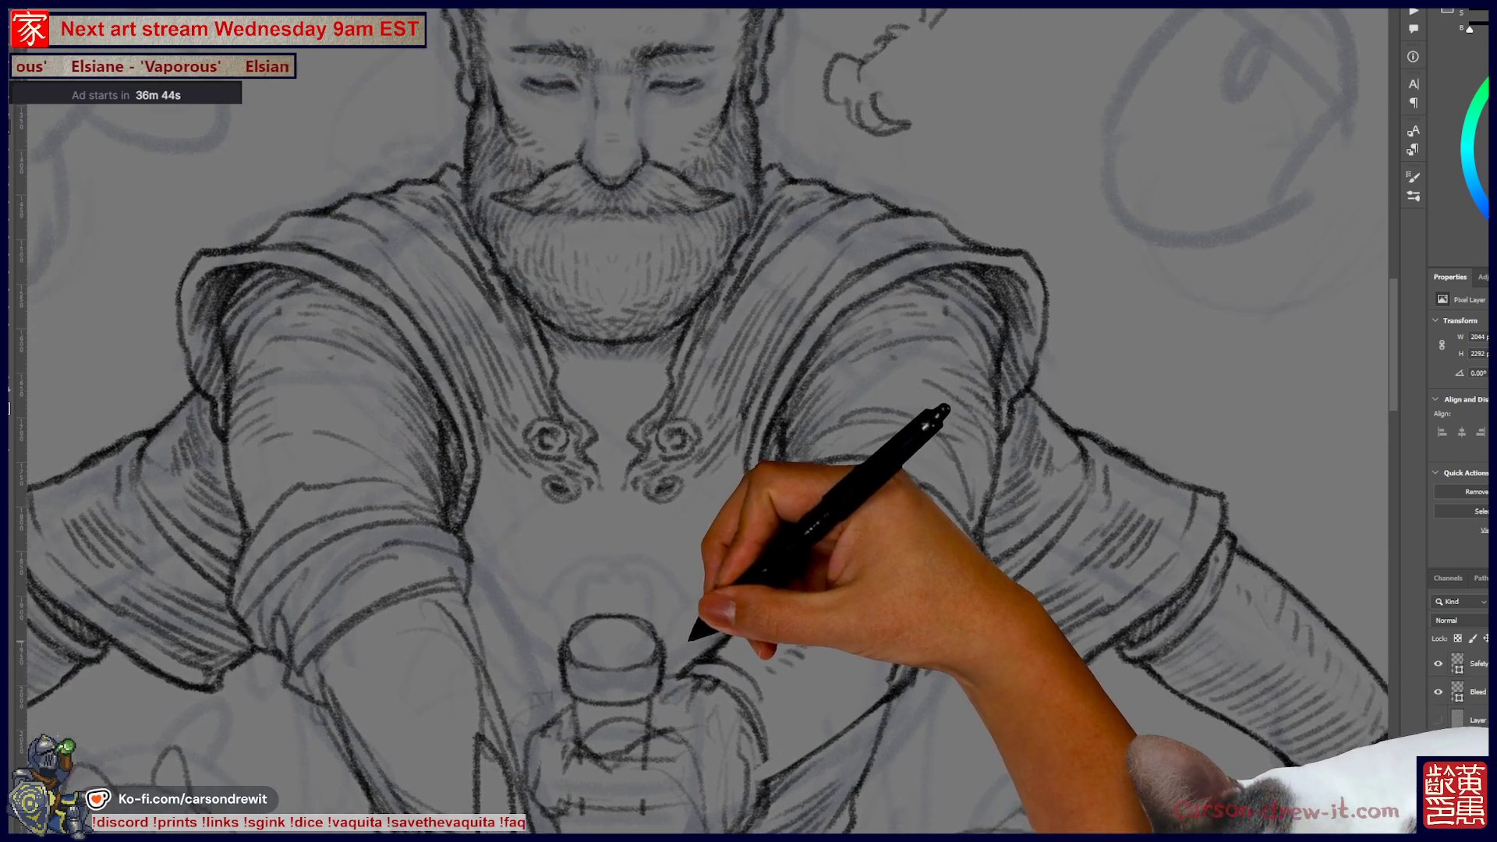
scroll(685, 618, "up", 2)
scroll(748, 468, "down", 2)
scroll(749, 468, "up", 2)
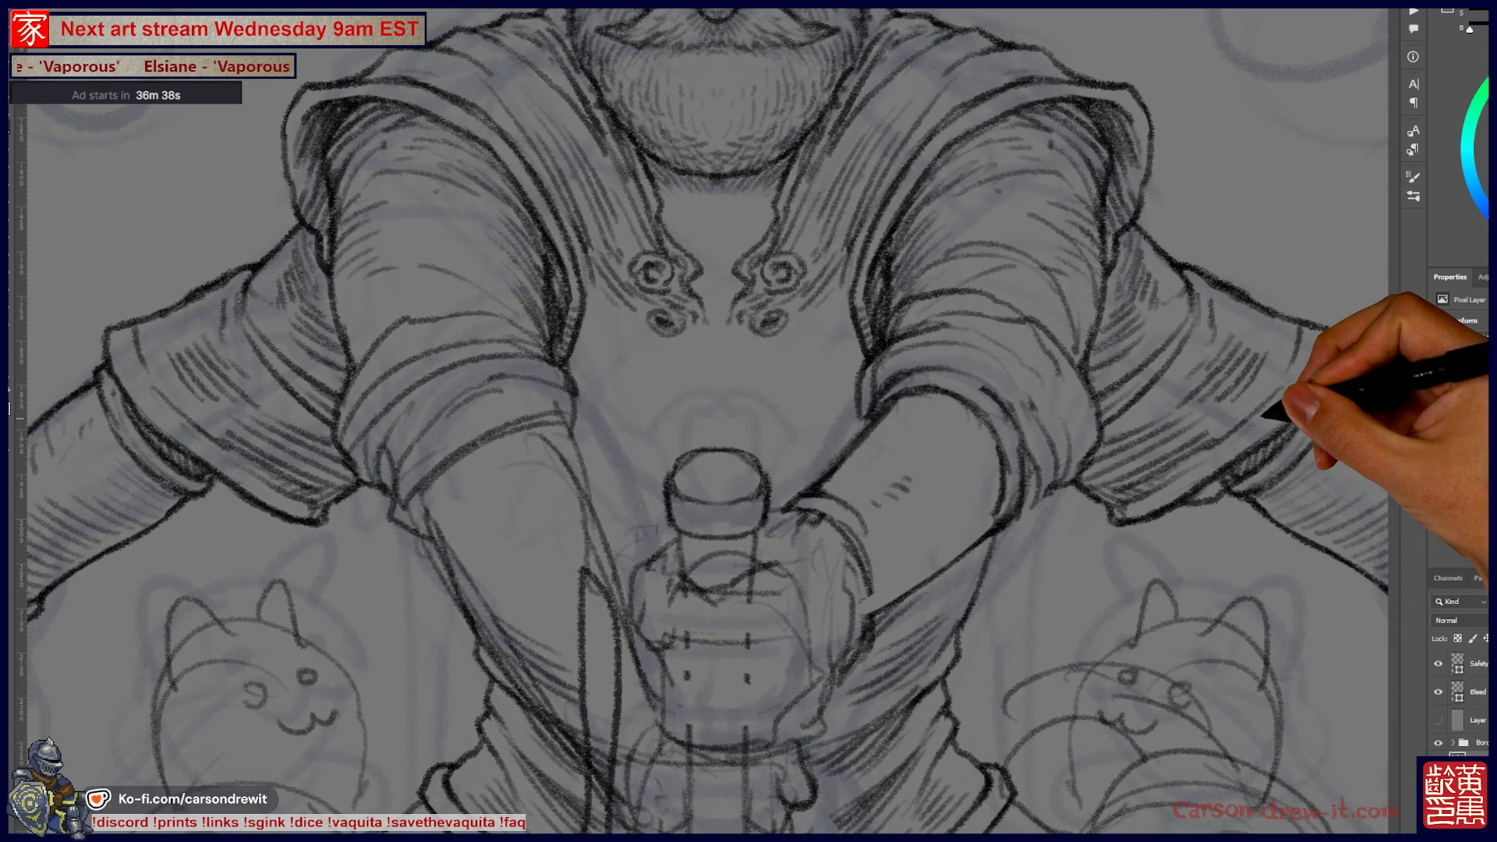
scroll(749, 421, "down", 5)
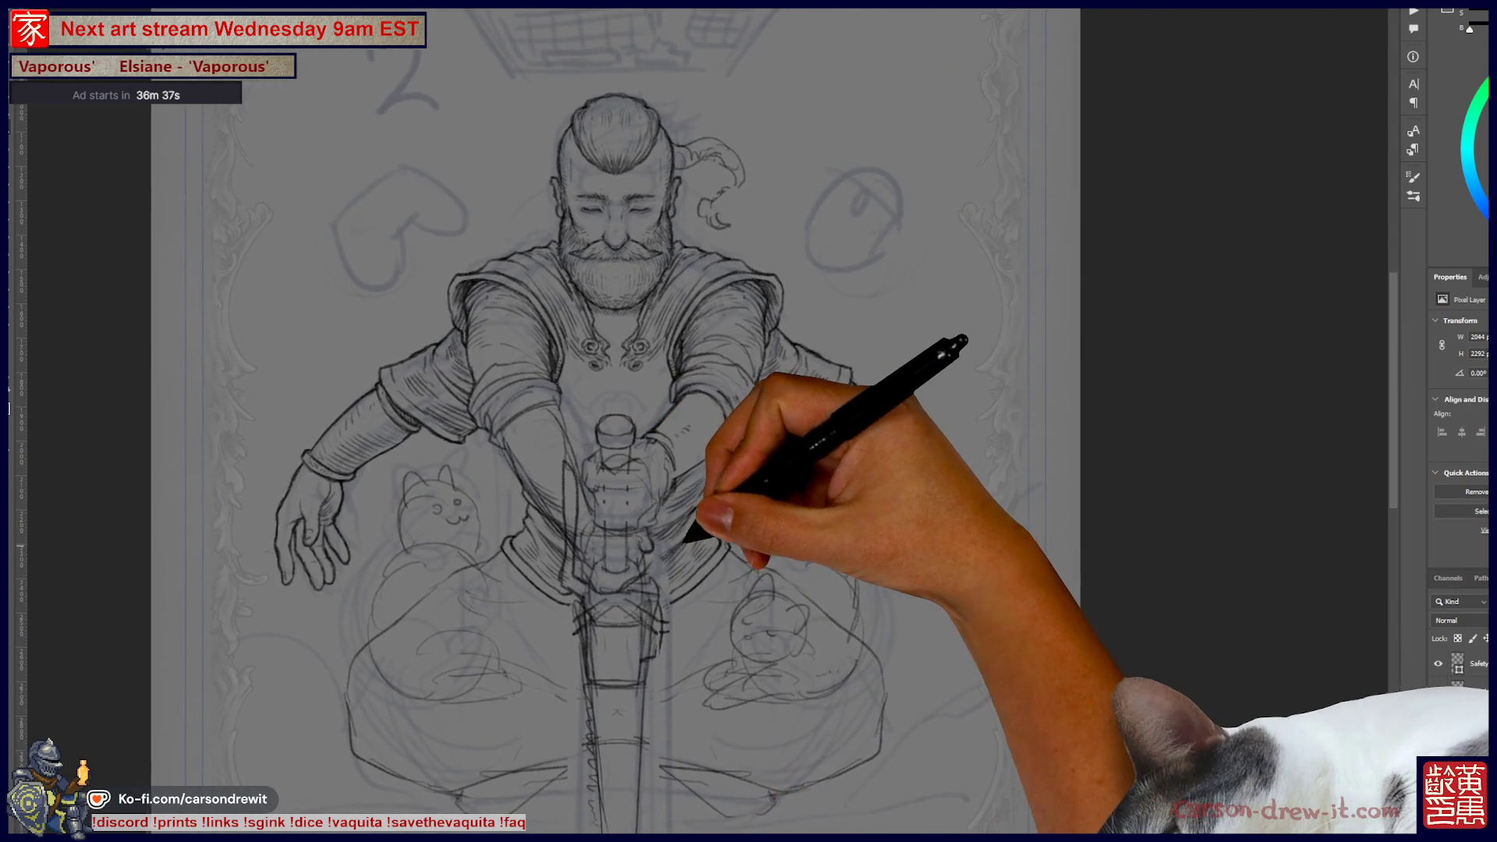
scroll(748, 421, "right", 5)
mouse_move(684, 541)
left_mouse_down()
mouse_move(726, 541)
mouse_move(680, 532)
left_mouse_up()
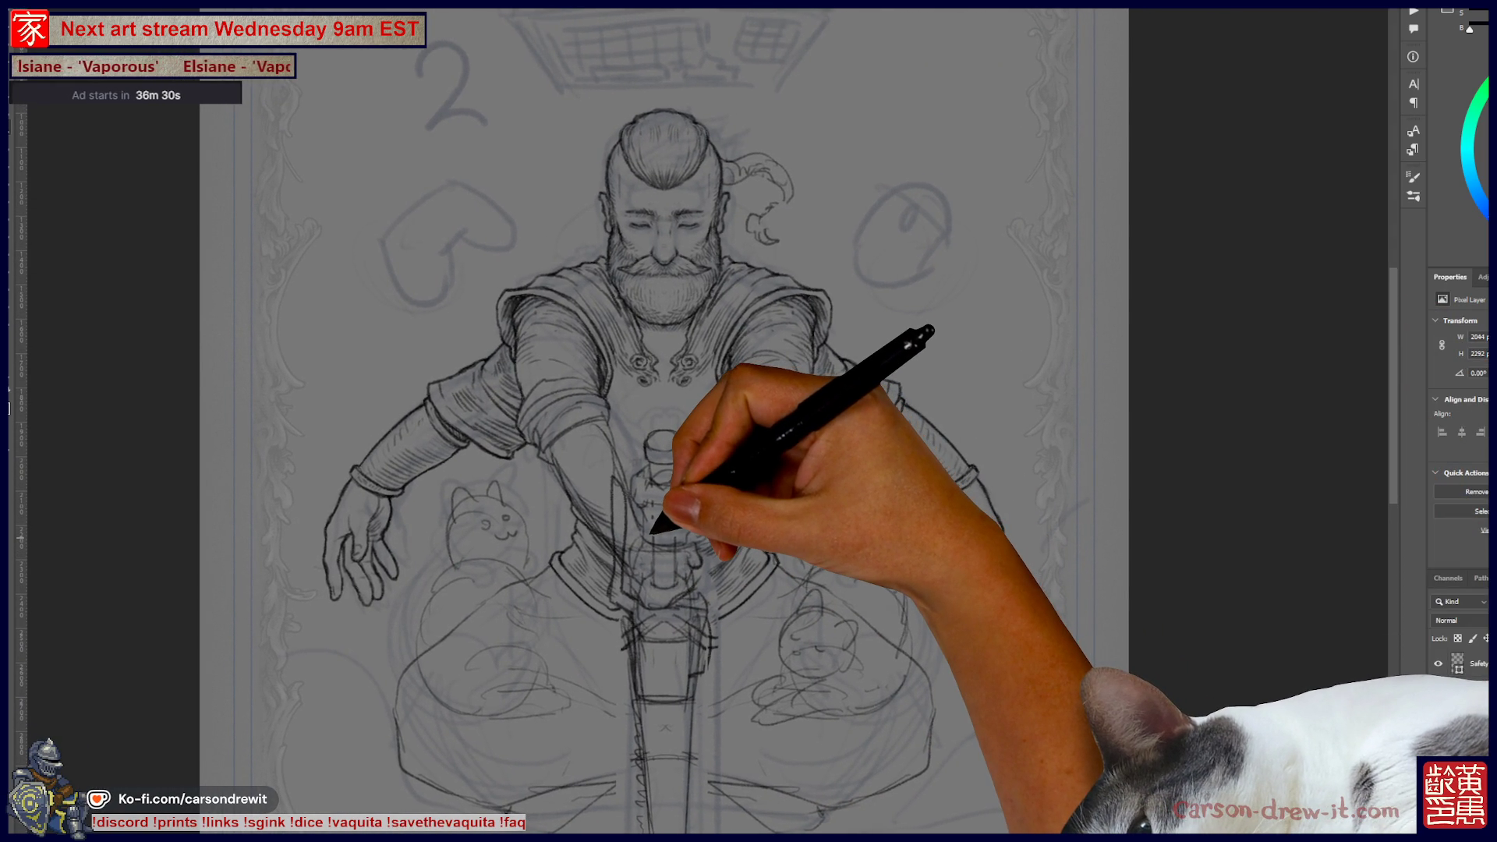
- Draw the fingers of a hand wrapped around the sword grip below the pommel
scroll(679, 444, "up", 5)
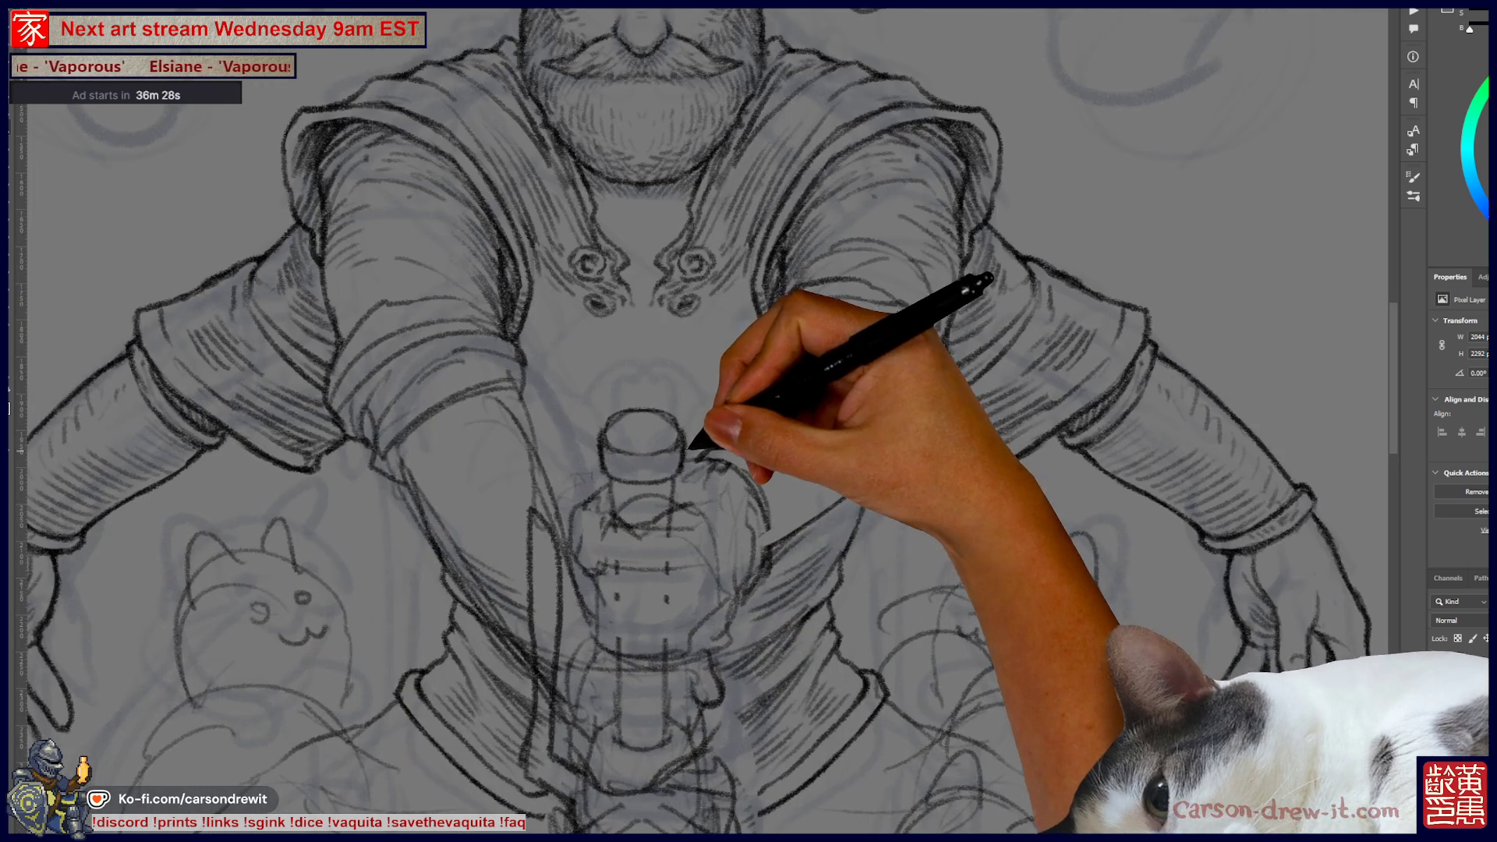
scroll(658, 485, "up", 3)
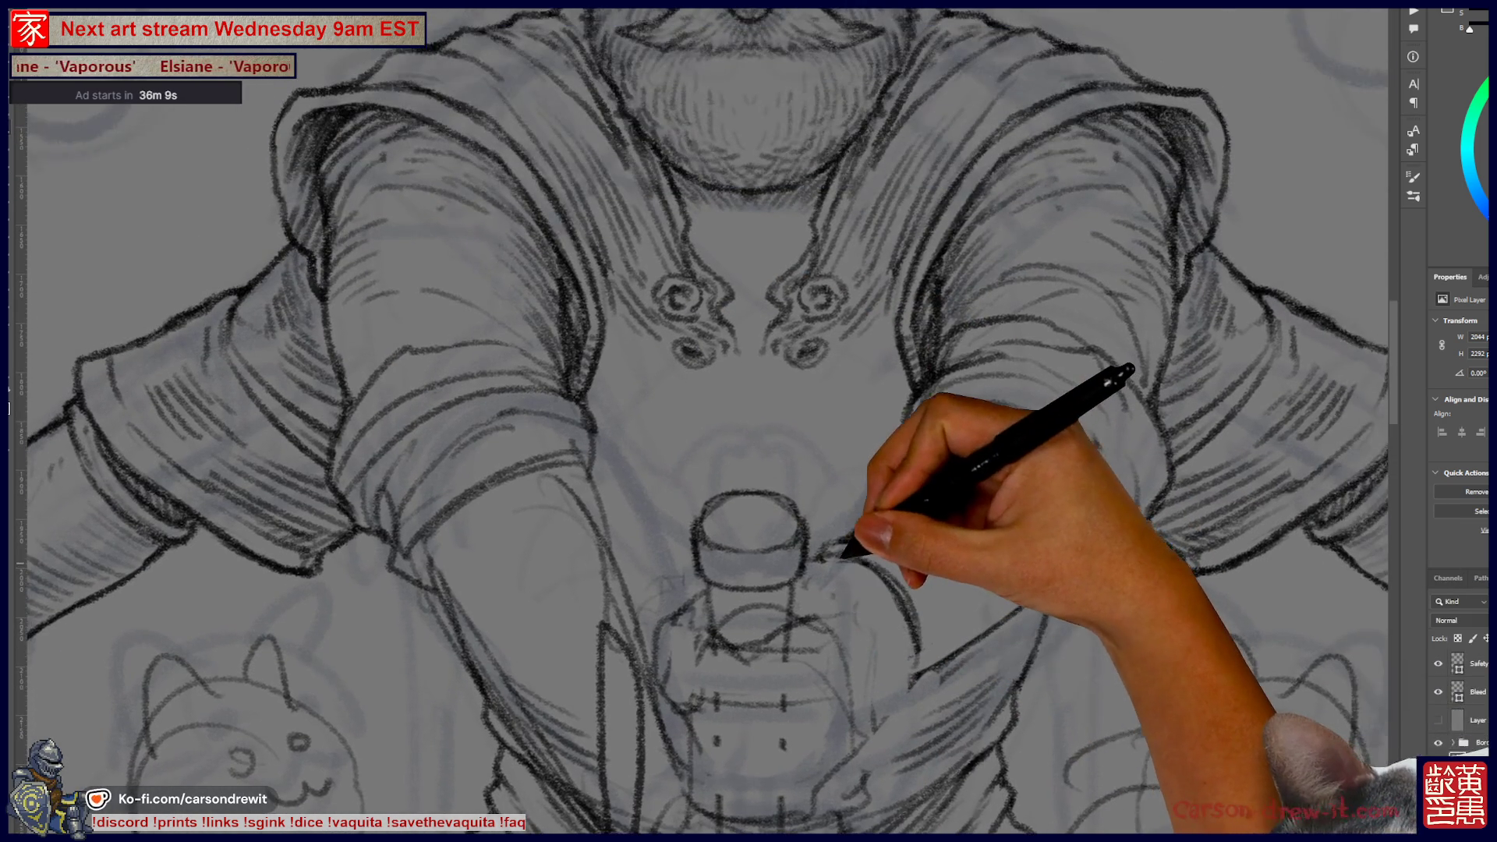
key("ctrl+minus")
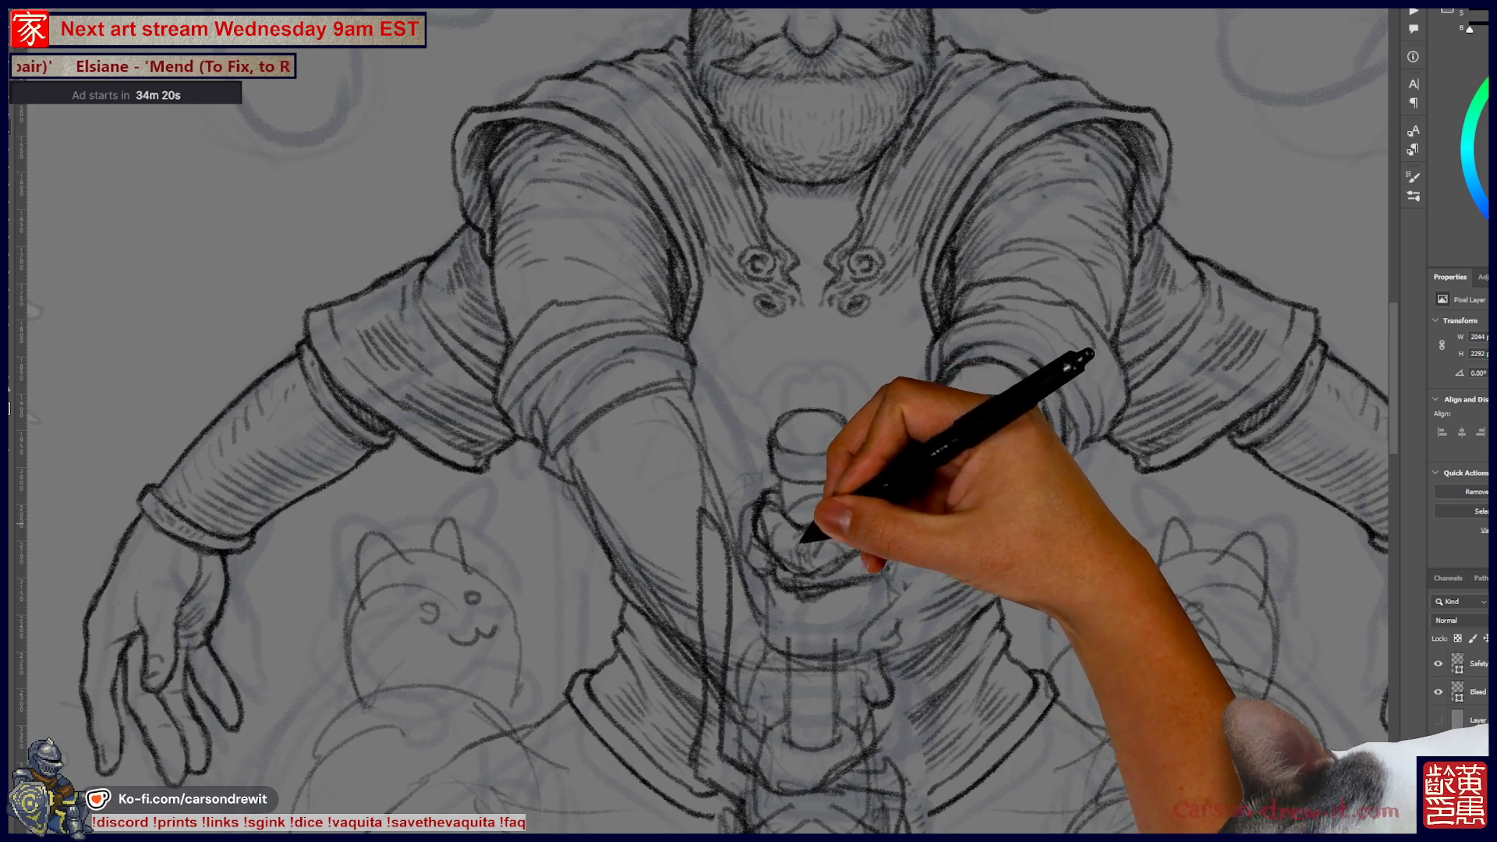
- Strengthen the finger and knuckle lines of the fist around the hilt
scroll(702, 422, "up", 3)
scroll(702, 421, "down", 3)
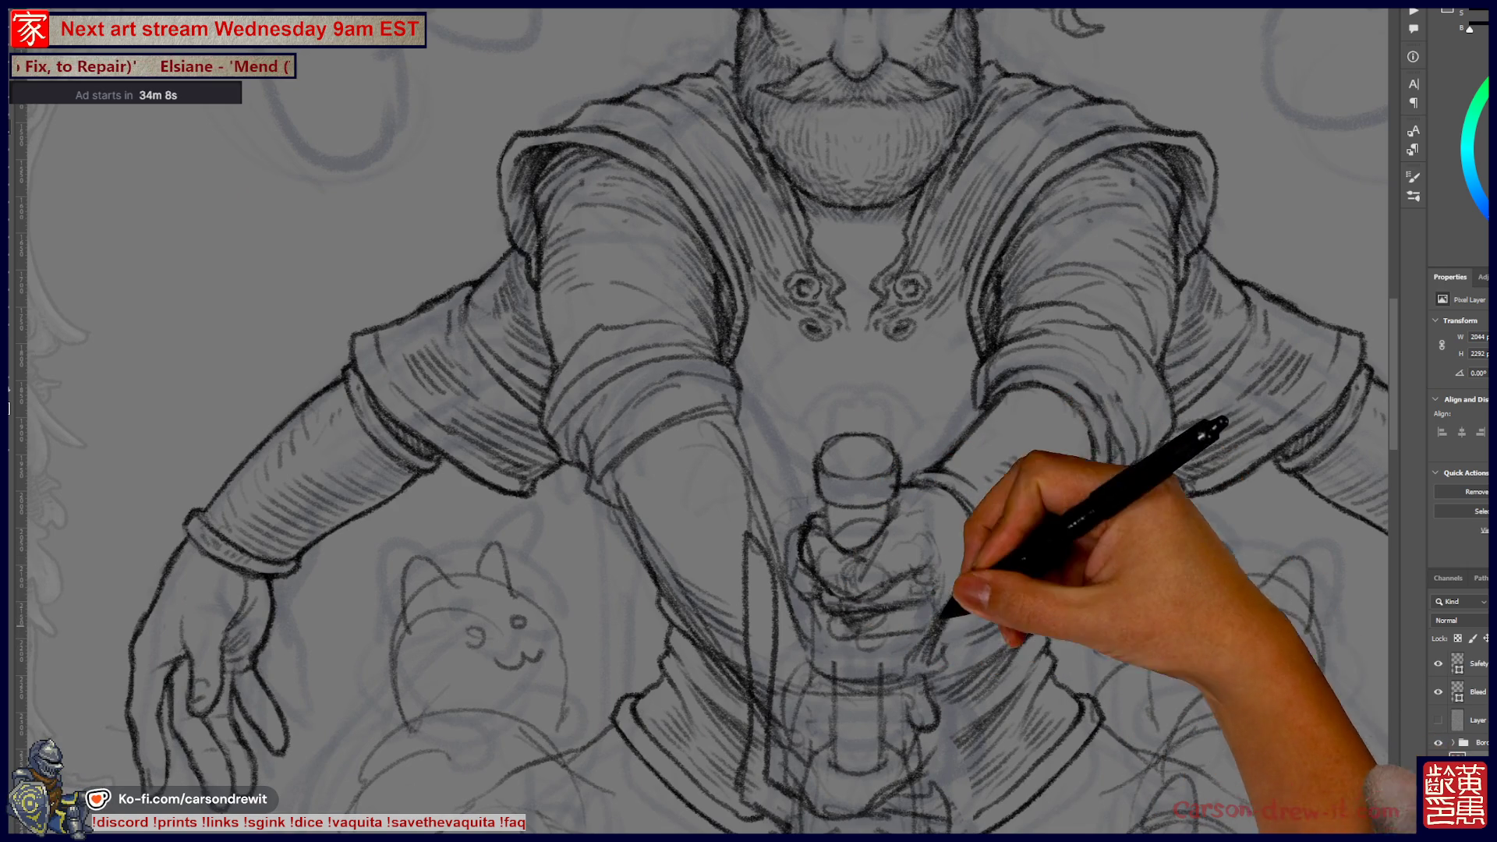
scroll(702, 421, "up", 2)
scroll(702, 421, "down", 2)
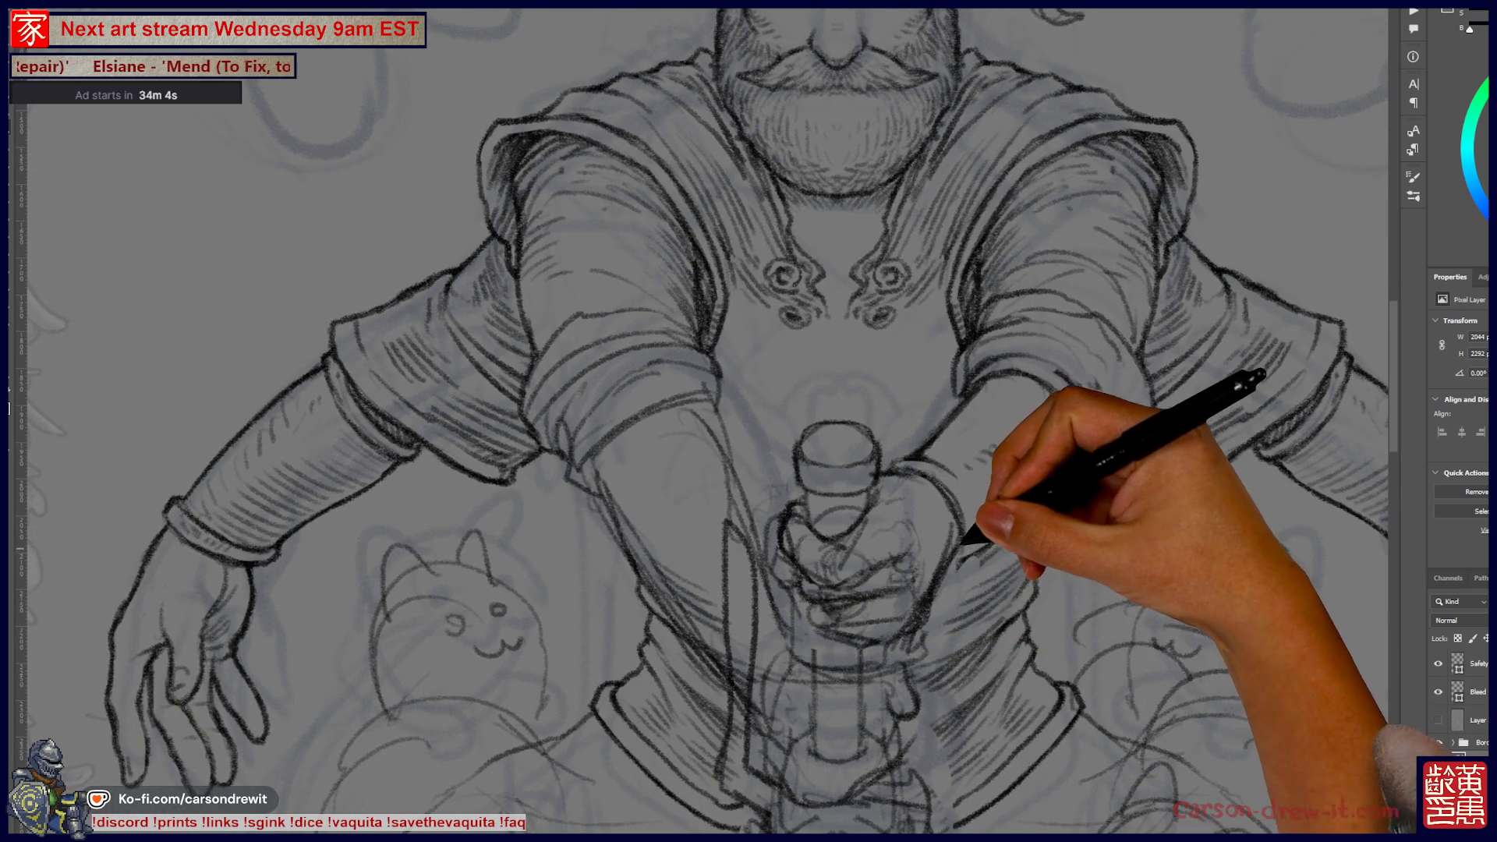
scroll(702, 421, "up", 2)
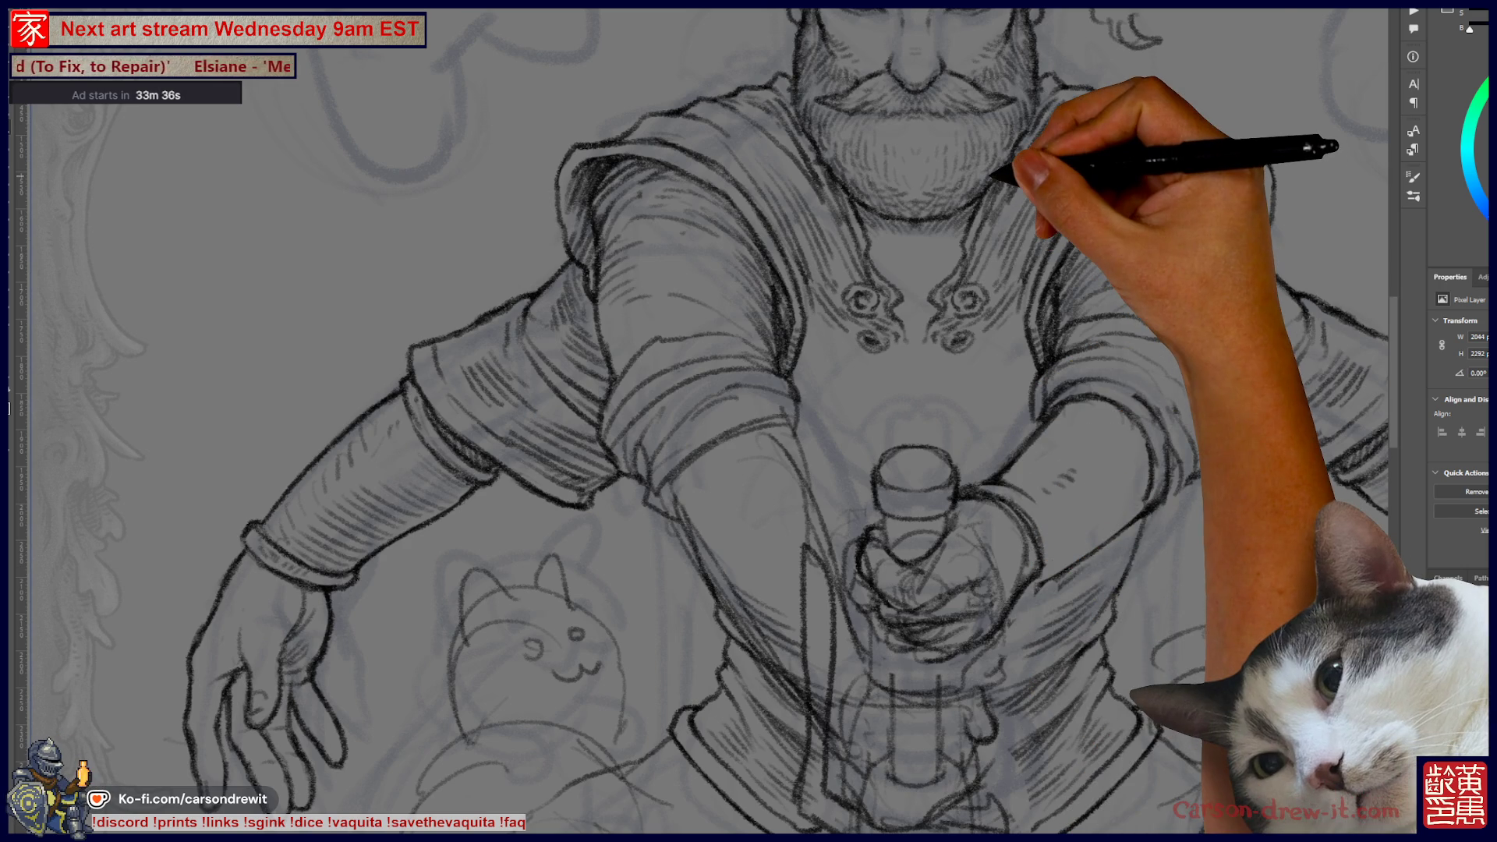
key("ctrl+minus")
- Check the full card frame, then zoom in close to rework the gripping hand
mouse_move(575, 444)
left_mouse_down()
mouse_move(686, 601)
mouse_move(668, 618)
mouse_move(702, 600)
left_mouse_up()
key("ctrl+minus")
key("ctrl+minus")
key("ctrl+plus")
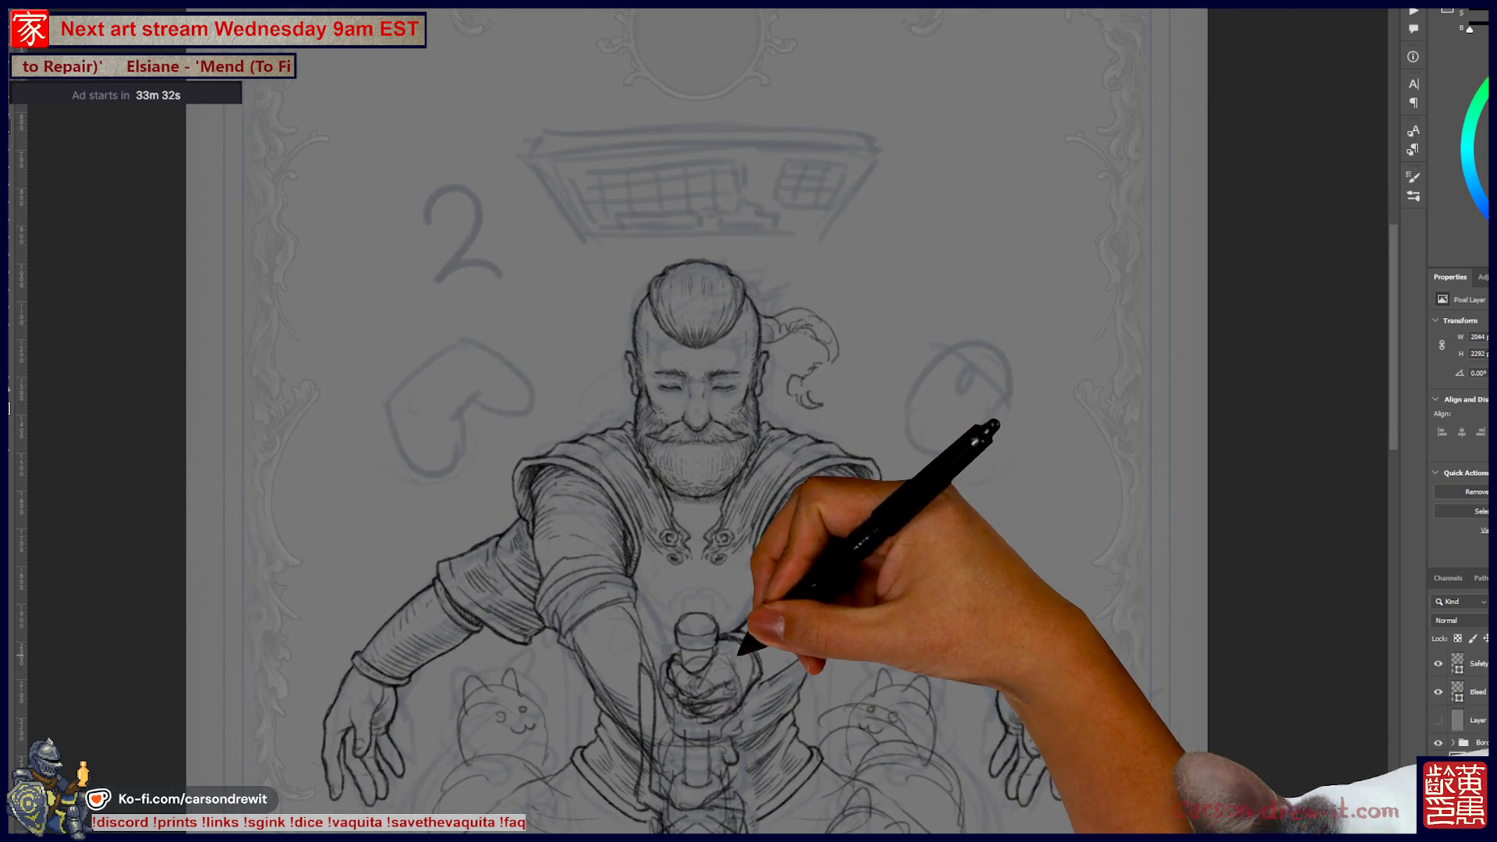
key("ctrl+plus")
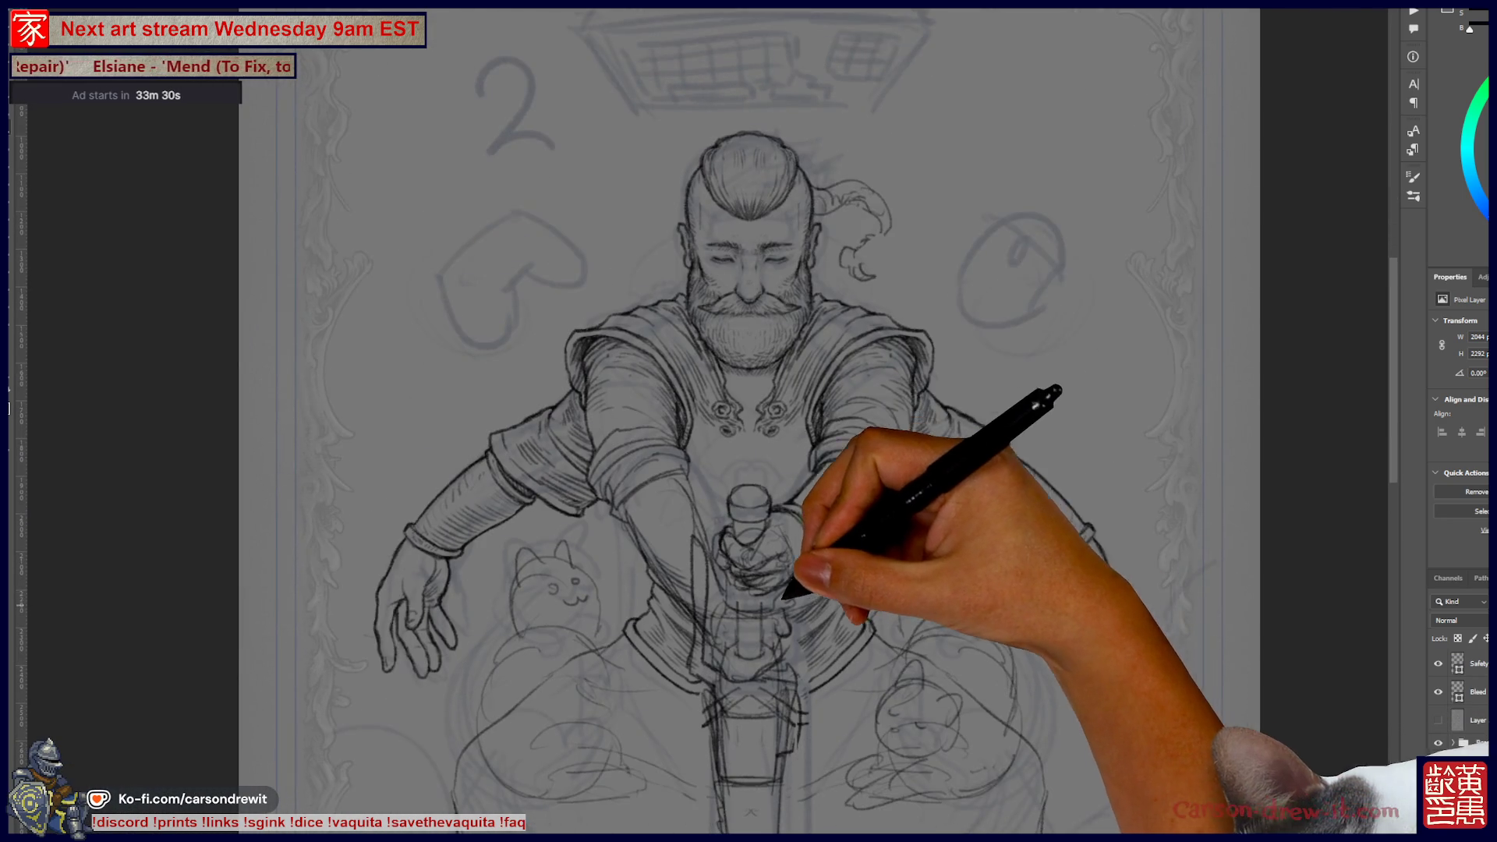
key("ctrl+plus")
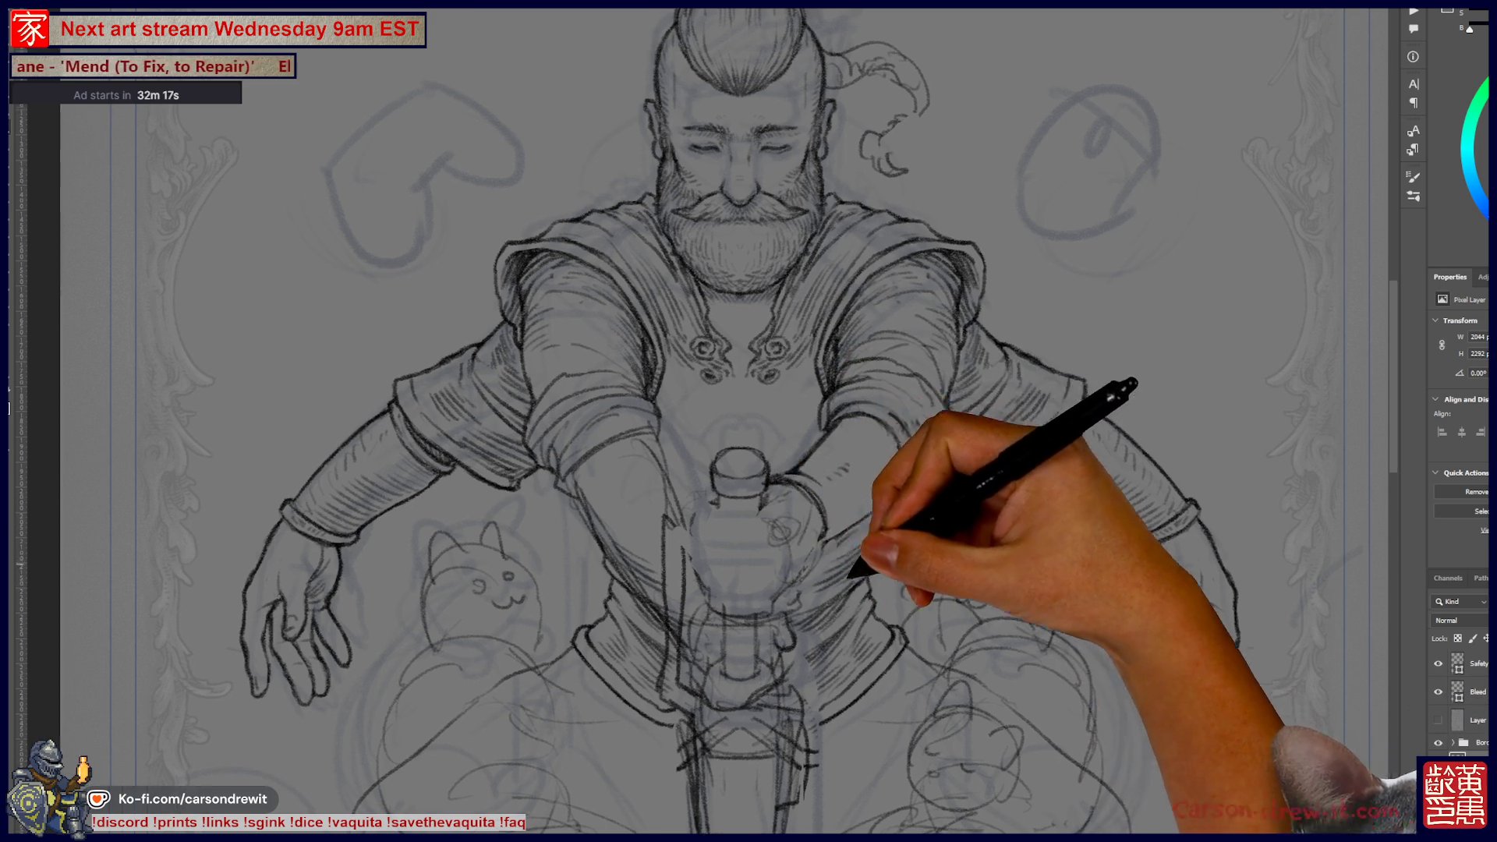
- Ink dark, refined pencil lines over the pommel and the fist gripping the hilt
left_click_drag(780, 468, 892, 596)
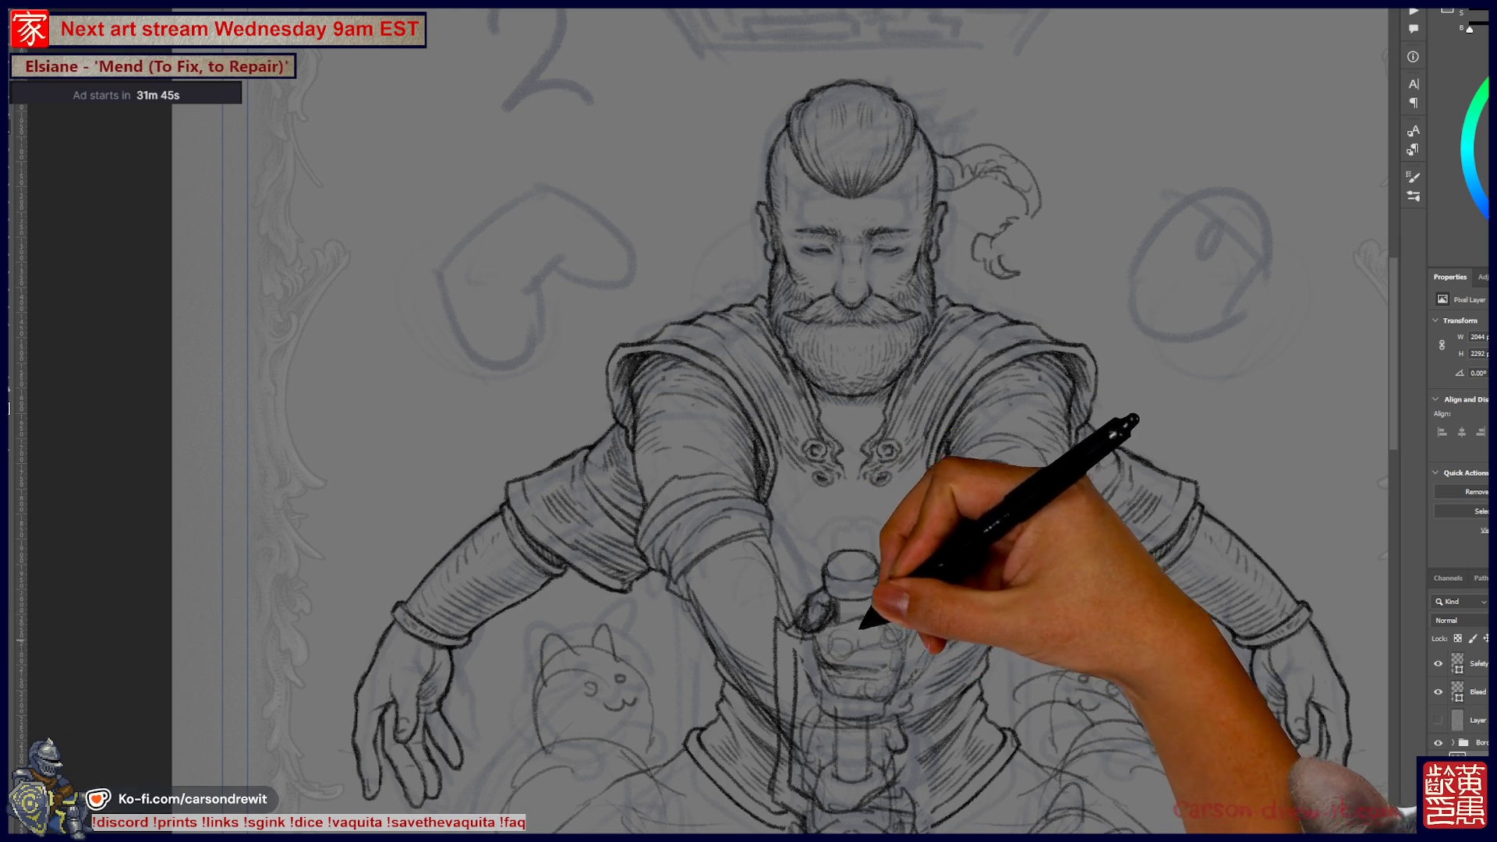
left_click_drag(826, 647, 843, 574)
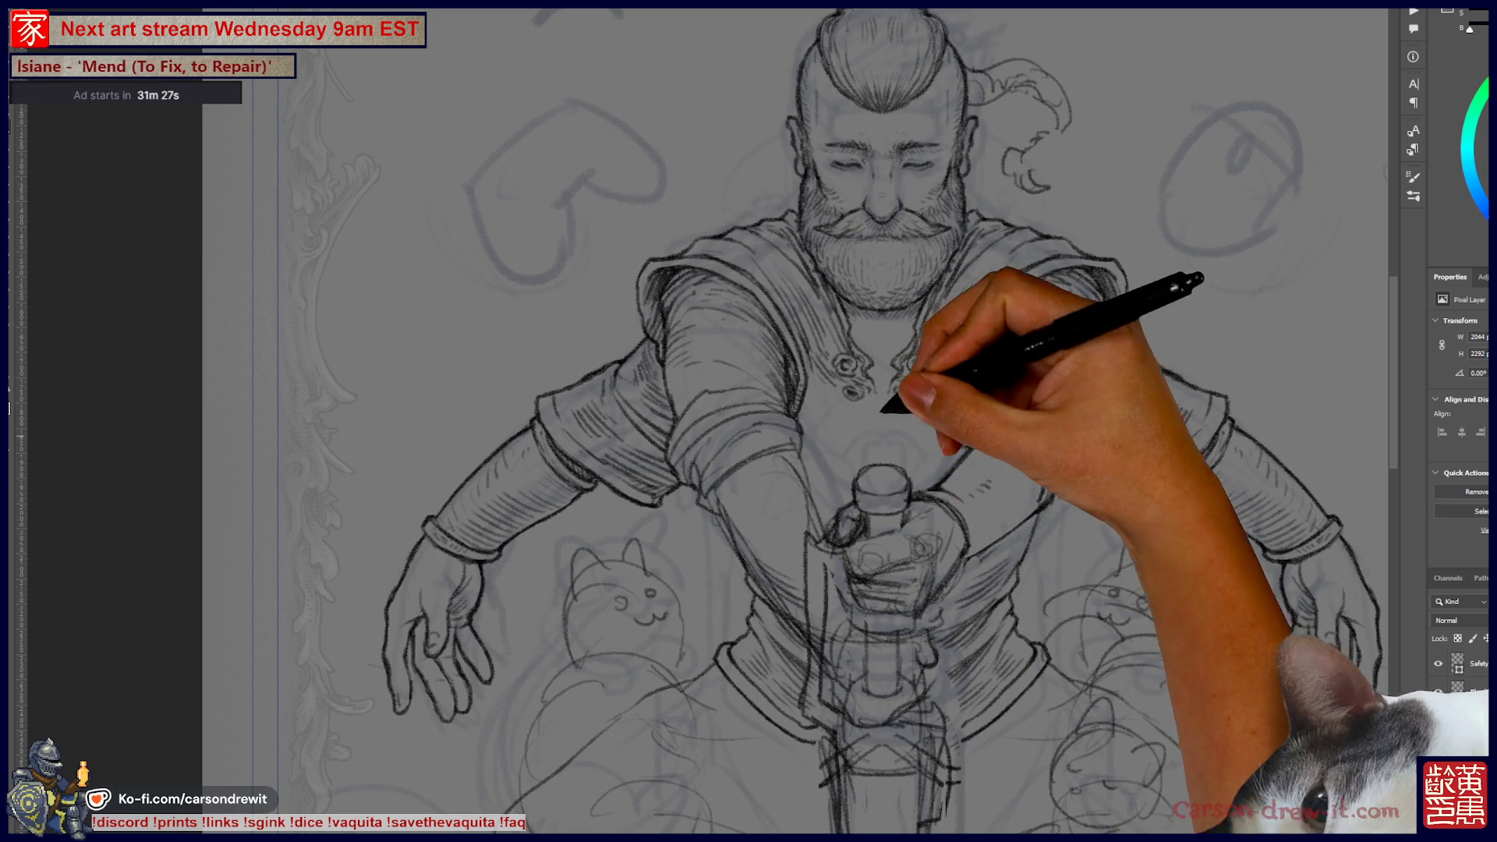
scroll(862, 472, "up", 3)
- Hatch pencil shading into the right-hand shoulder and sleeve edge
scroll(819, 538, "down", 5)
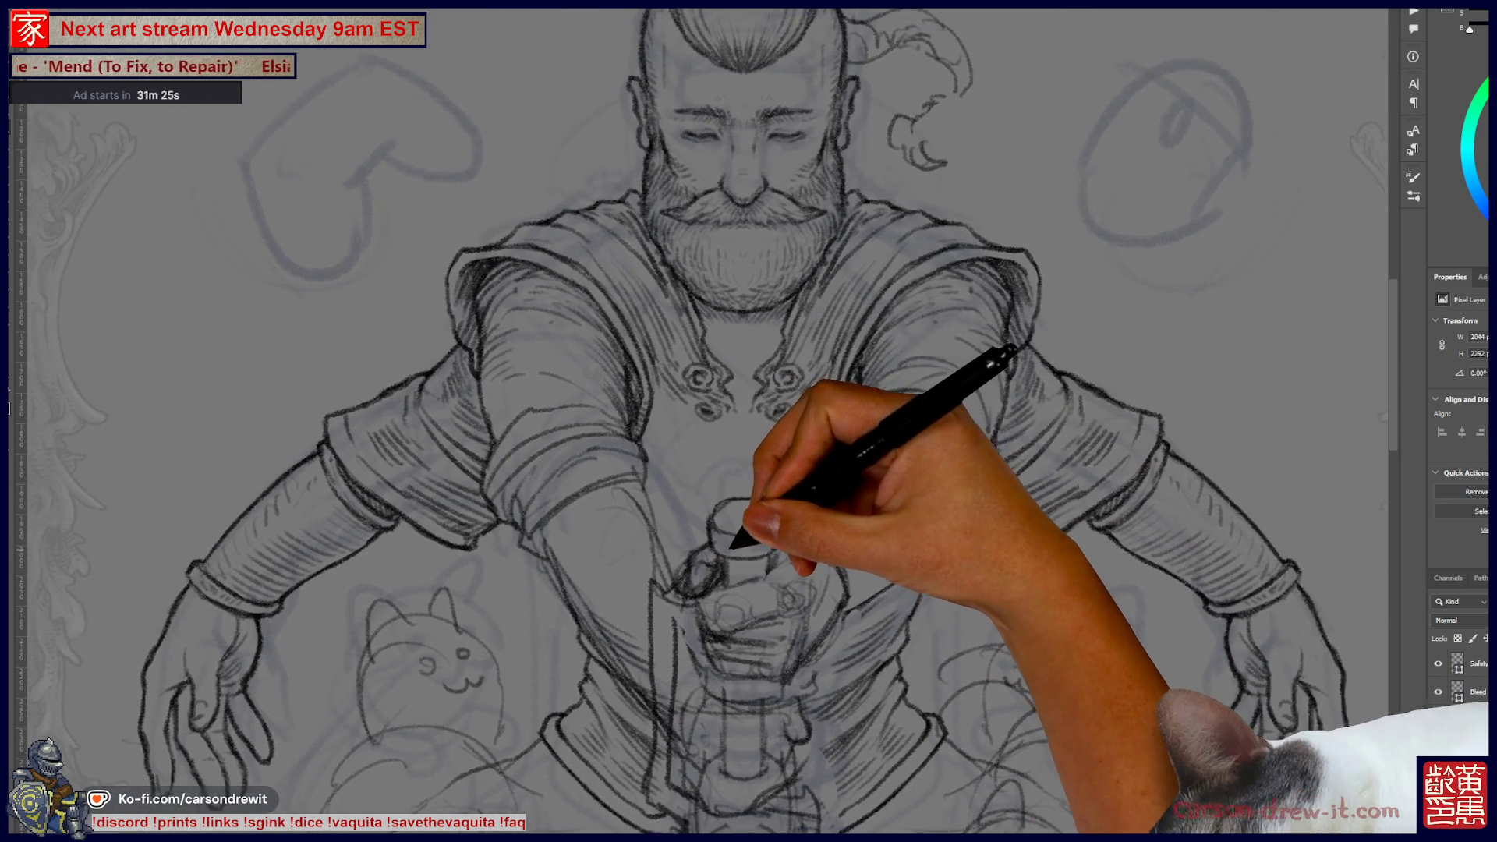
scroll(855, 491, "up", 3)
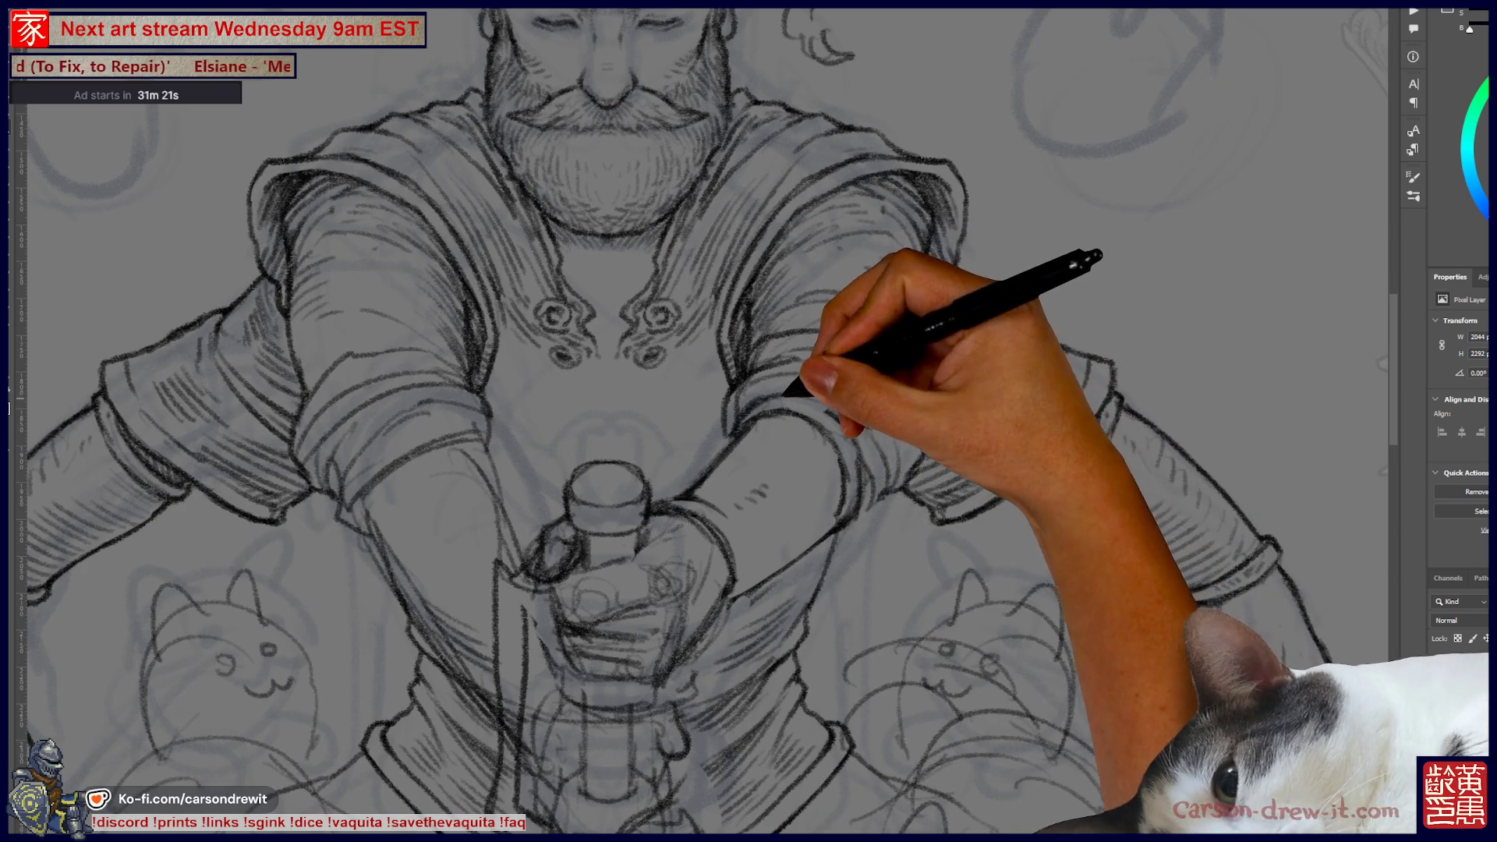
mouse_move(902, 451)
left_mouse_down()
mouse_move(994, 367)
mouse_move(1103, 428)
left_mouse_up()
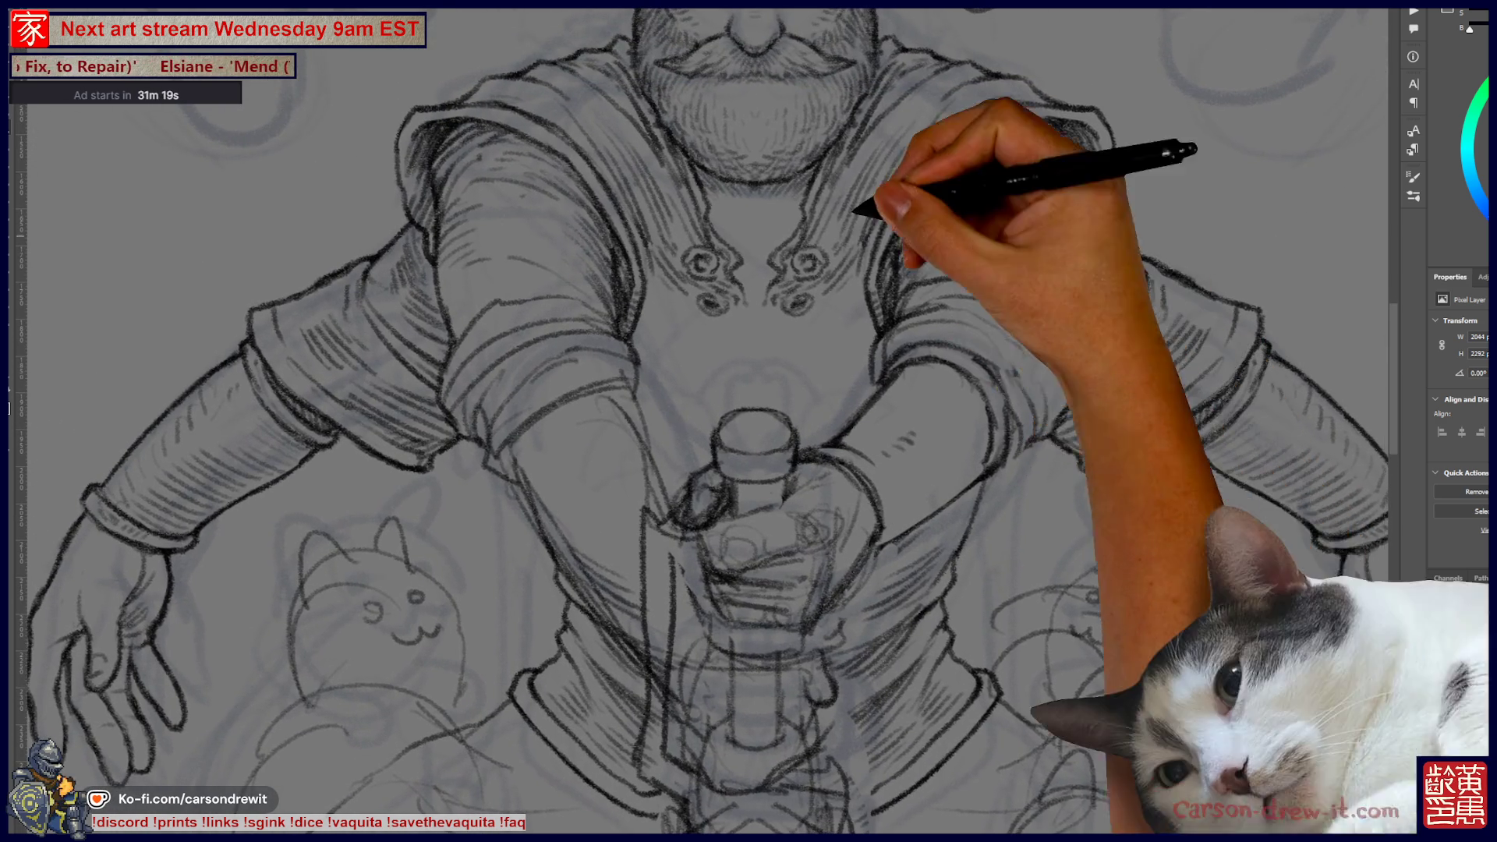
left_click_drag(986, 340, 874, 460)
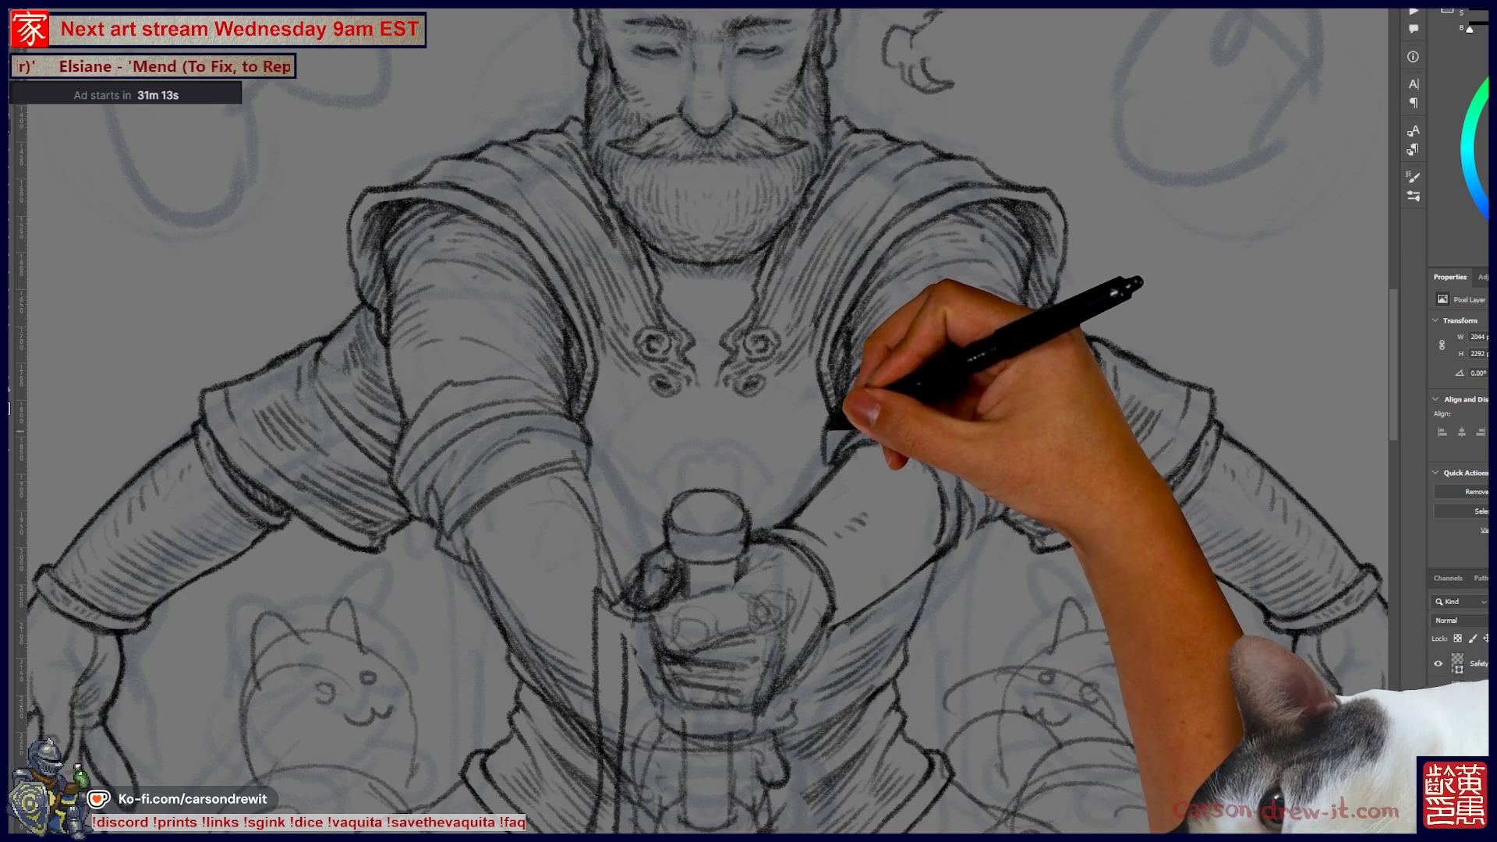
key("ctrl")
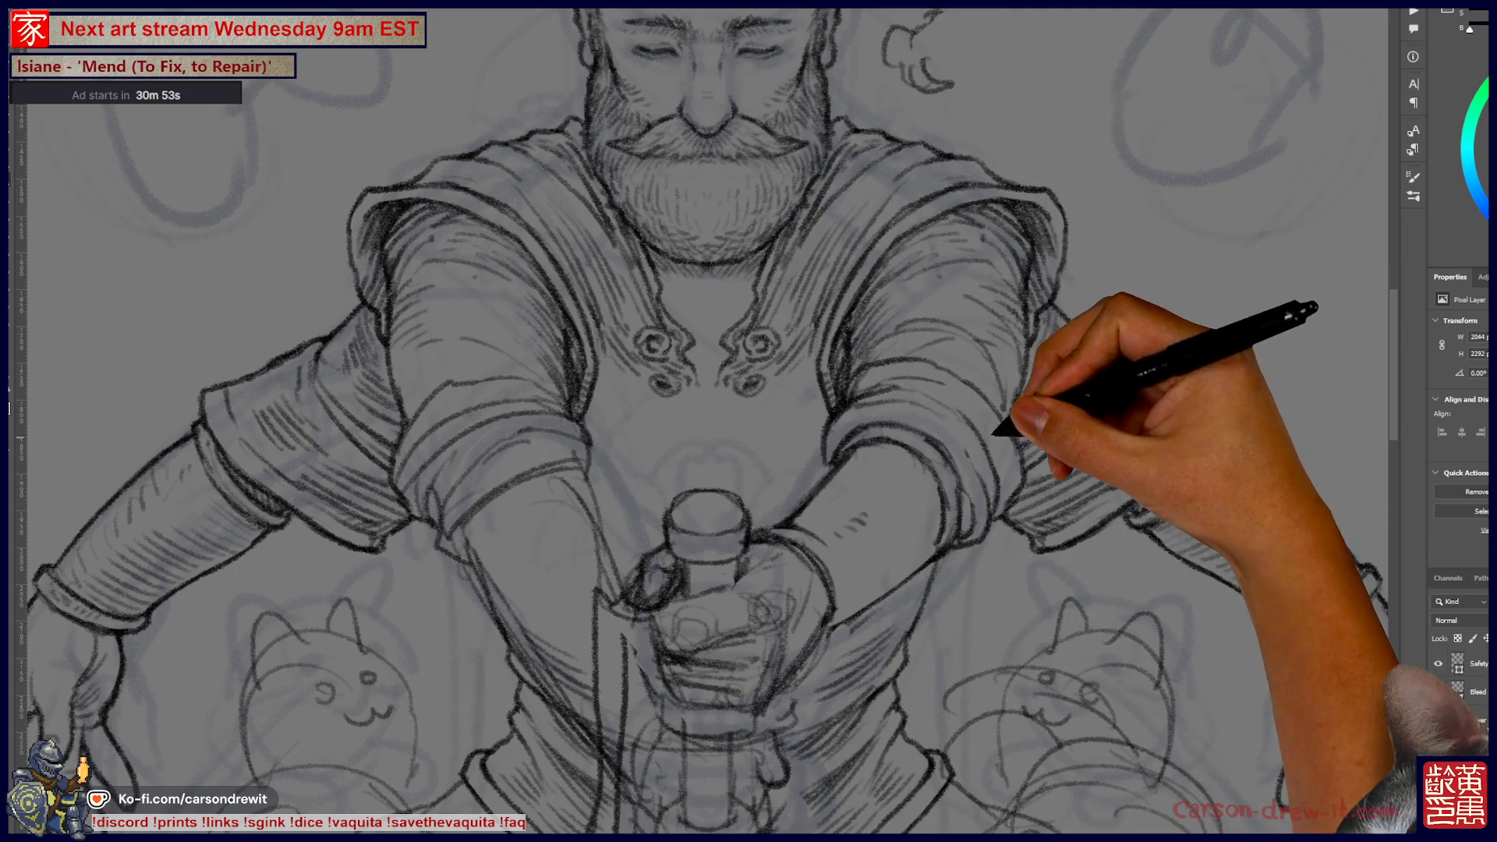
mouse_move(705, 343)
left_mouse_down()
mouse_move(672, 361)
mouse_move(713, 435)
mouse_move(762, 438)
left_mouse_up()
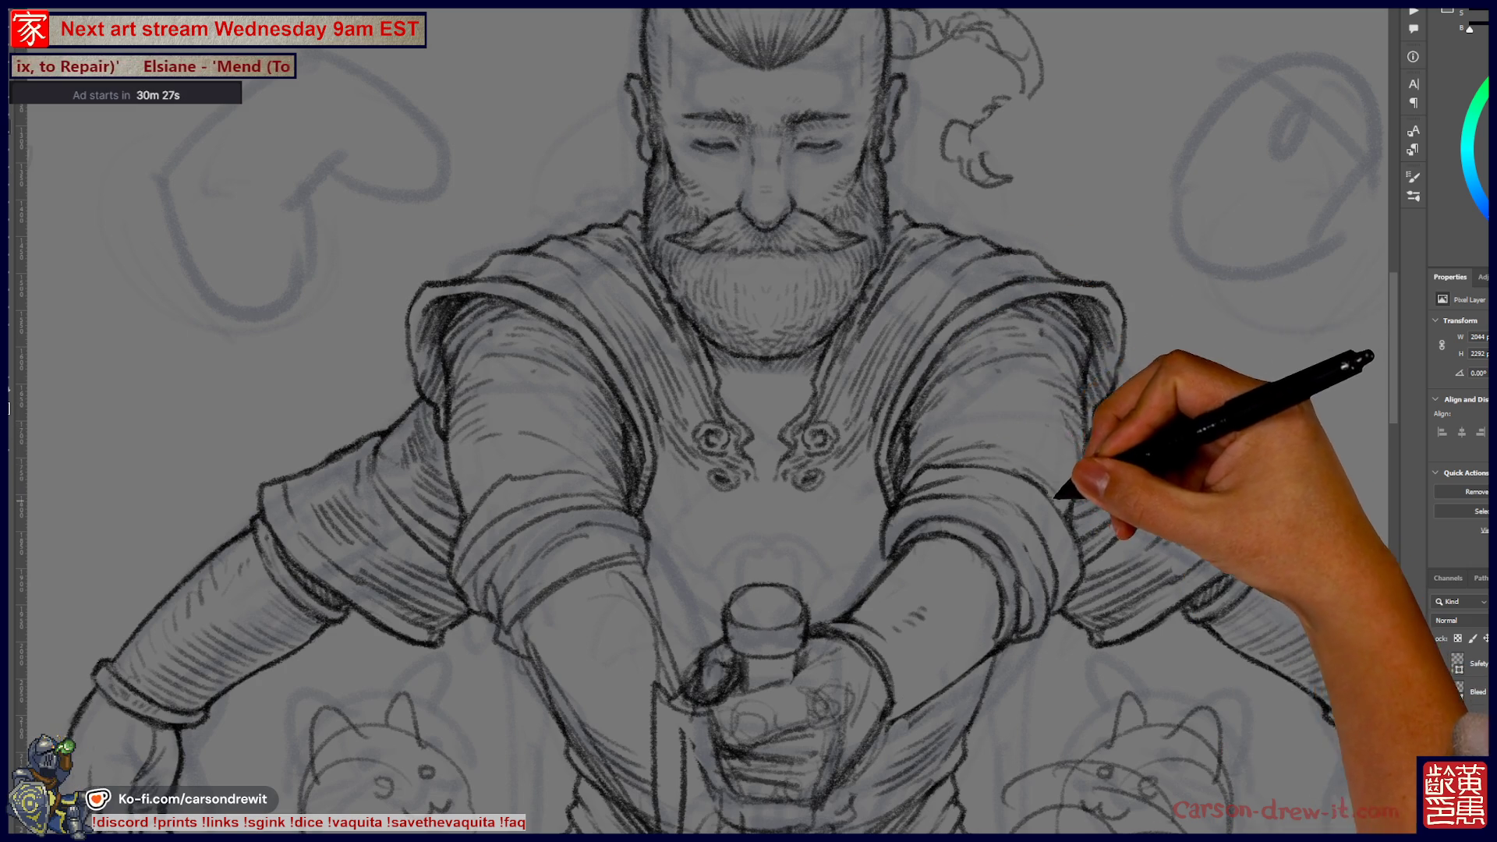
scroll(748, 421, "up", 3)
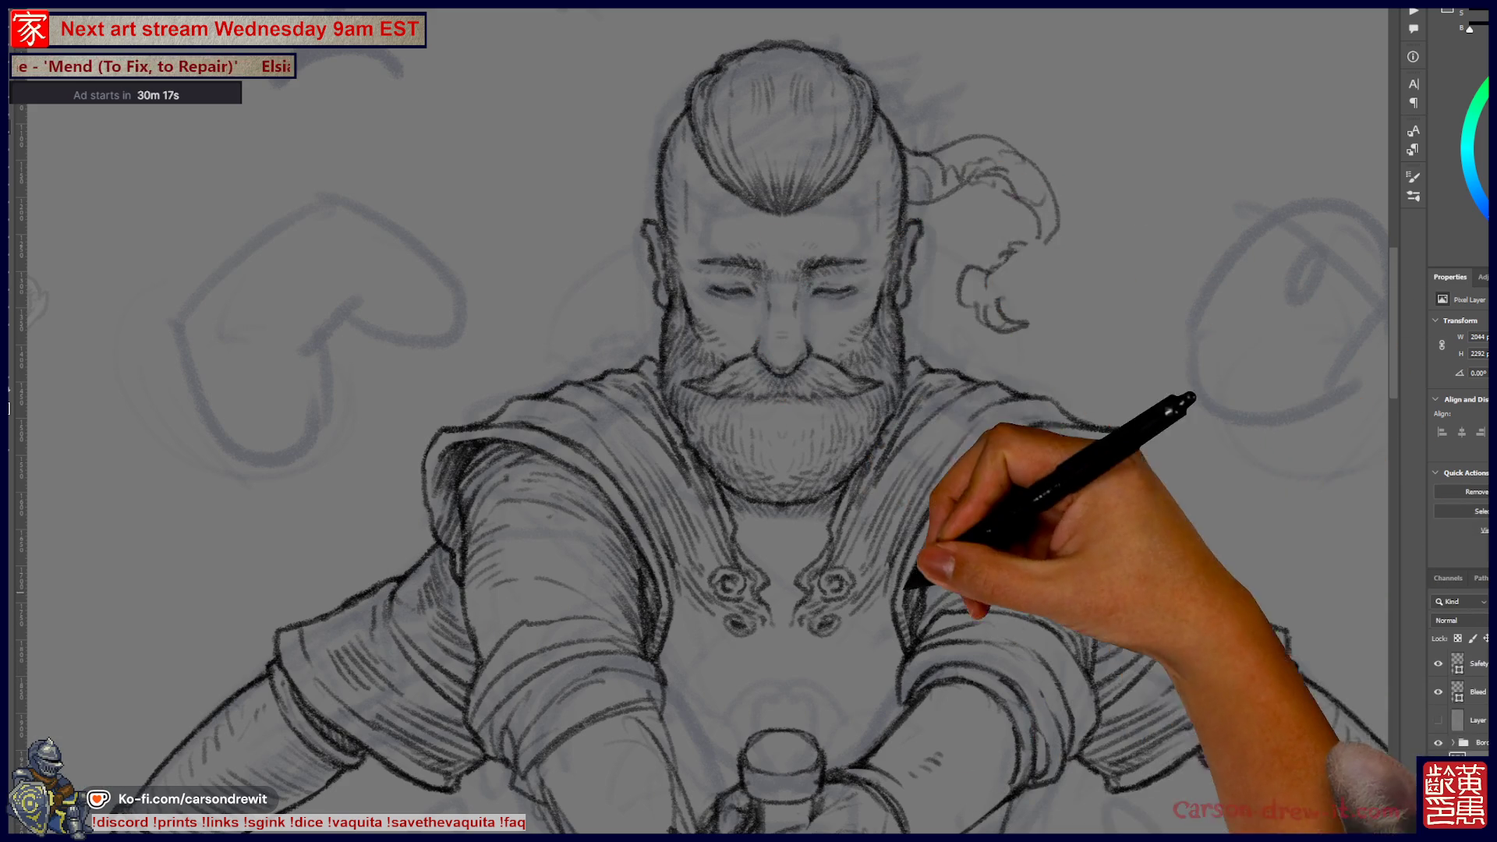
- Add hatching strokes to the right sleeve cuff and upper forearm
scroll(749, 421, "down", 2)
scroll(749, 421, "down", 2)
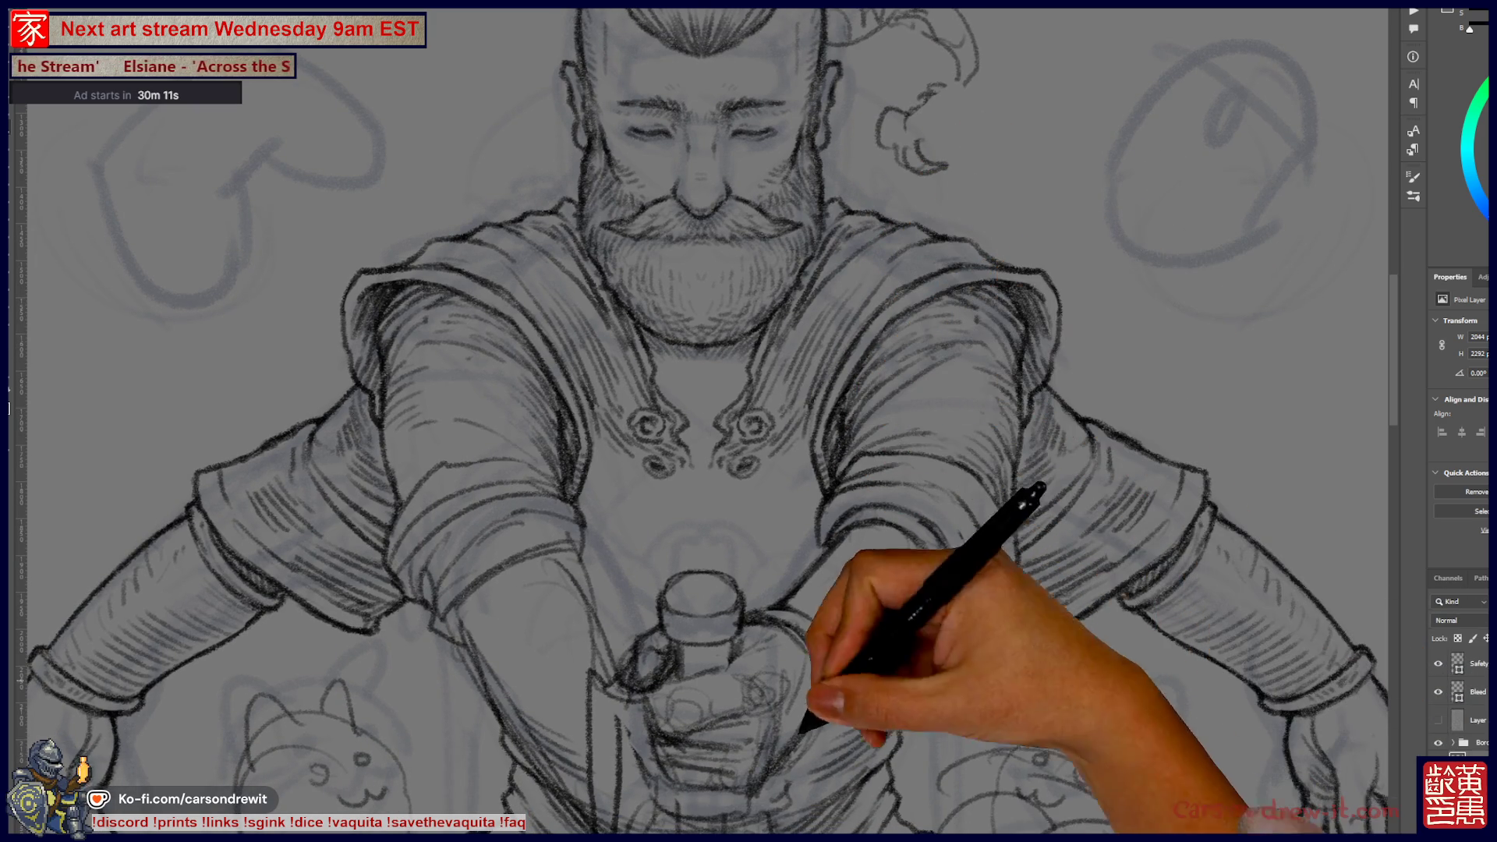
scroll(748, 421, "down", 5)
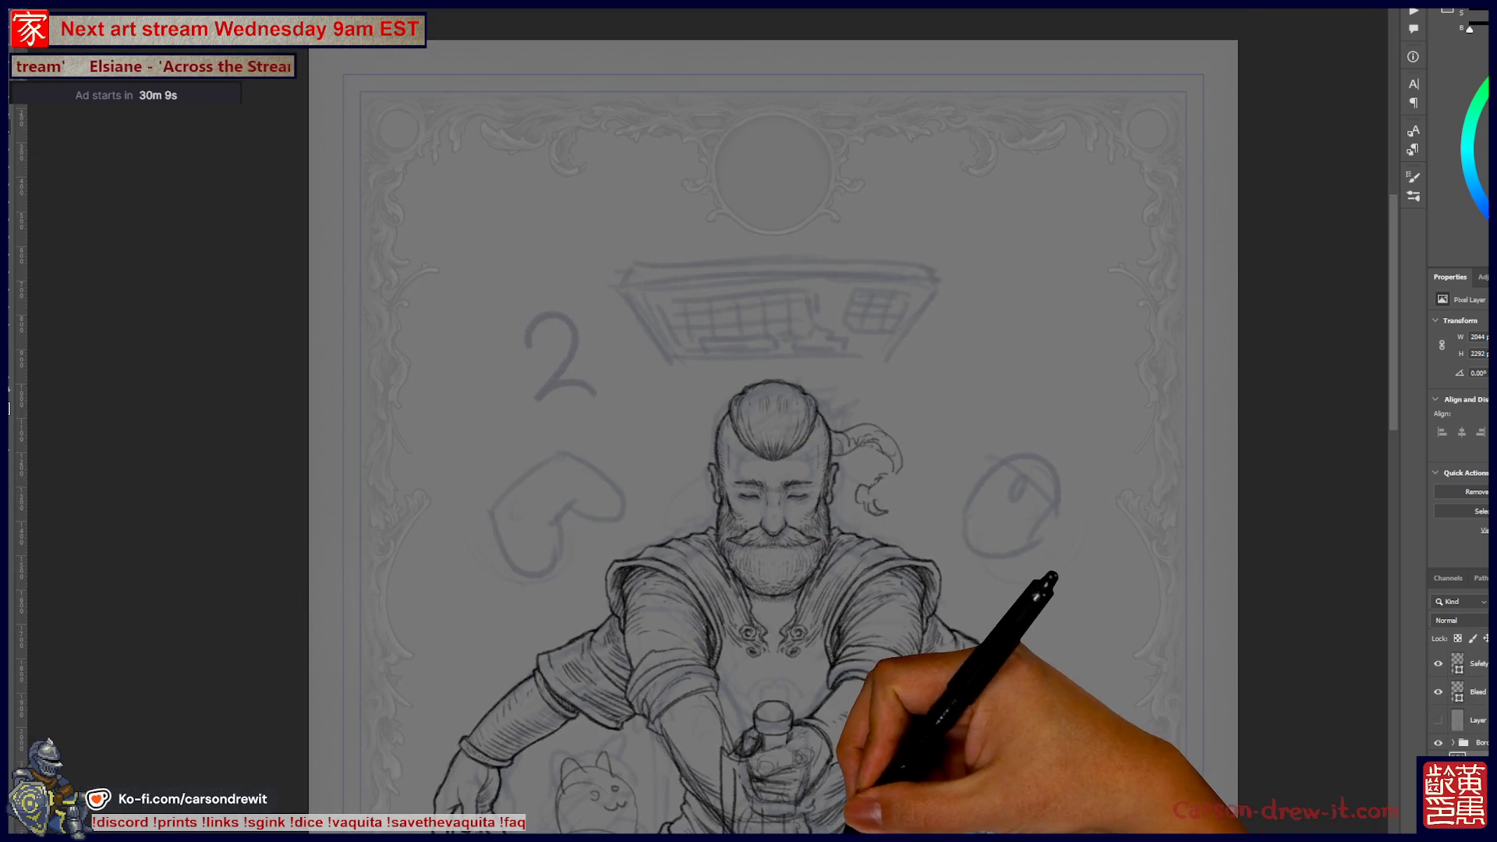
scroll(780, 390, "up", 3)
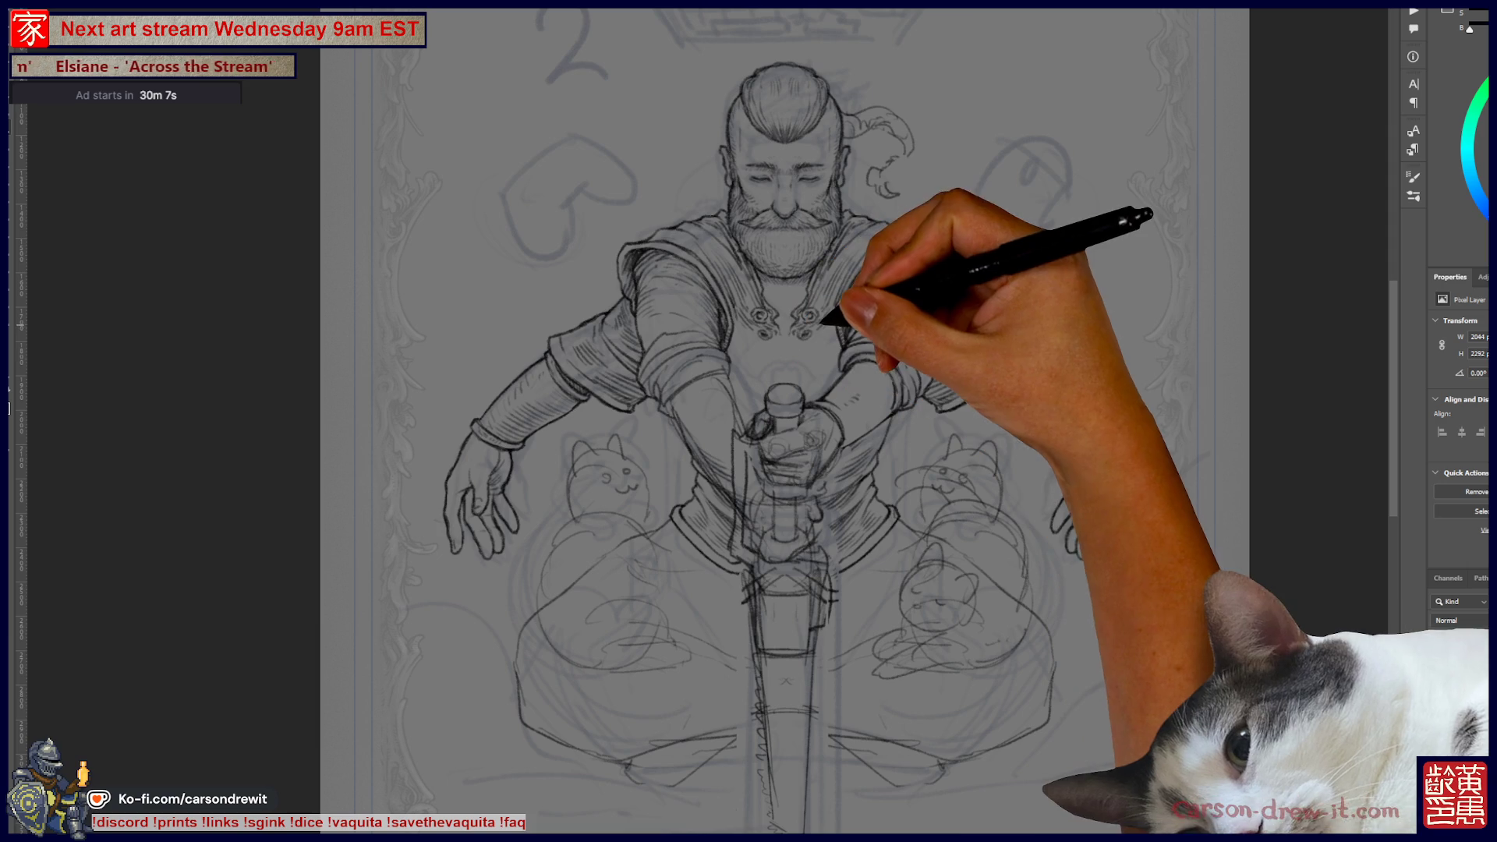
scroll(946, 337, "up", 2)
scroll(870, 359, "up", 2)
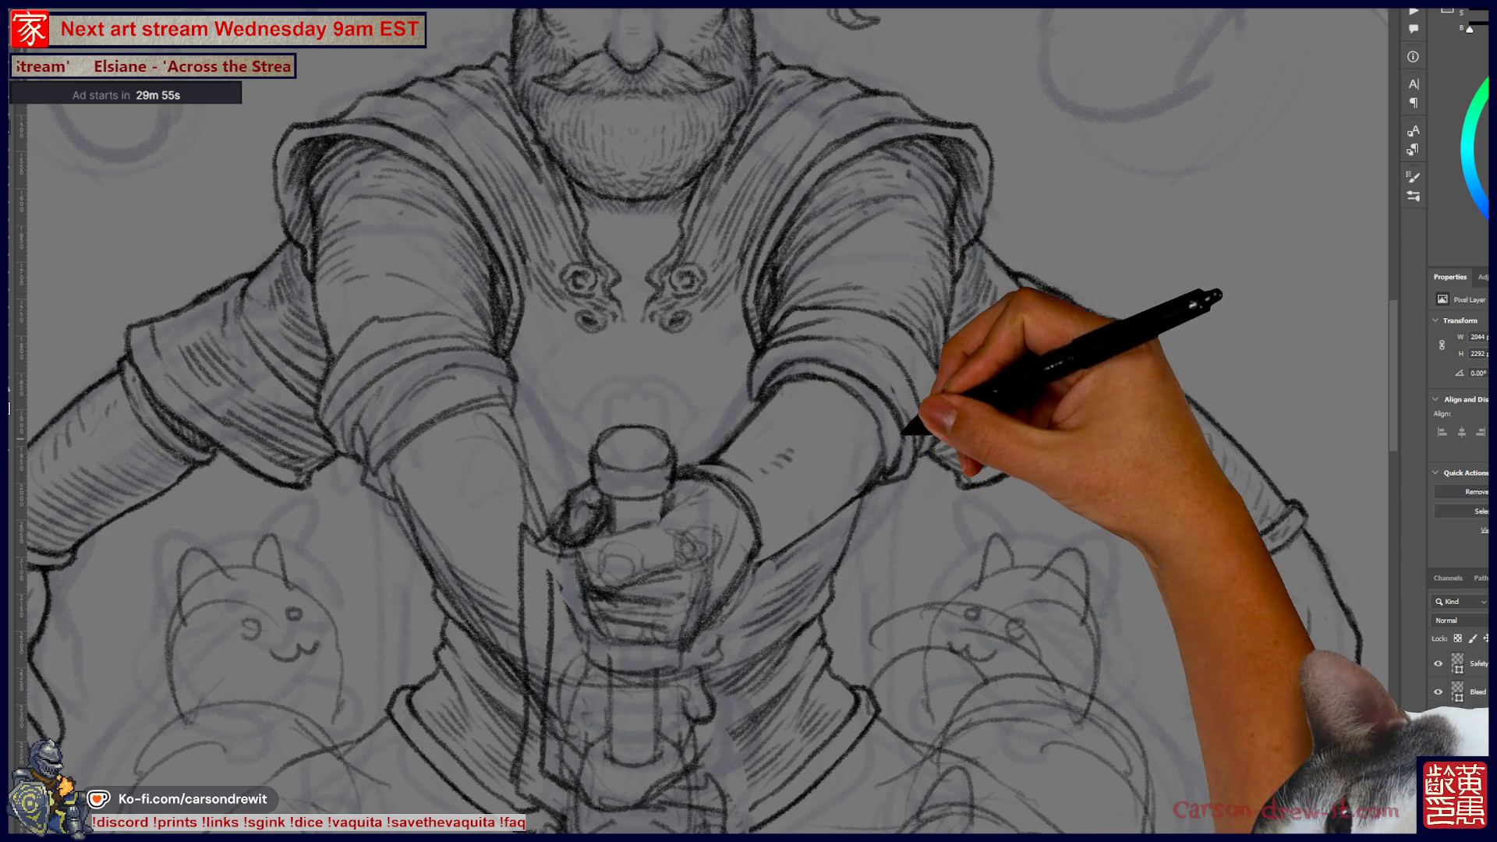
scroll(702, 421, "up", 1)
scroll(678, 422, "up", 3)
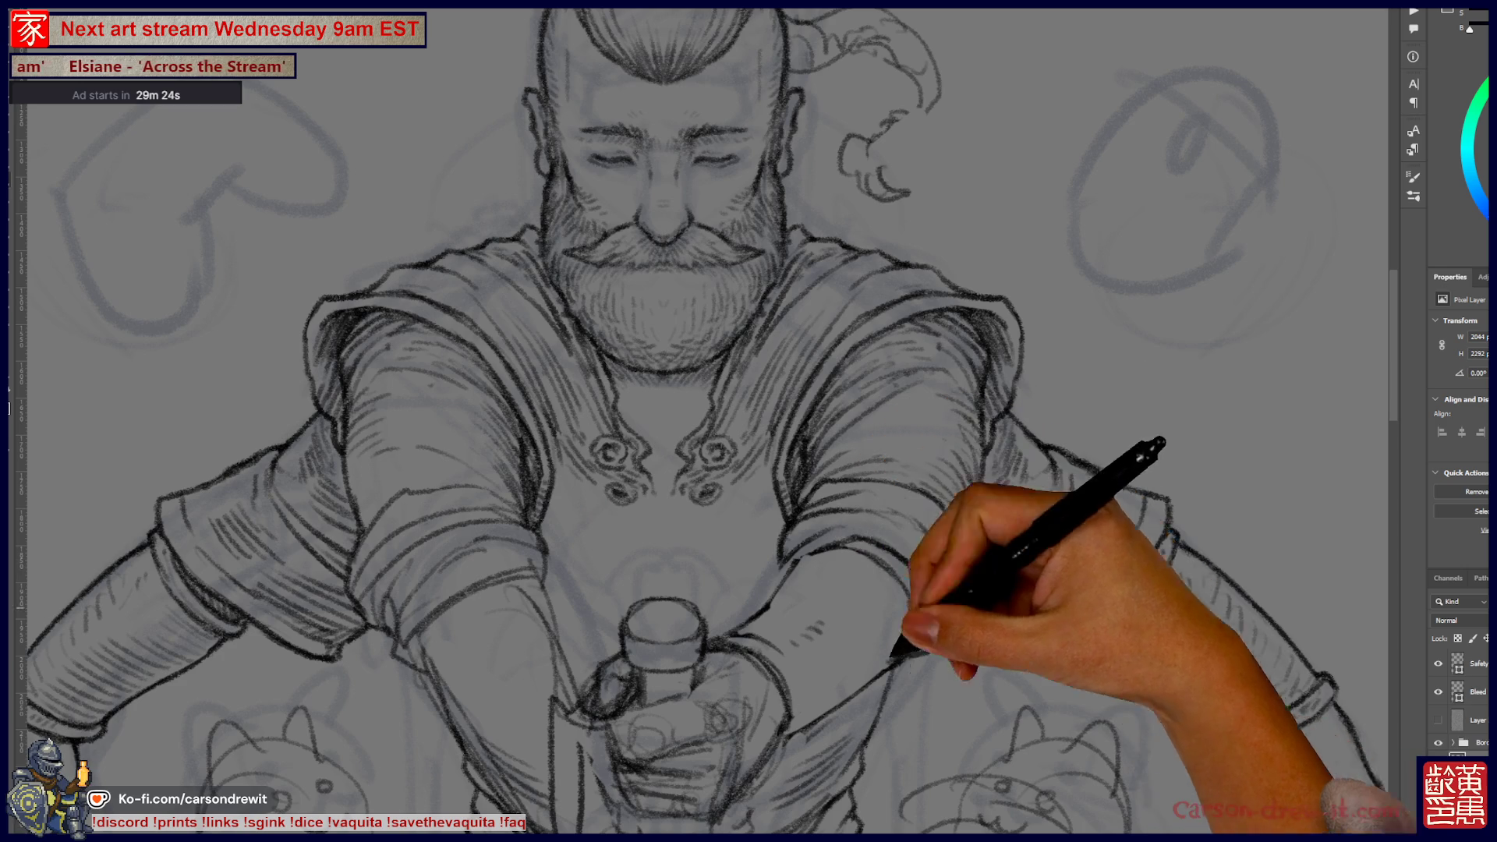
key("ctrl+minus")
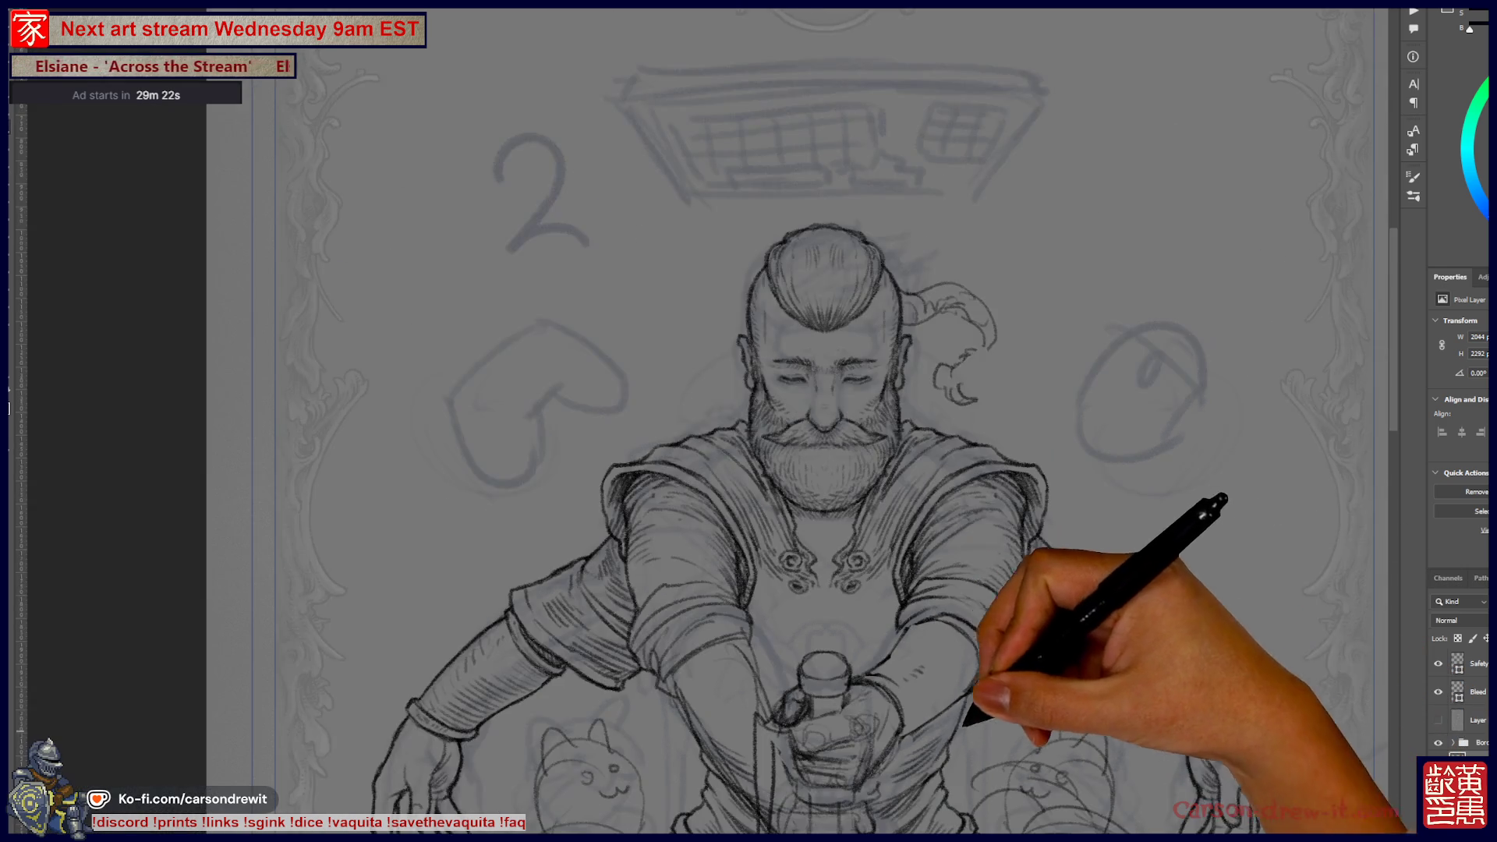
- Firm up contours and add denser hatching on the right forearm below the sleeve
key("ctrl+plus")
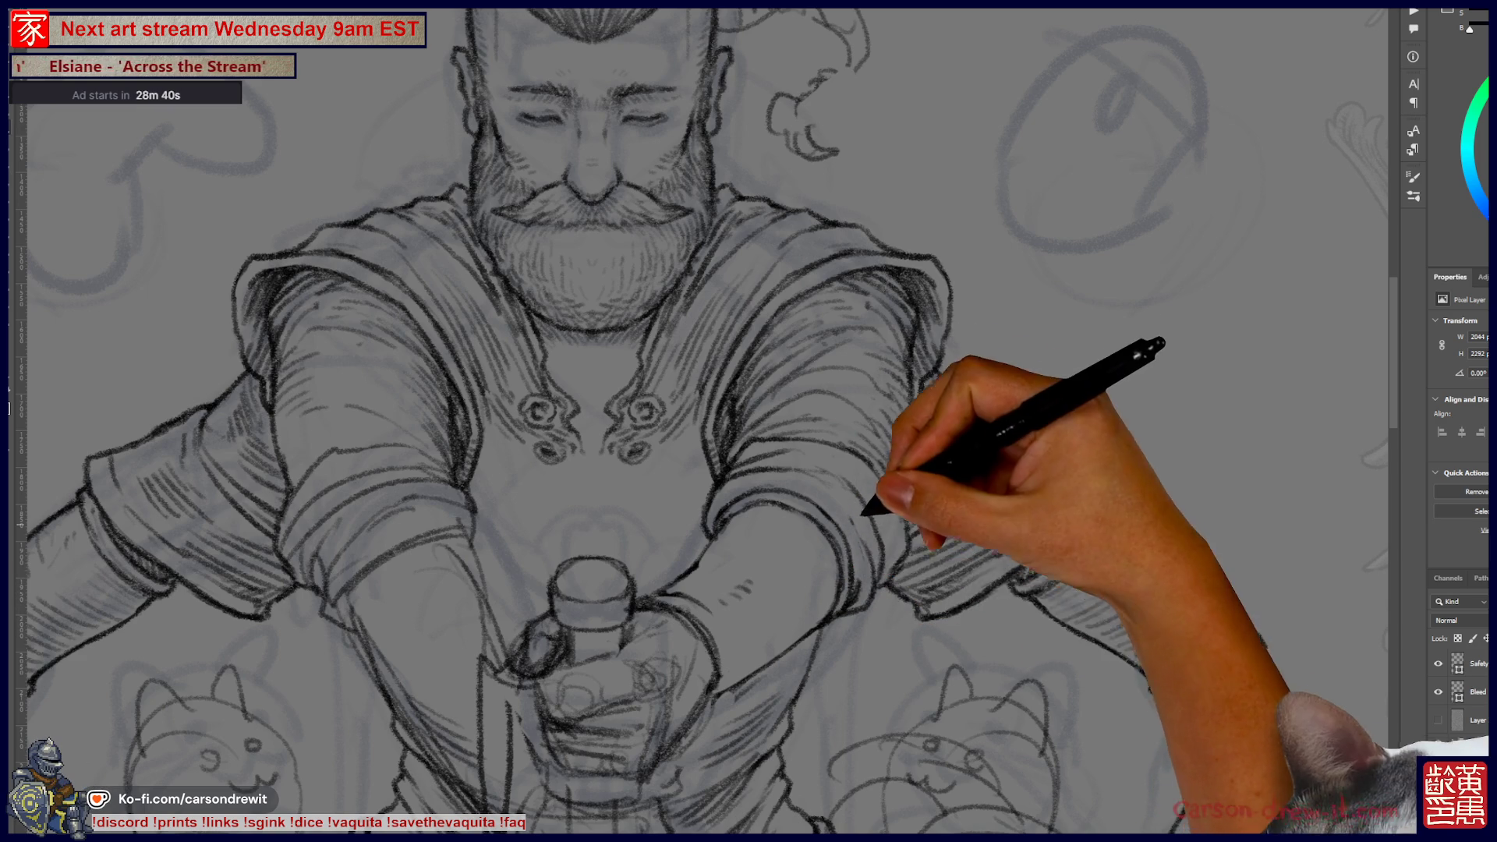
- Draw swirling tattoo lines on the right forearm and firm up the sleeve cuff outlines
scroll(702, 421, "up", 1)
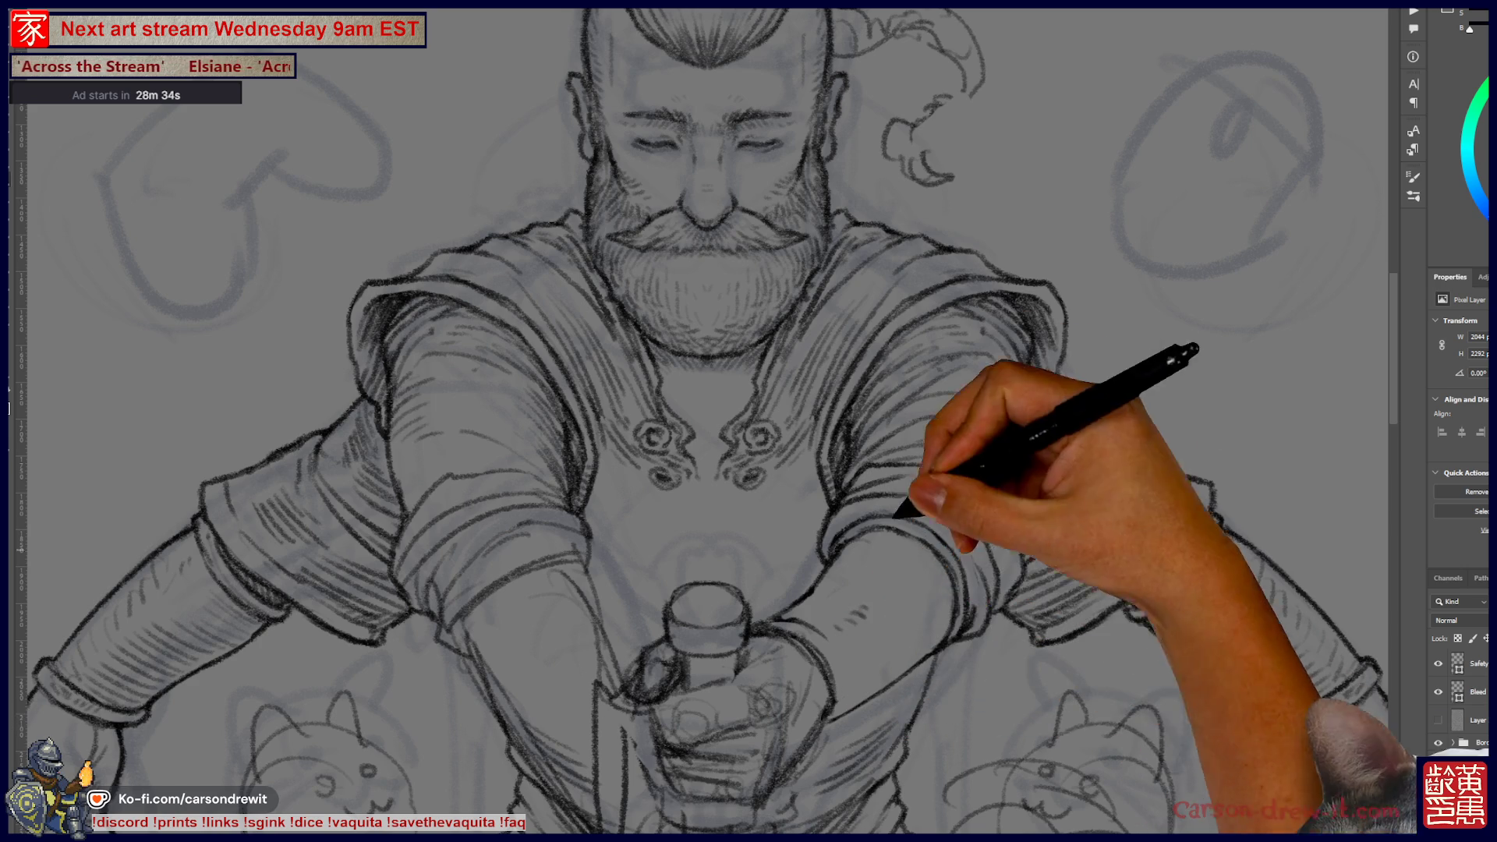
scroll(702, 421, "down", 3)
scroll(702, 421, "up", 2)
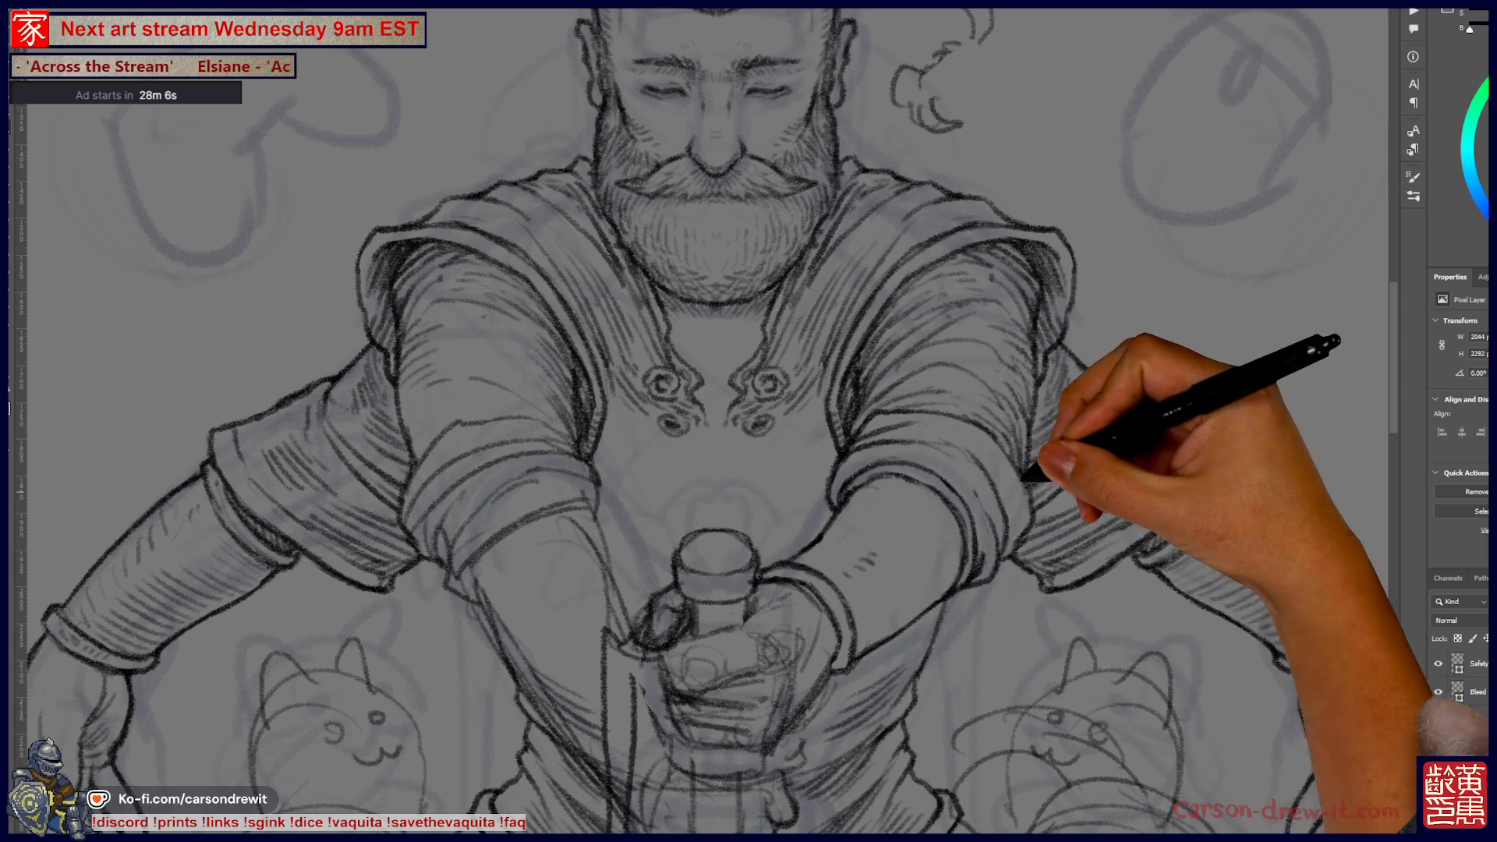
scroll(702, 421, "up", 3)
scroll(702, 421, "right", 3)
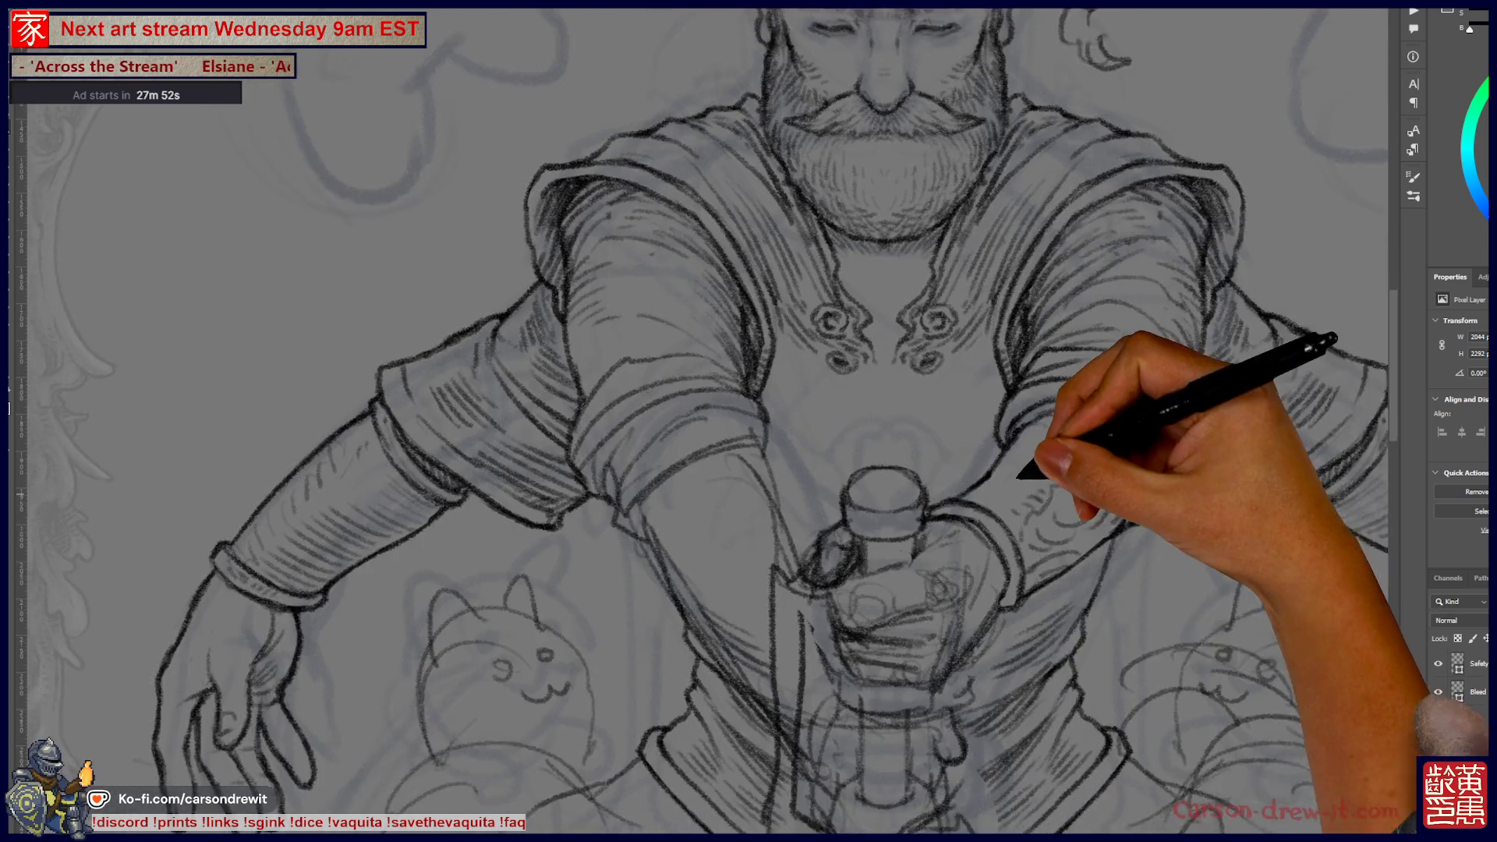
scroll(702, 421, "down", 3)
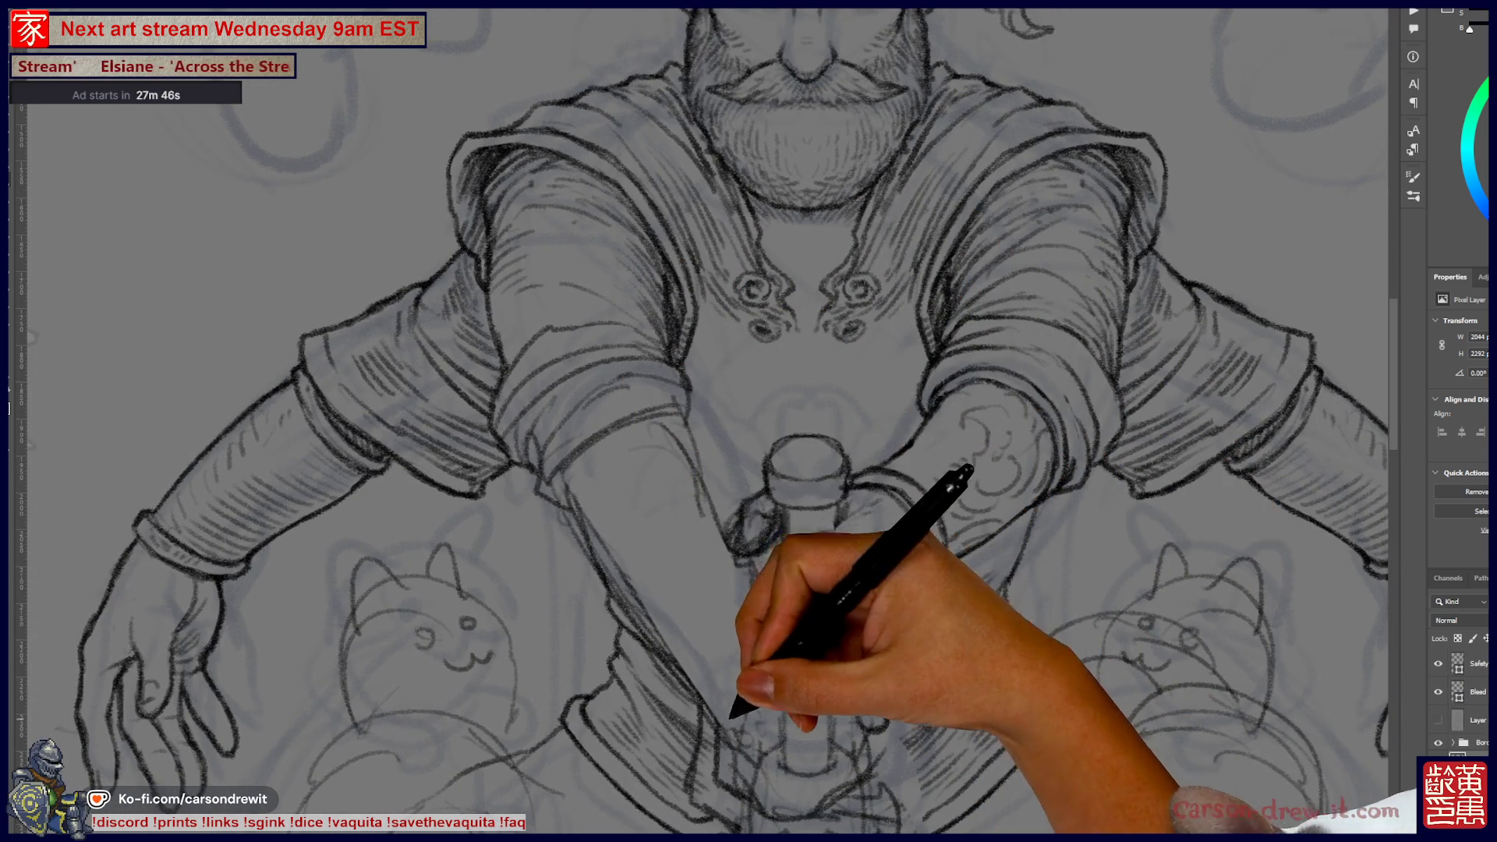
scroll(702, 421, "up", 5)
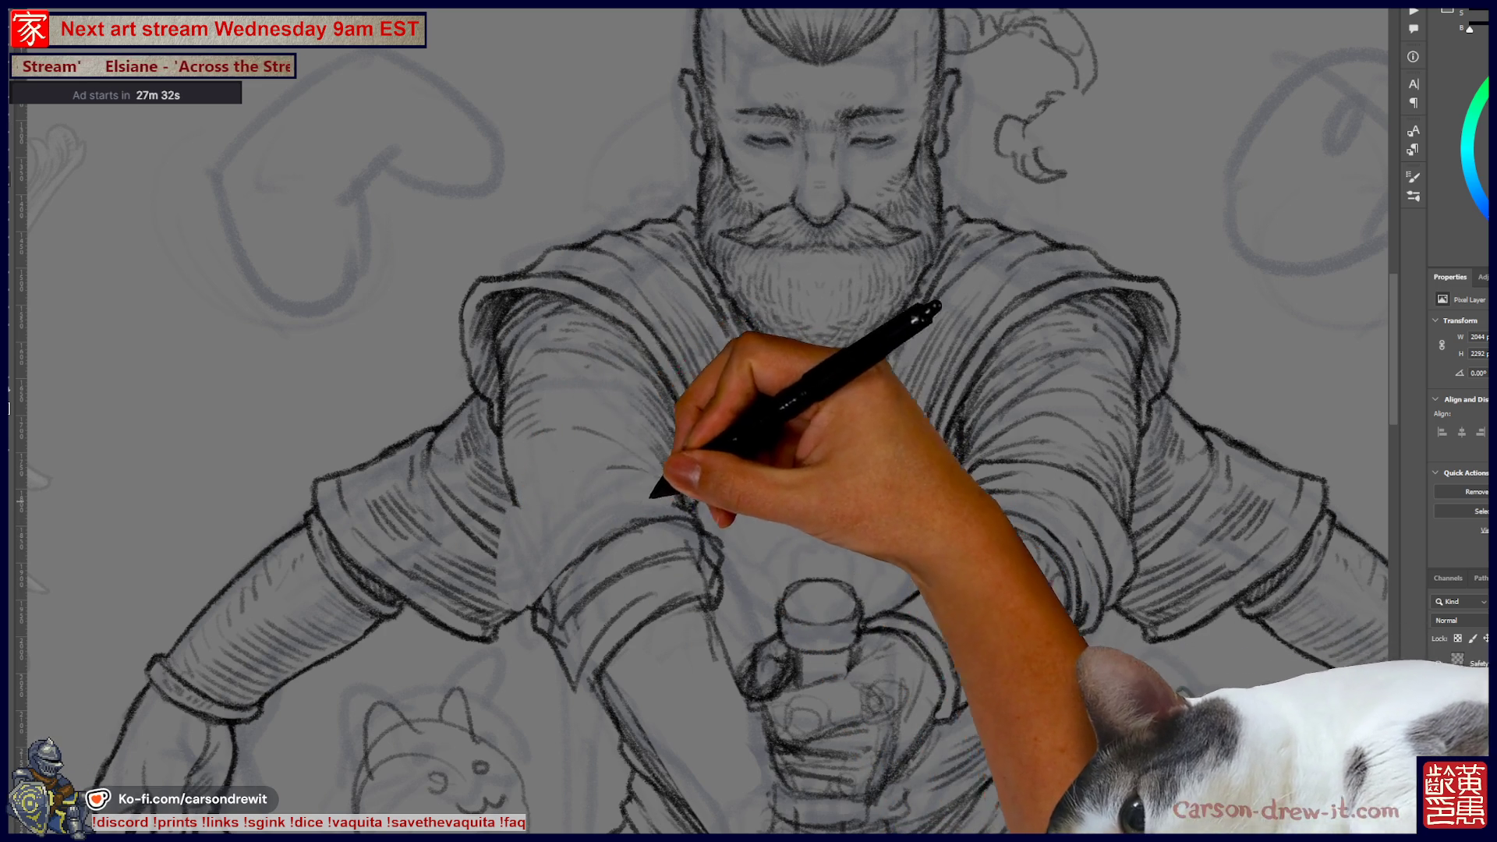
- Sketch a loose diagonal pencil stroke across the man's left shoulder near the collar
mouse_move(702, 421)
left_mouse_down()
mouse_move(519, 429)
mouse_move(624, 421)
left_mouse_up()
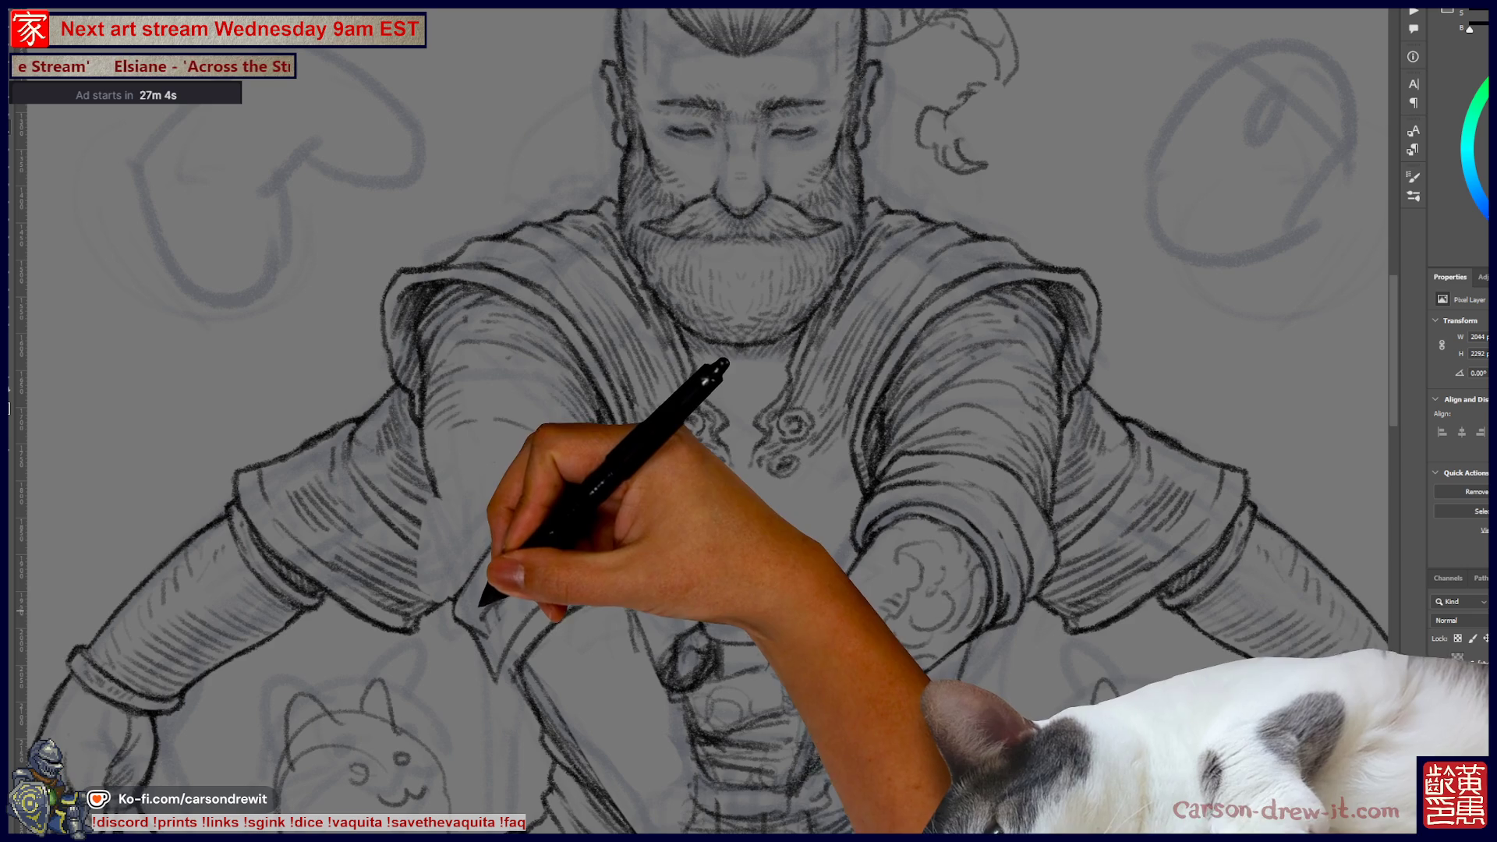
scroll(701, 421, "up", 3)
scroll(702, 421, "up", 1)
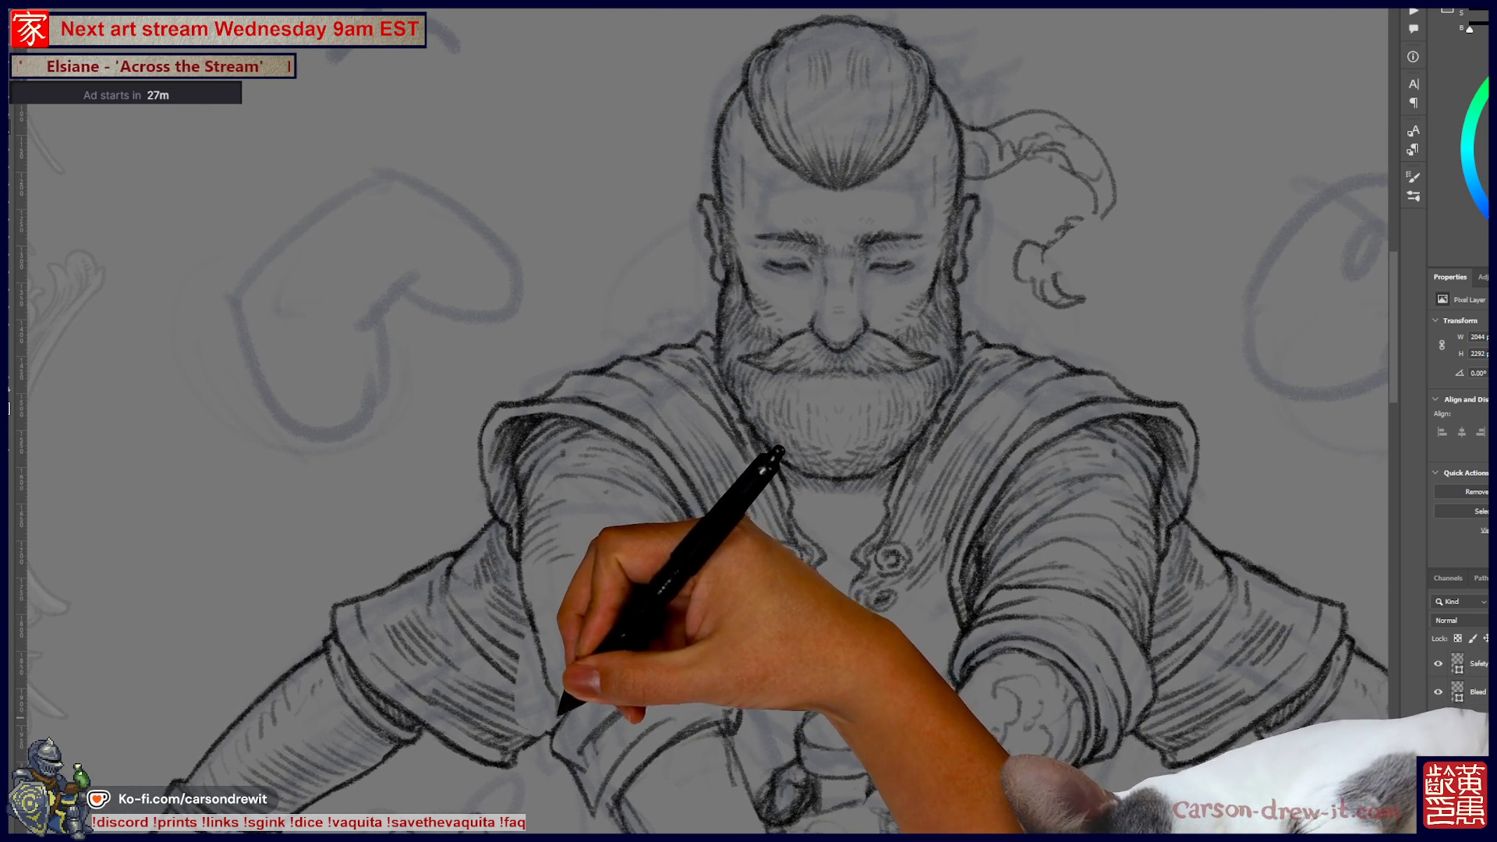
scroll(702, 421, "right", 3)
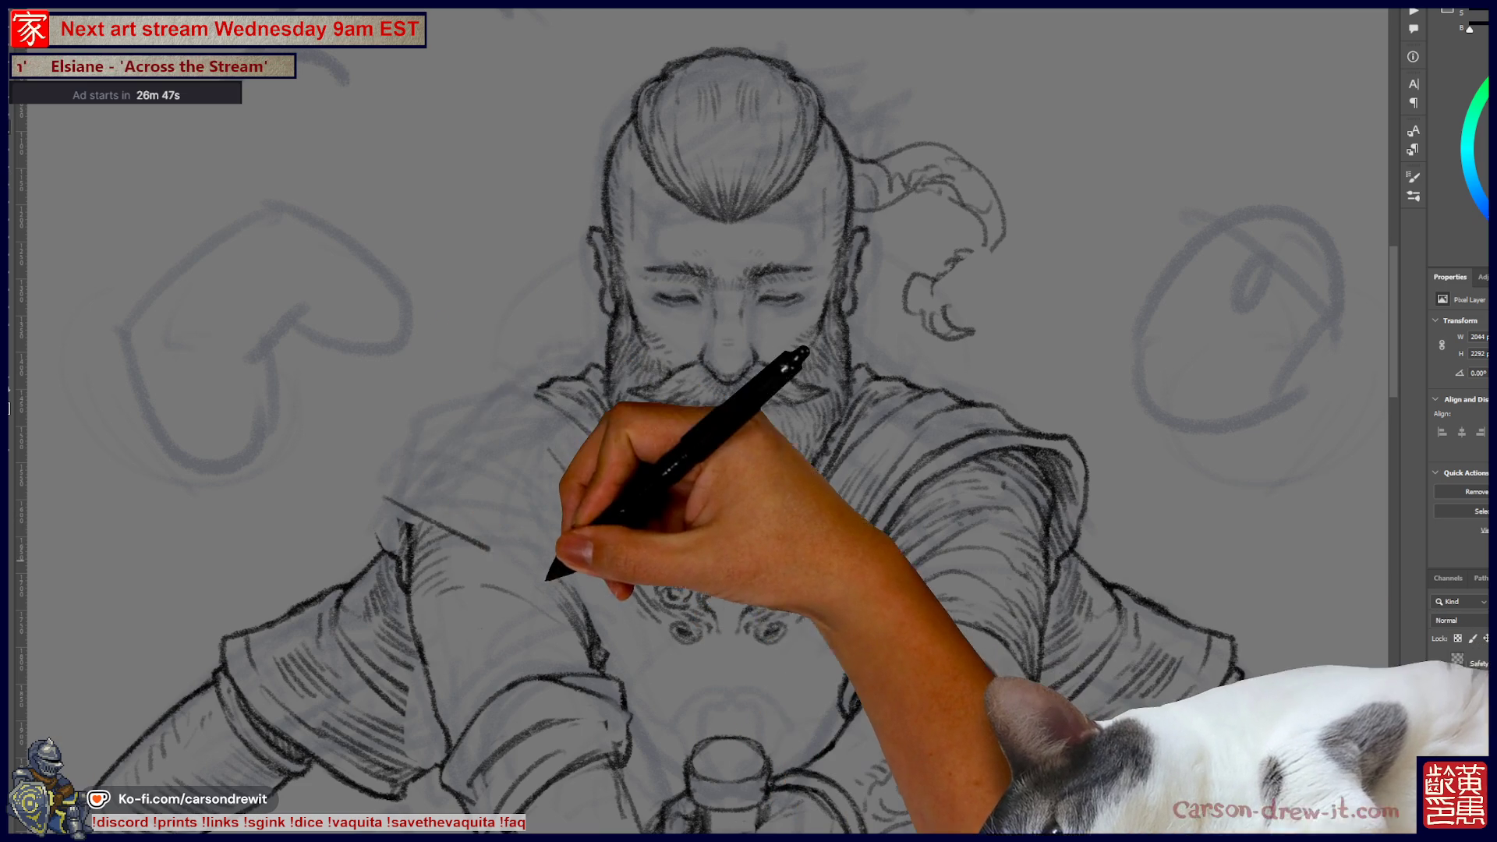
mouse_move(749, 421)
left_mouse_down()
mouse_move(671, 405)
mouse_move(721, 390)
mouse_move(698, 413)
left_mouse_up()
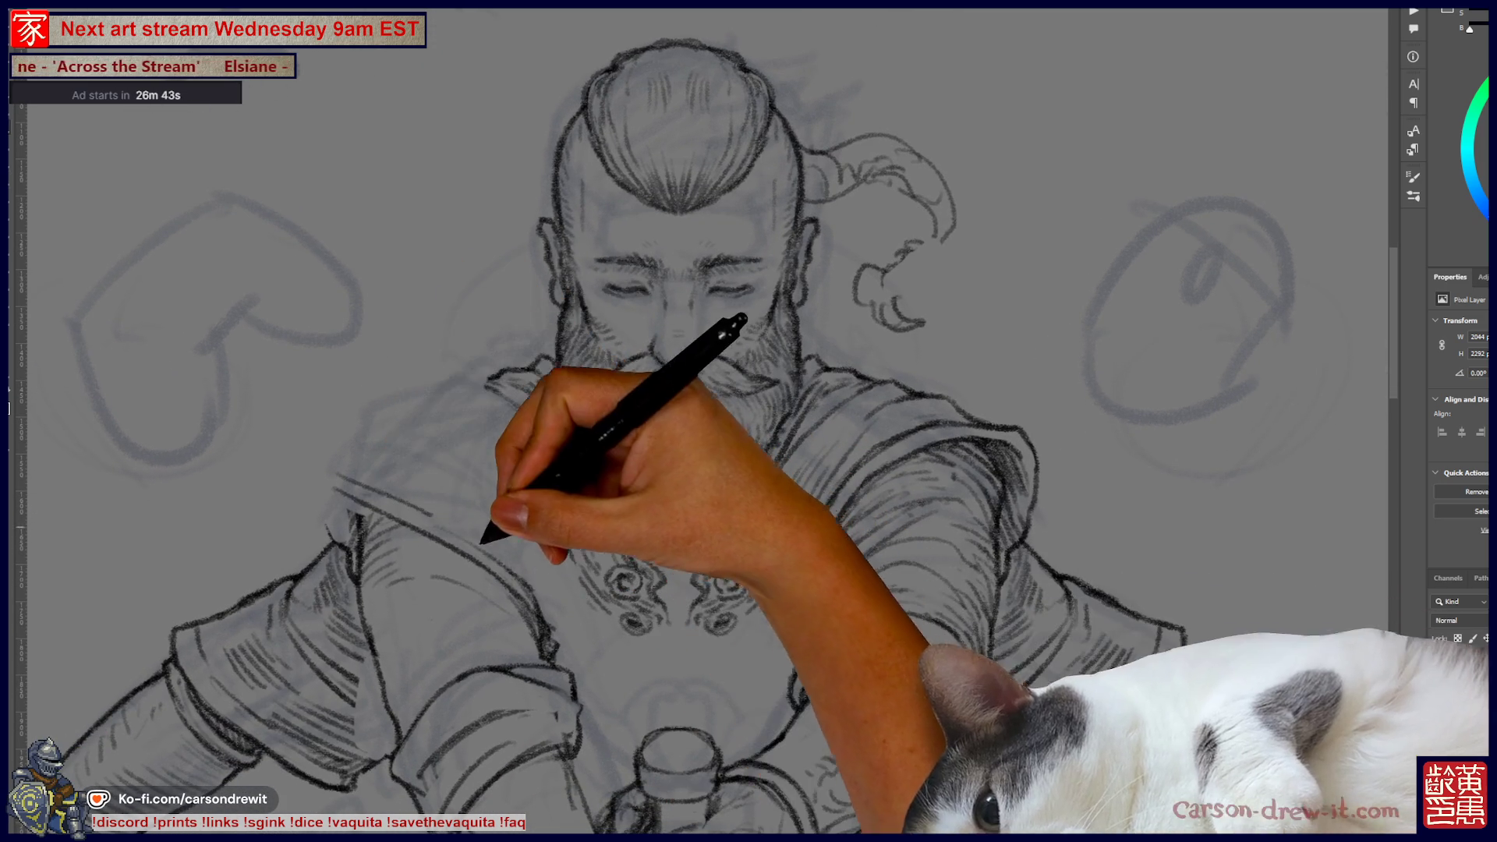
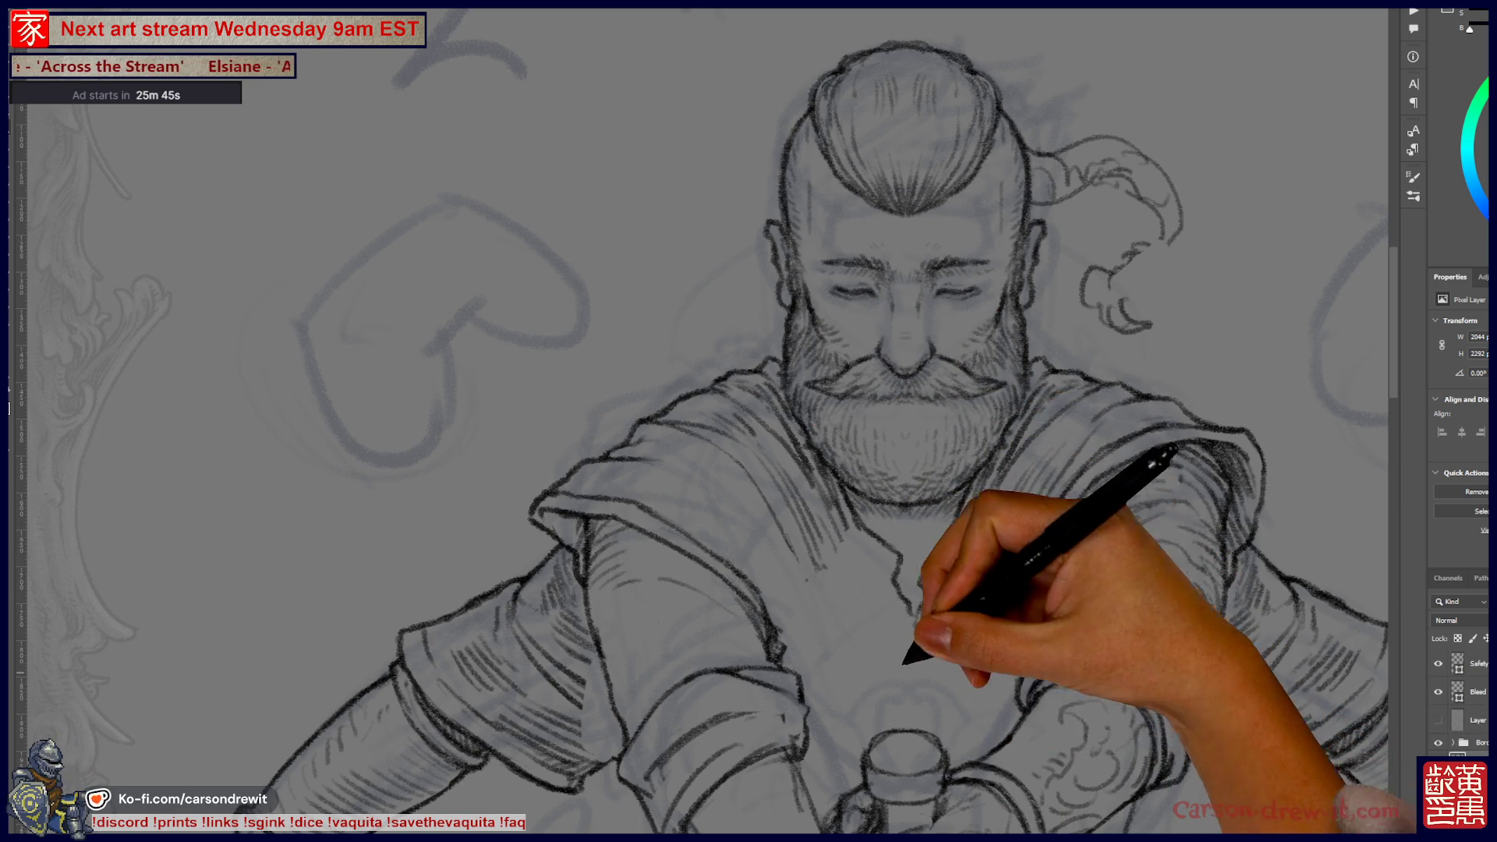
- Hatch shading strokes across the shirt and rolled sleeves, then zoom out to view the whole card
left_click_drag(910, 645, 823, 657)
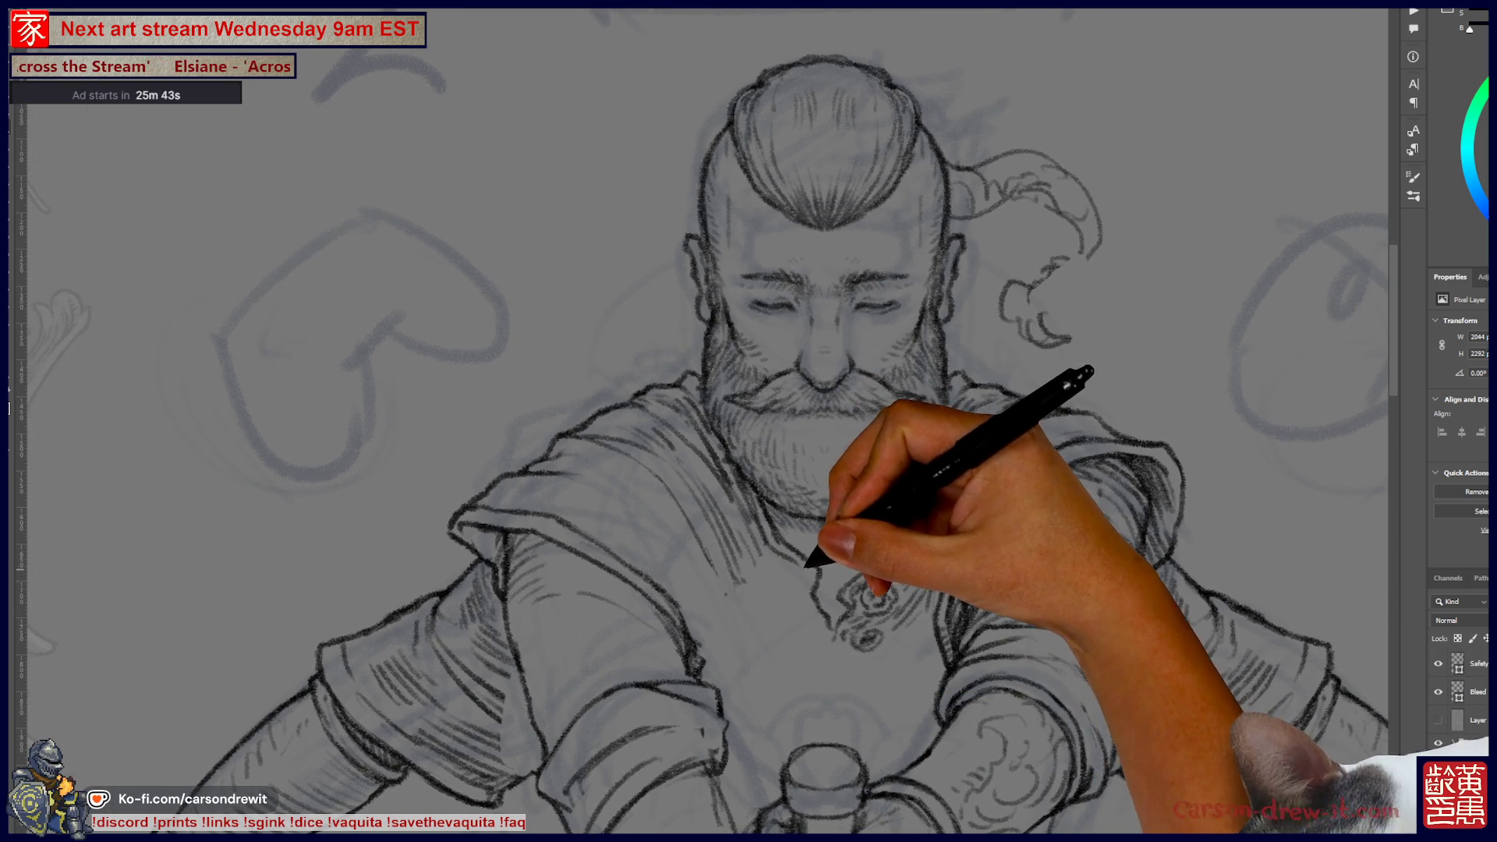
left_click_drag(703, 421, 811, 362)
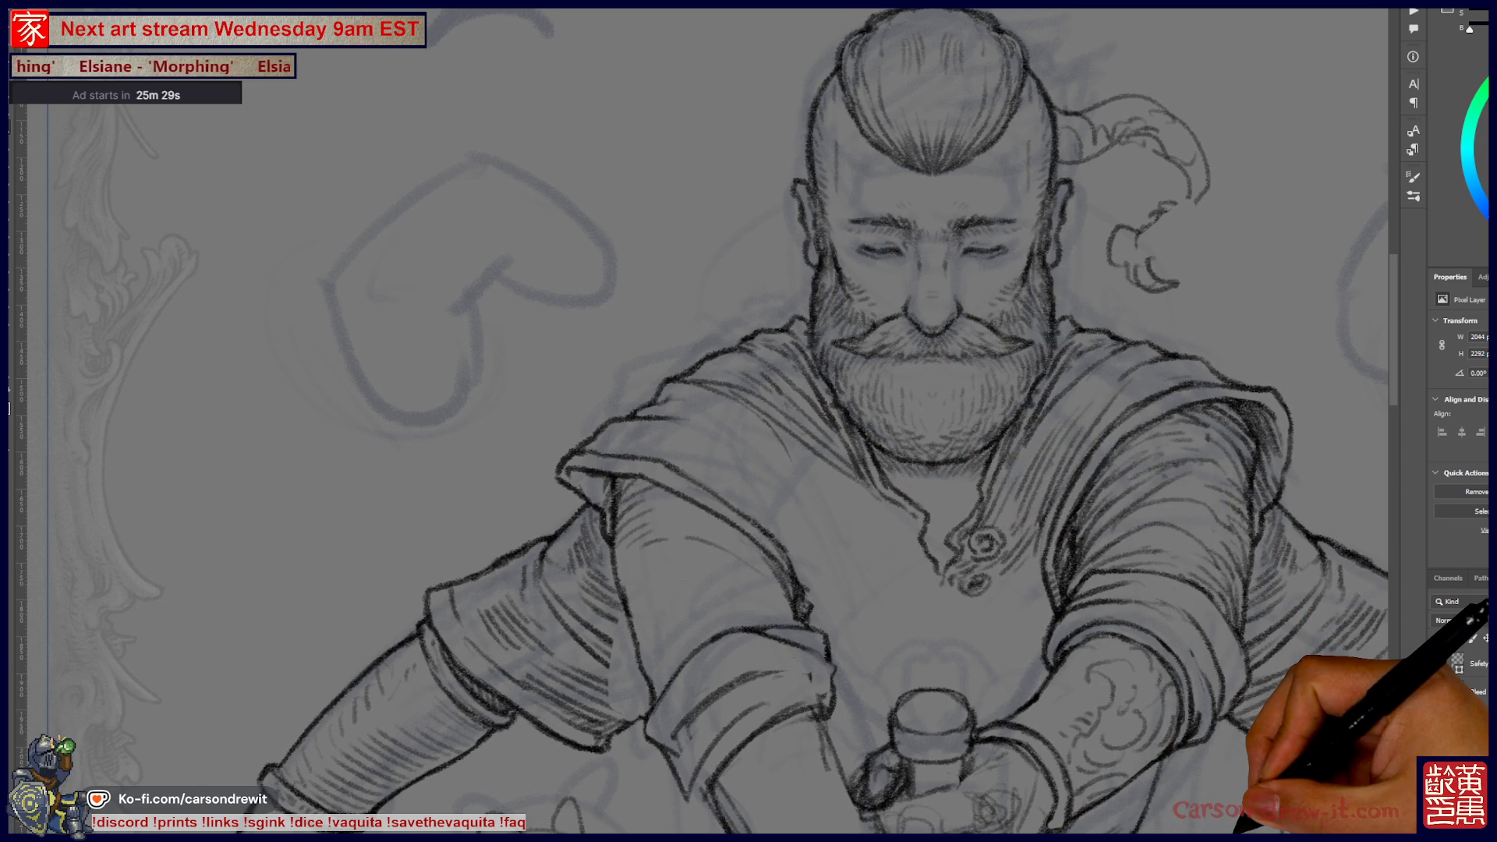
key("ctrl+minus")
key("ctrl+minus")
key("ctrl+minus")
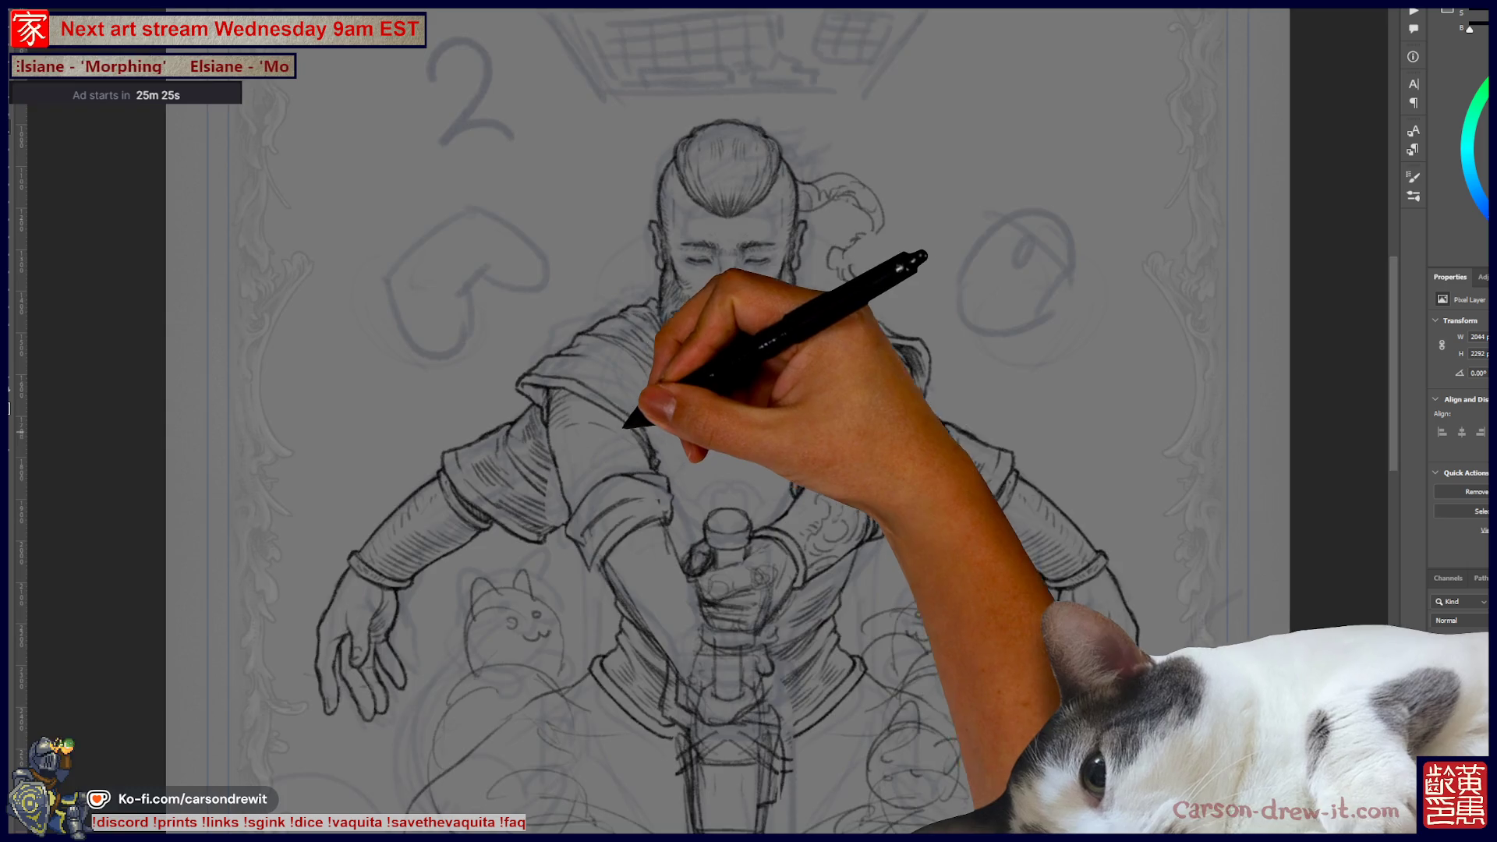
- Zoom in on the chest and collar below the beard and add more hatching lines there
key("ctrl+plus")
key("ctrl+plus")
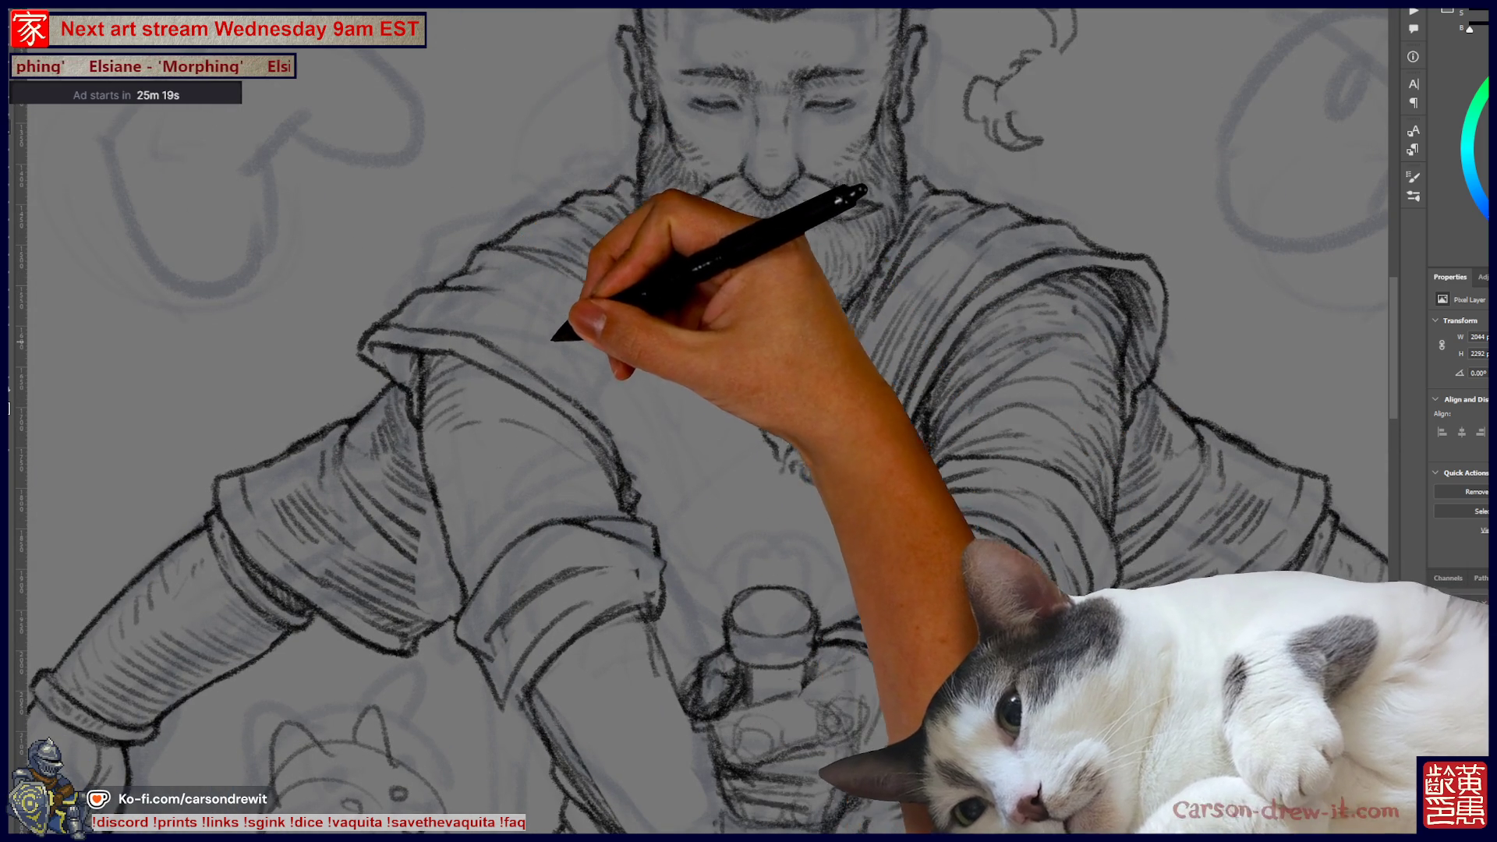
scroll(702, 421, "up", 3)
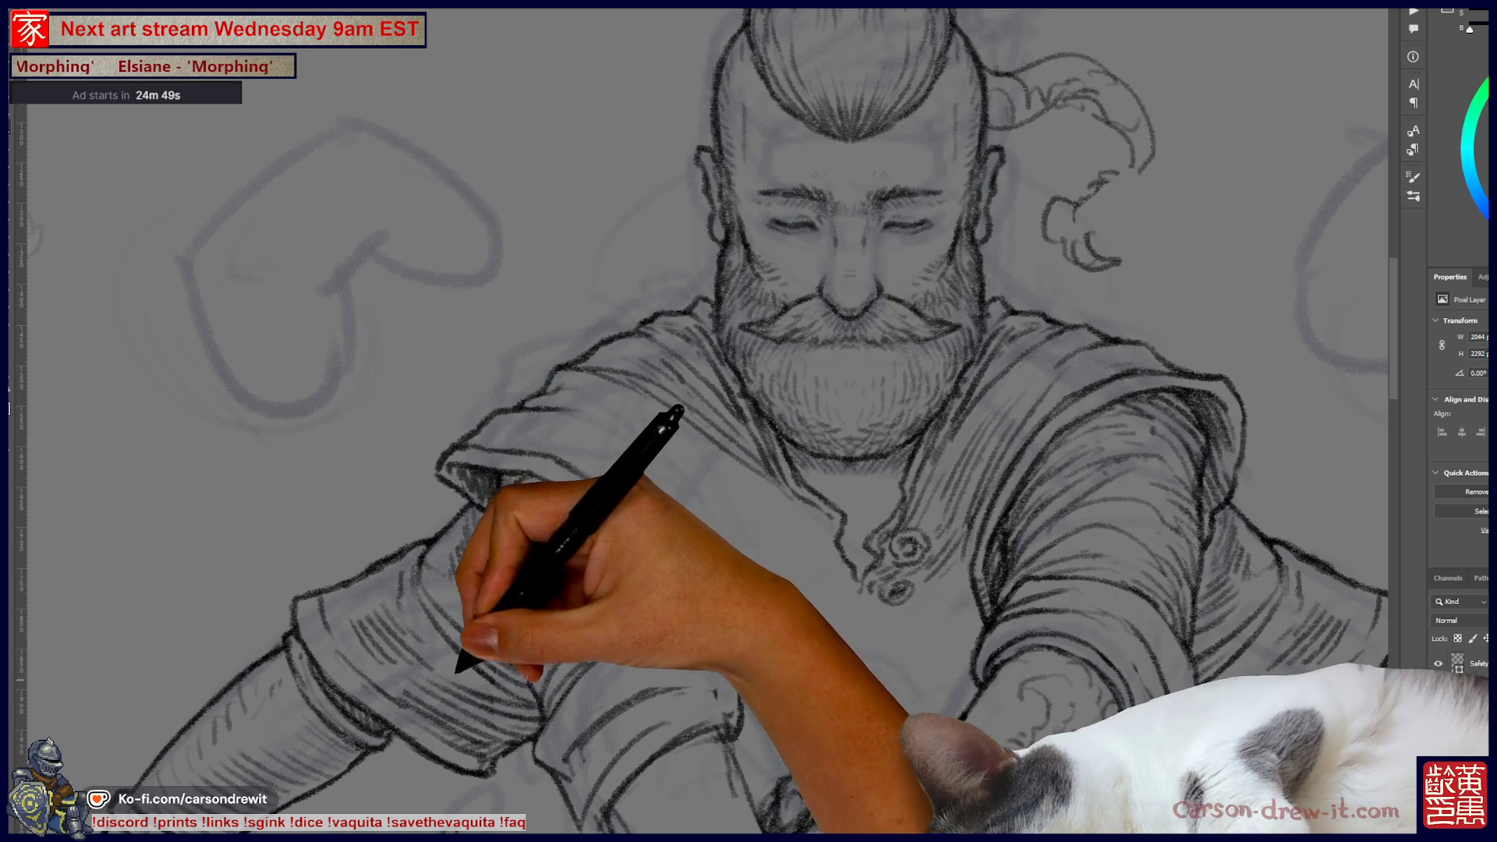
key("ctrl+minus")
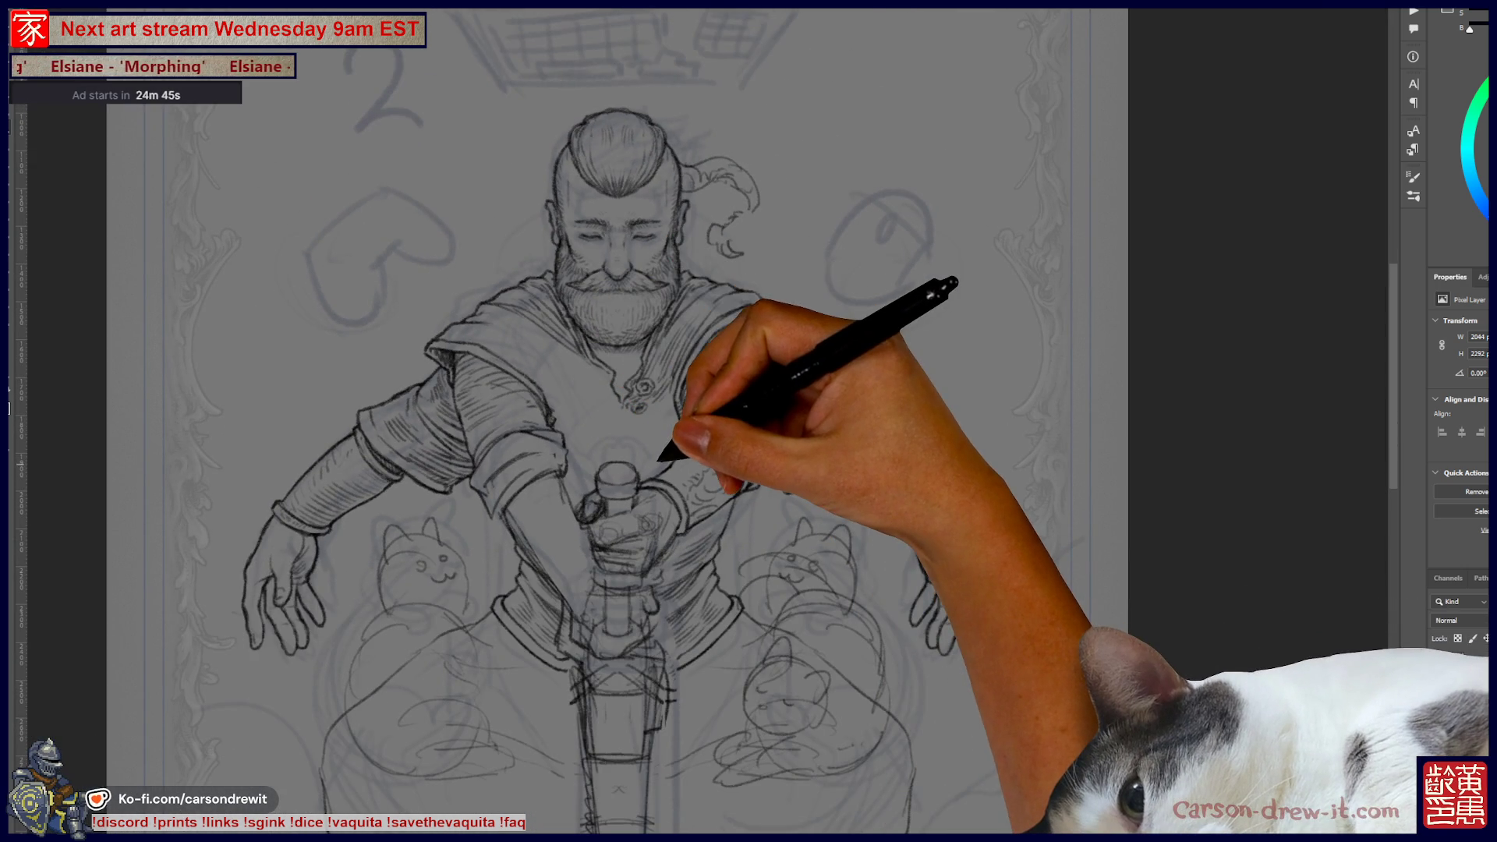
- Densify hatching over the left sleeve and the shirt fold between beard and sword hilt
key("ctrl+plus")
key("ctrl+plus")
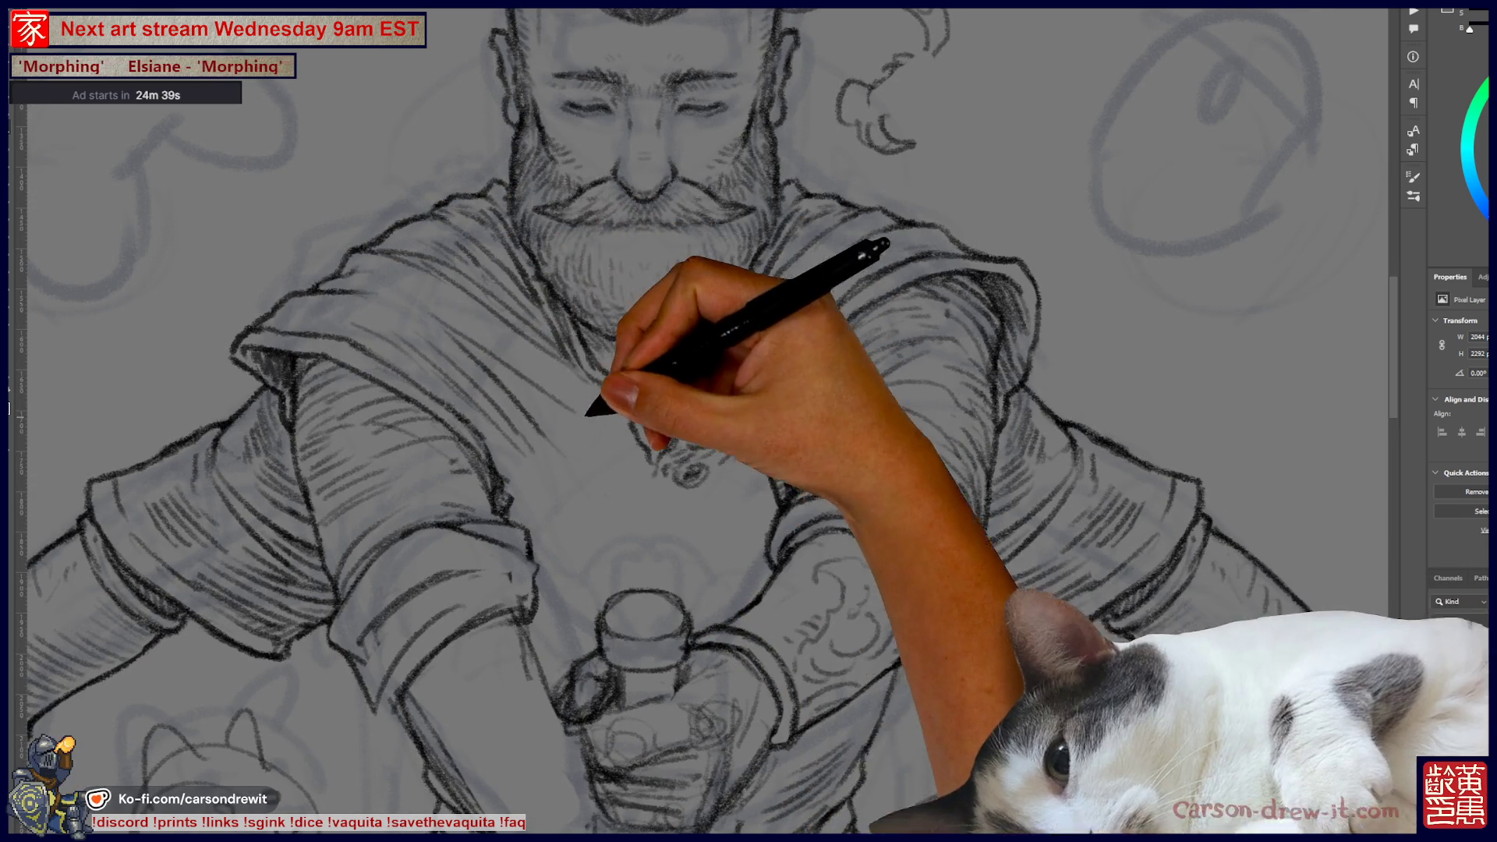
mouse_move(726, 512)
left_mouse_down()
mouse_move(978, 709)
mouse_move(990, 685)
mouse_move(918, 539)
left_mouse_up()
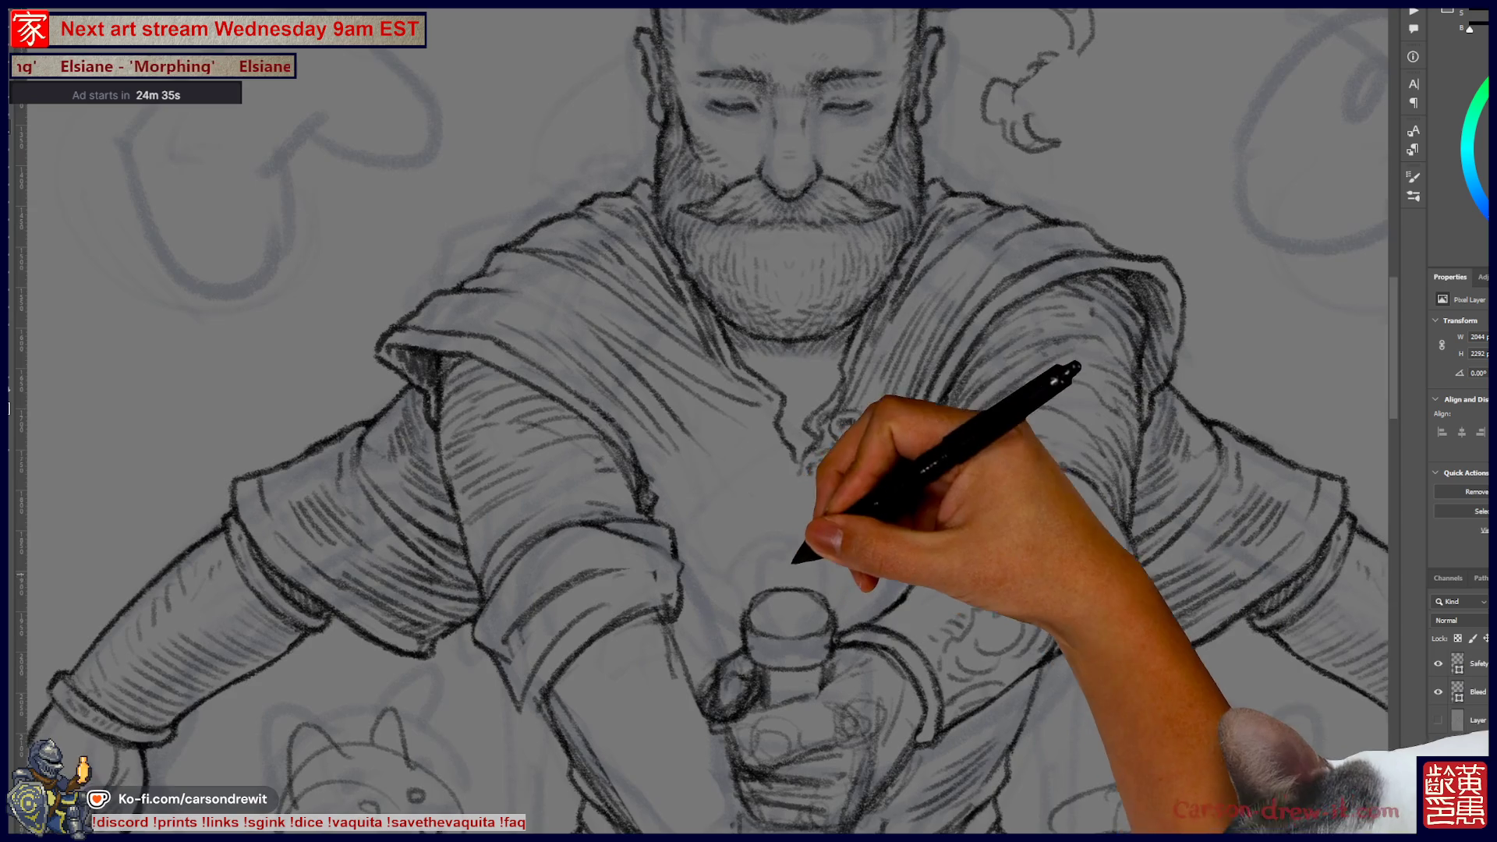
scroll(750, 422, "down", 2)
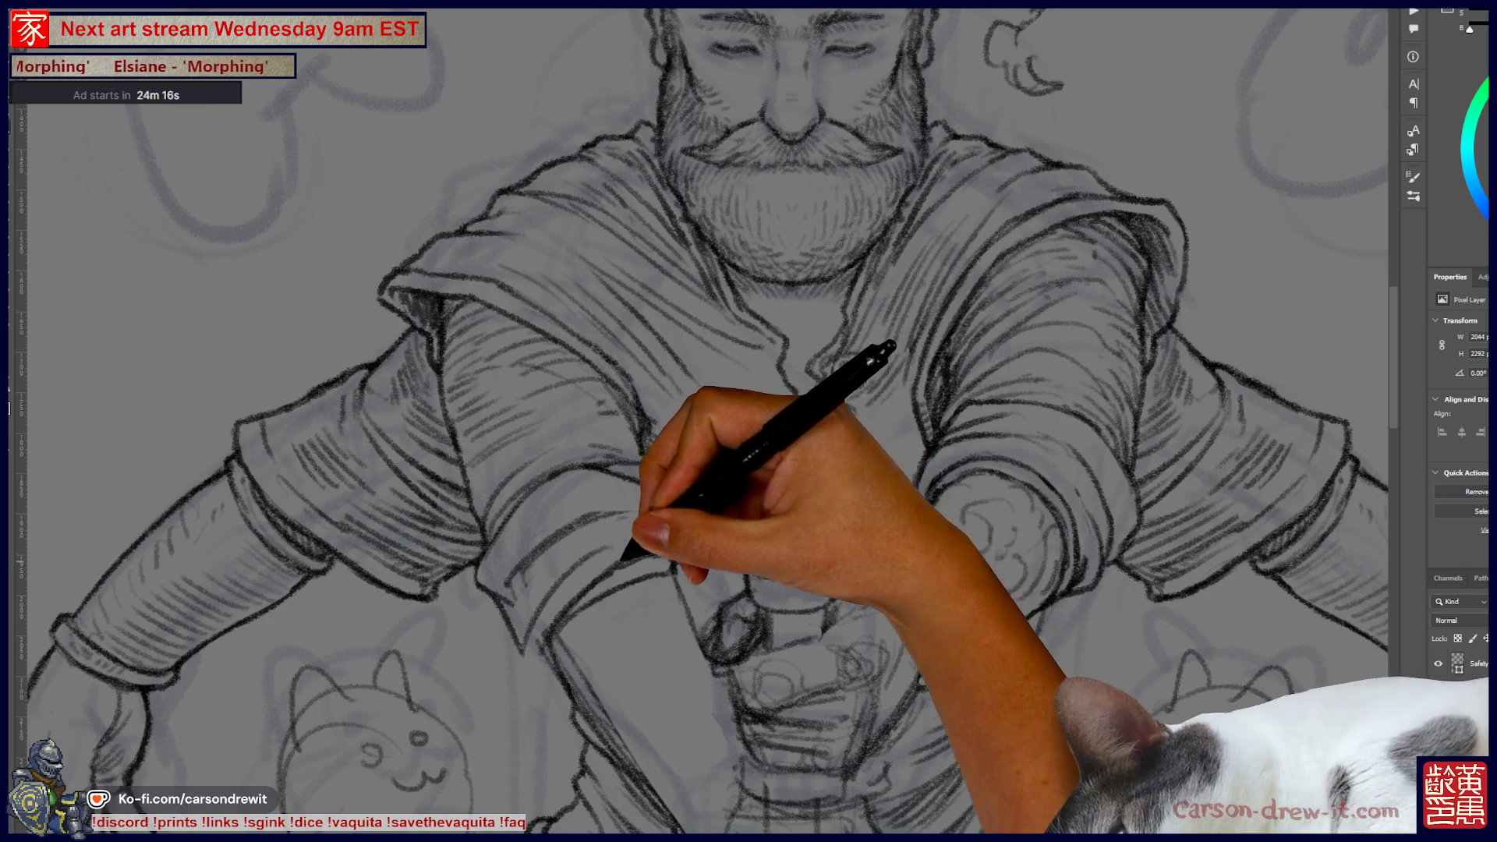
left_click_drag(435, 483, 774, 527)
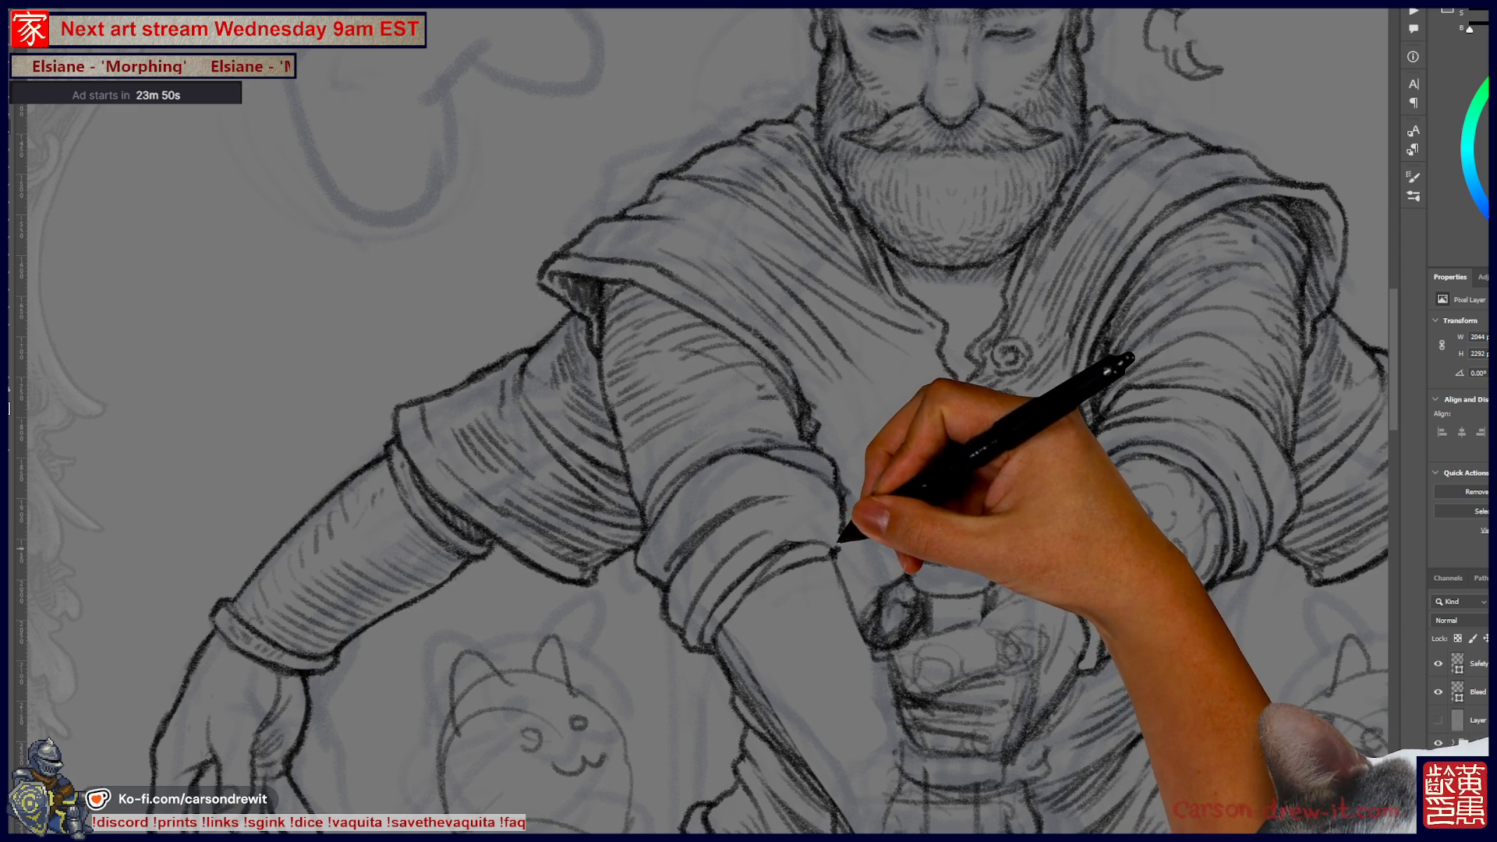
mouse_move(876, 486)
left_mouse_down()
mouse_move(863, 553)
mouse_move(820, 611)
left_mouse_up()
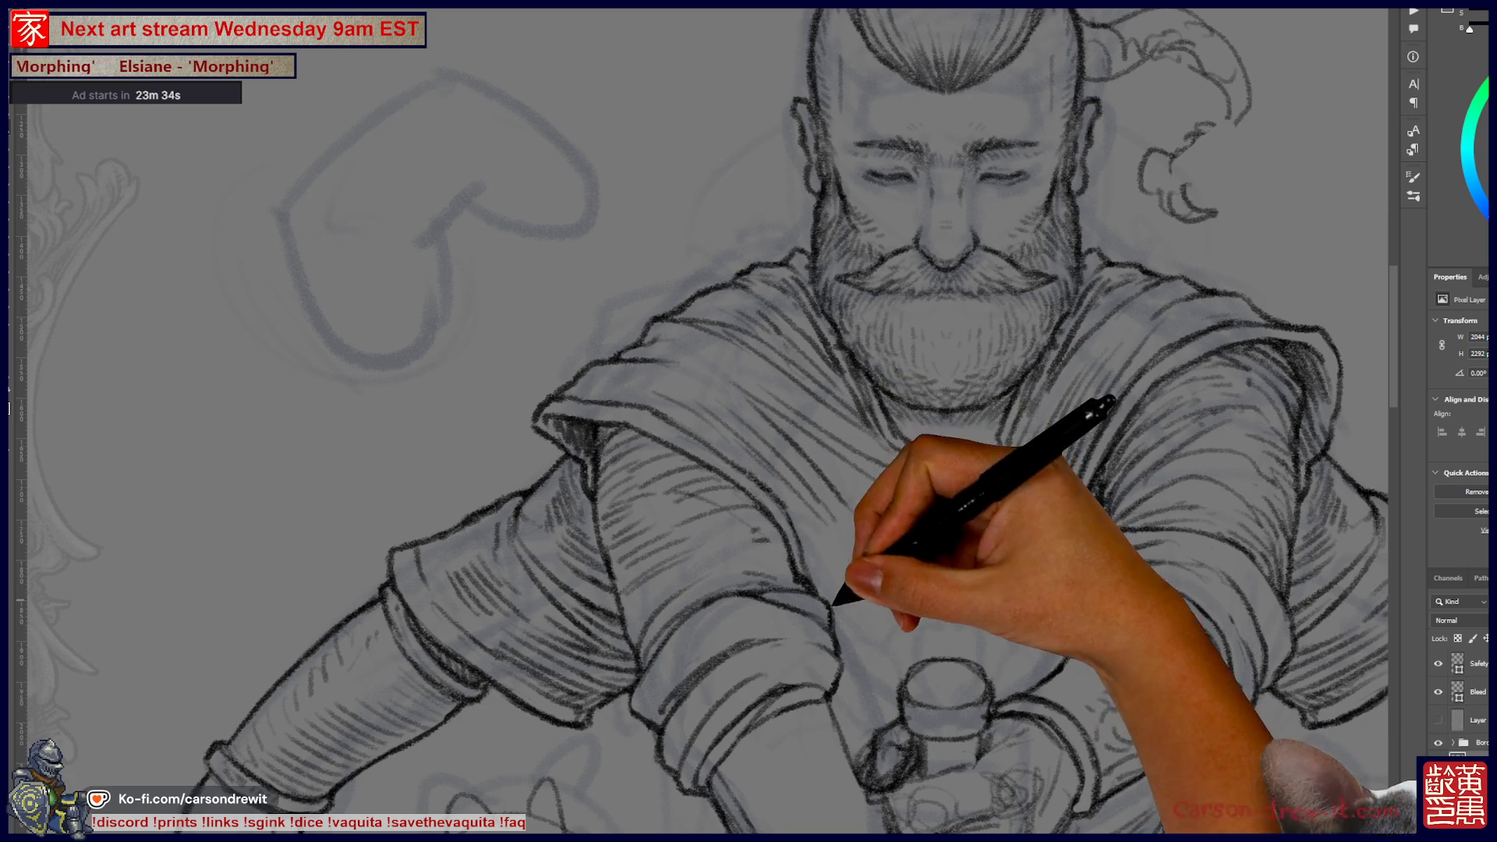
scroll(749, 421, "right", 3)
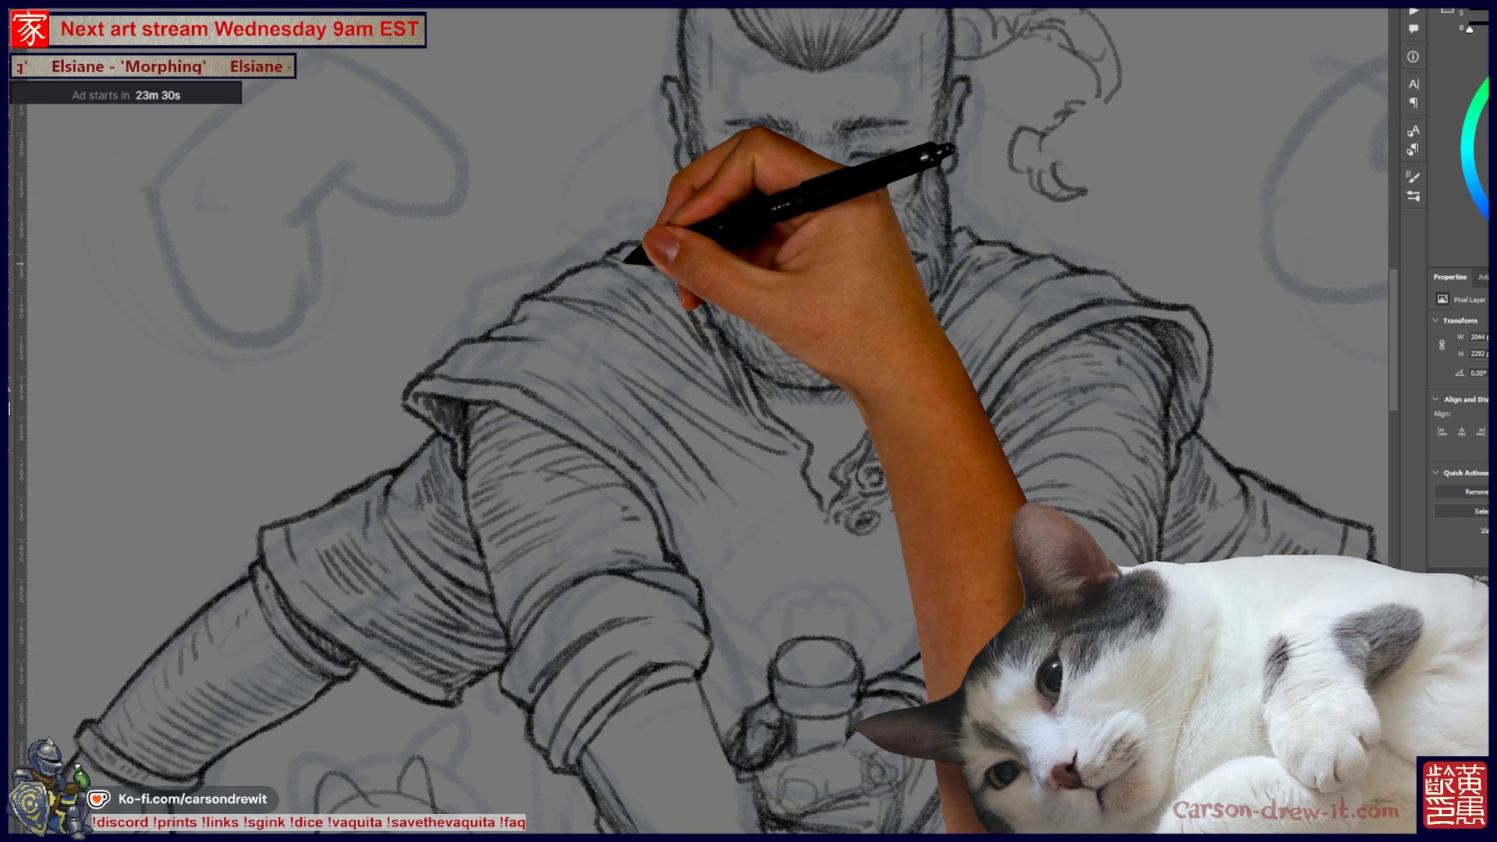
key("ctrl+minus")
key("ctrl+minus")
key("ctrl+minus")
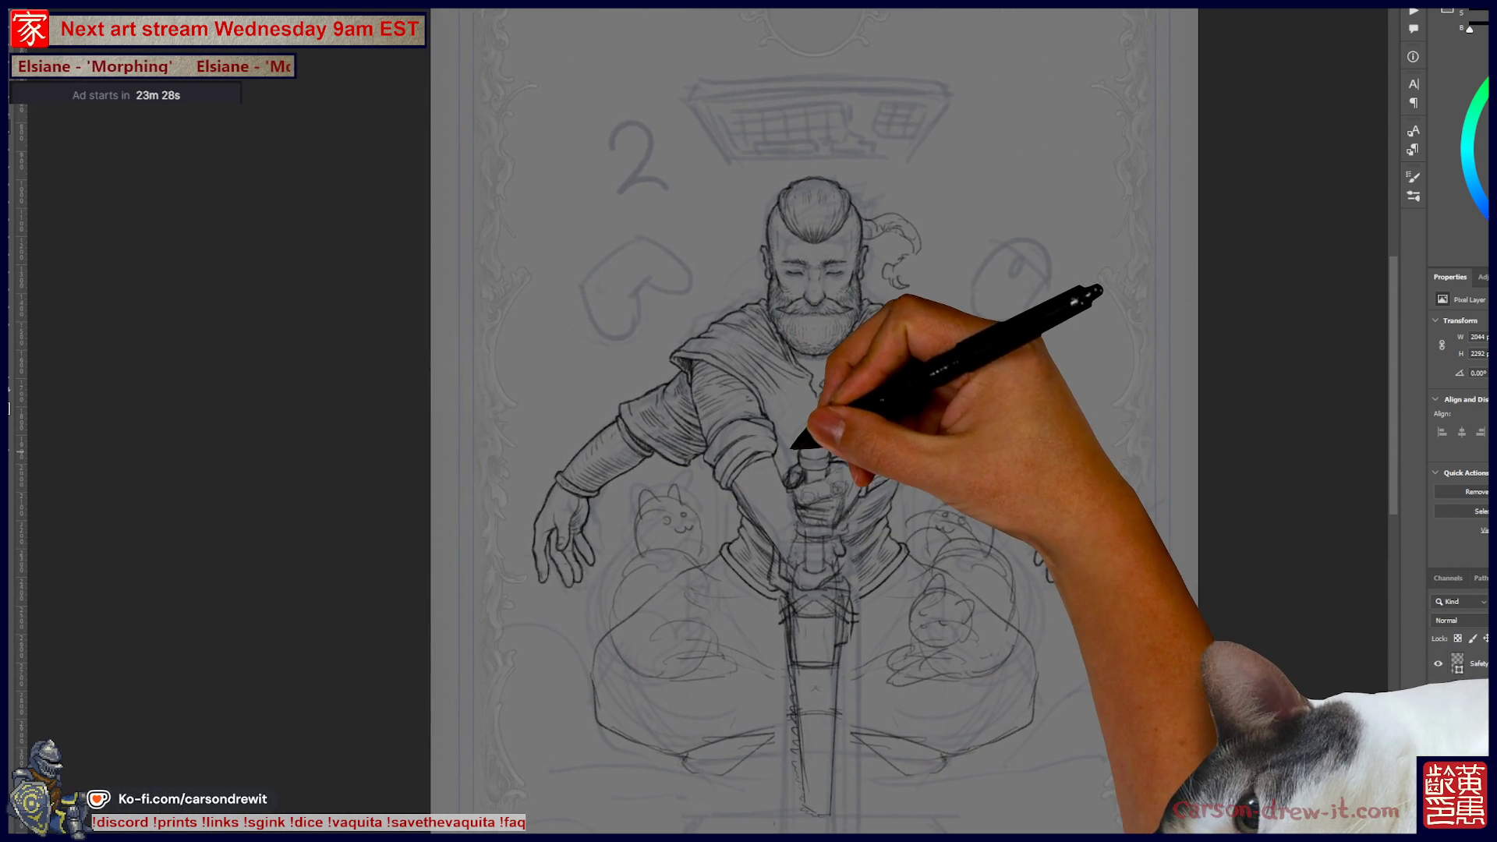
- Firm up the outlines of the hand, pommel and grip on the sword hilt
key("ctrl+plus")
key("ctrl+plus")
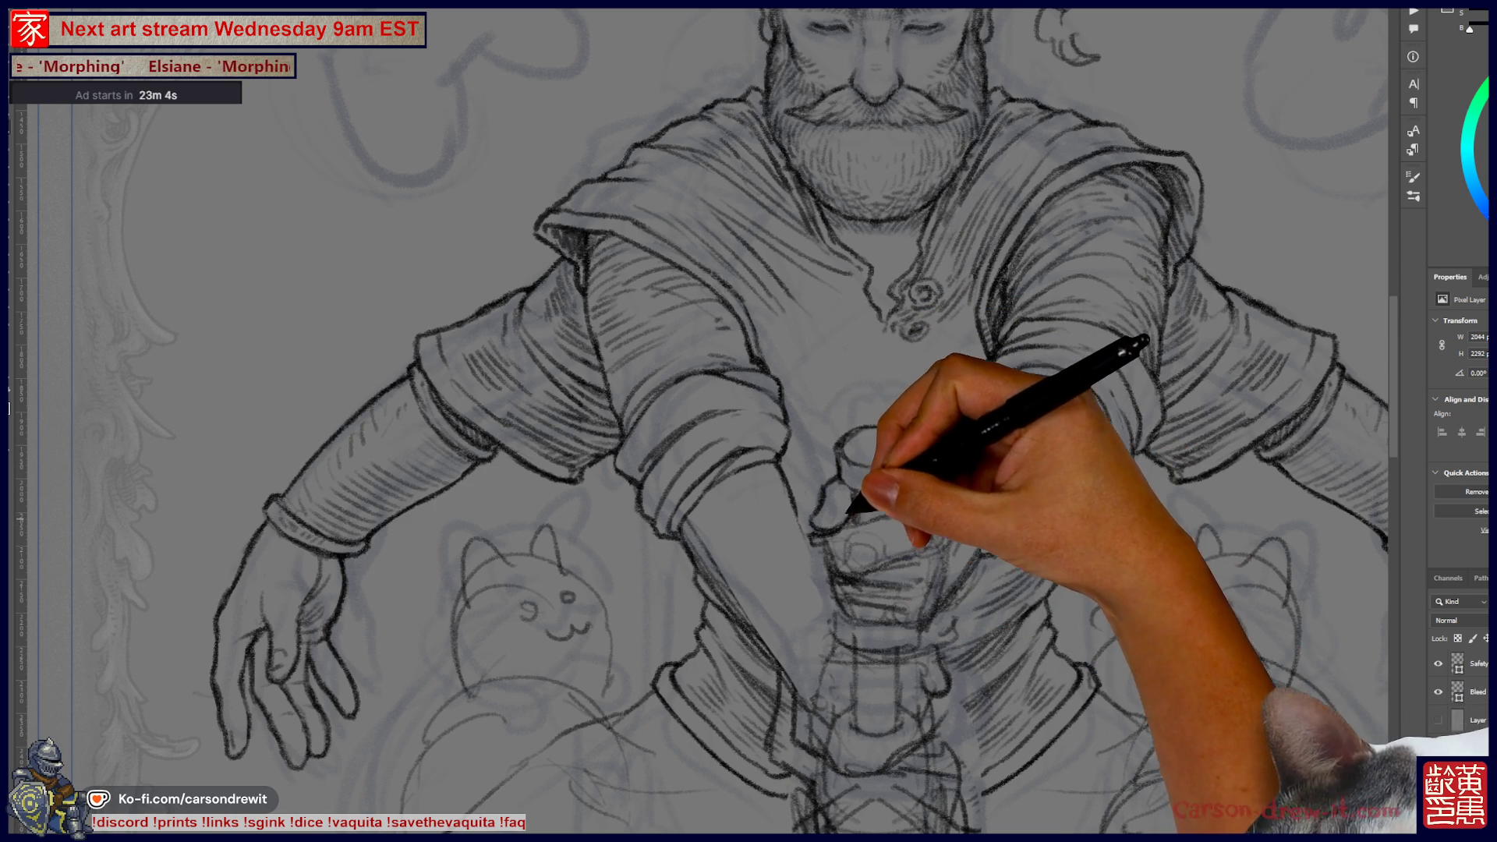
mouse_move(854, 499)
left_mouse_down()
mouse_move(702, 518)
mouse_move(793, 580)
left_mouse_up()
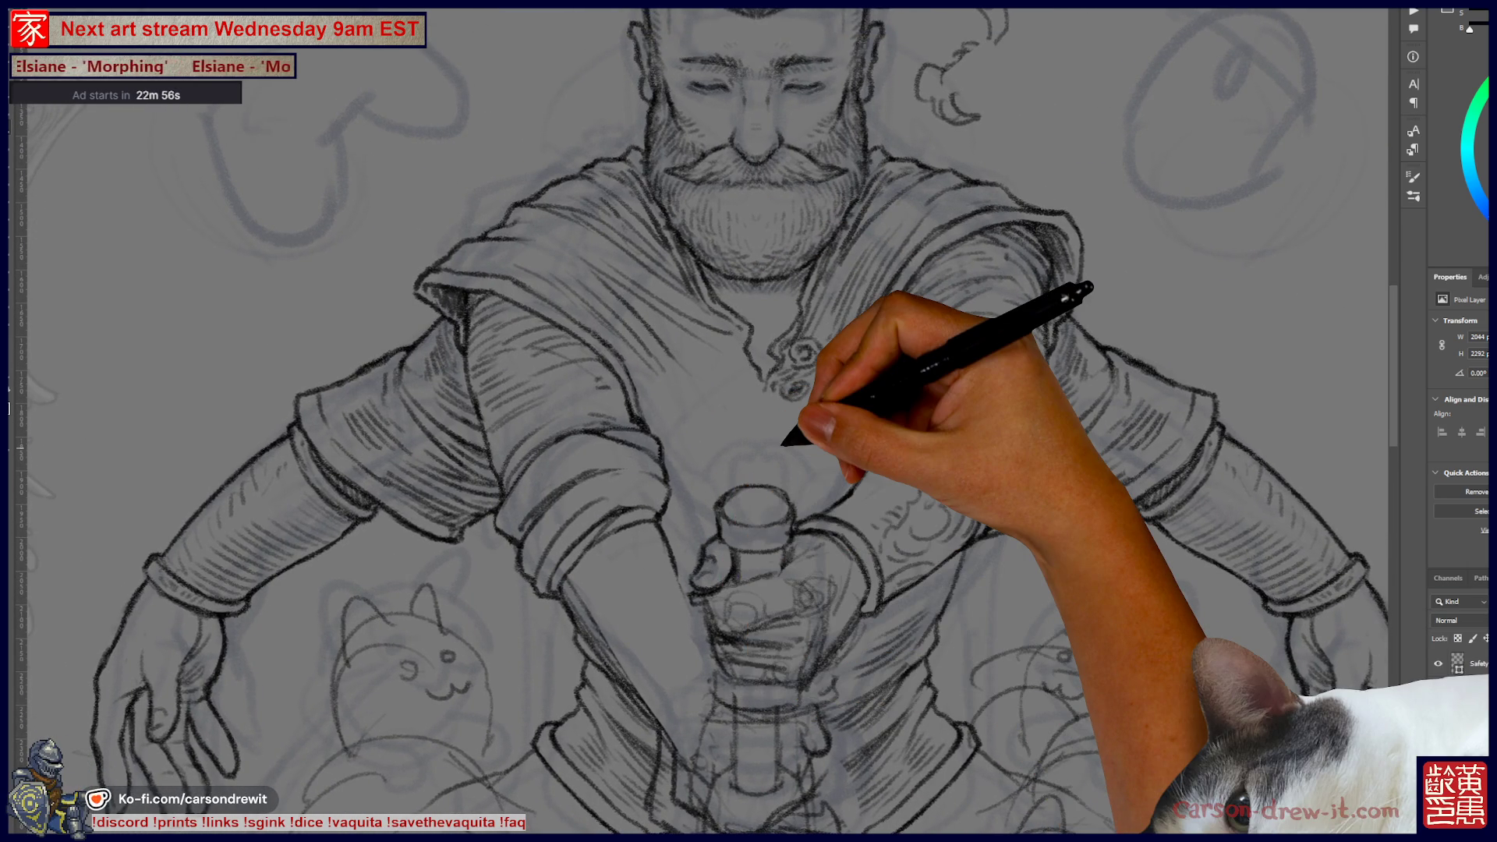
left_click_drag(784, 441, 868, 445)
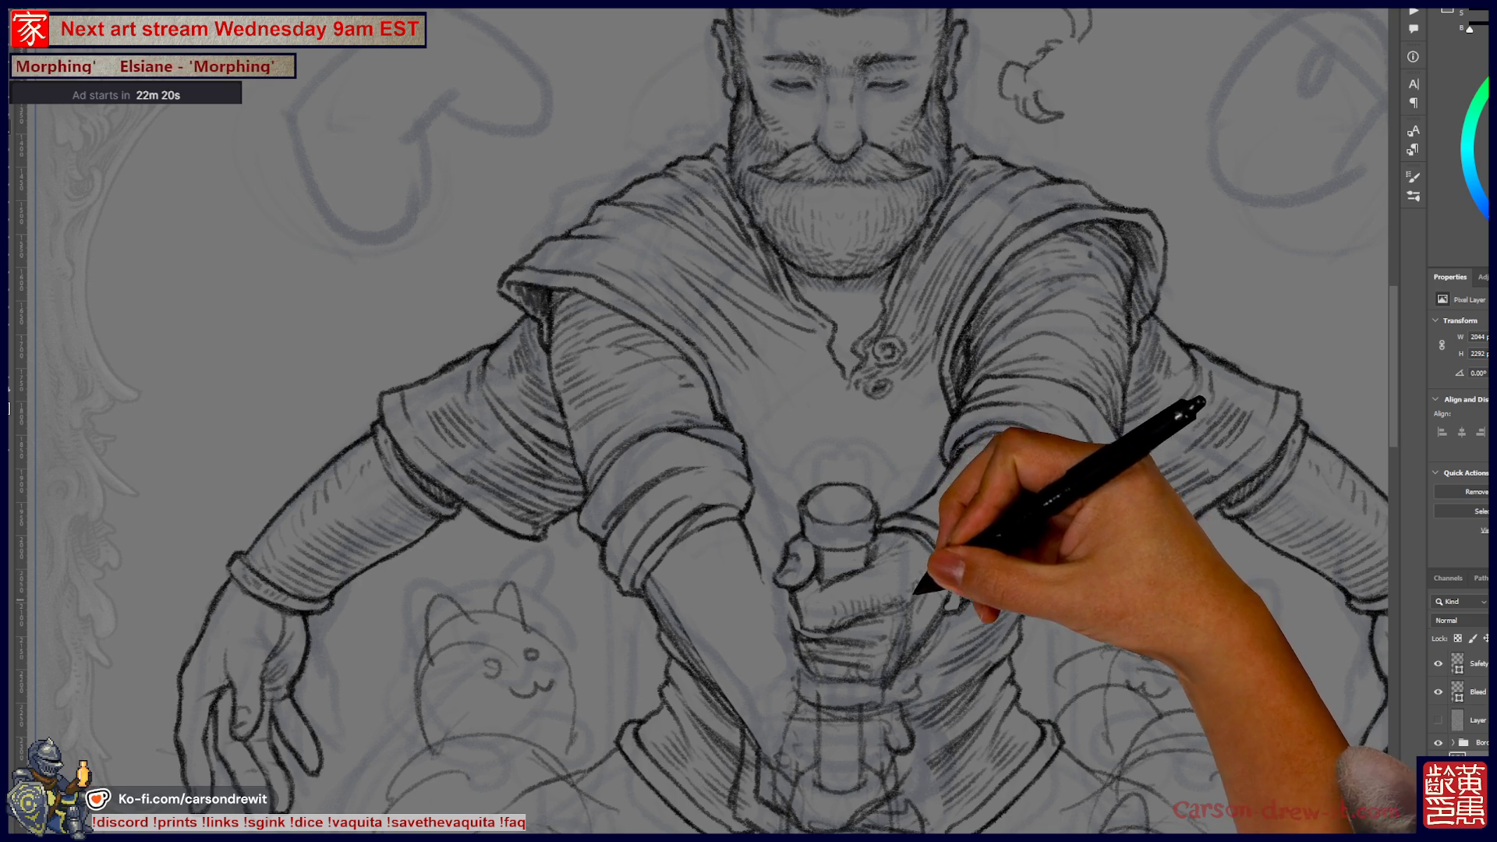
- Draw the fist wrapped around the hilt top and shade the pommel as a capped cylinder
mouse_move(916, 565)
left_mouse_down()
mouse_move(905, 616)
mouse_move(924, 686)
mouse_move(1014, 652)
left_mouse_up()
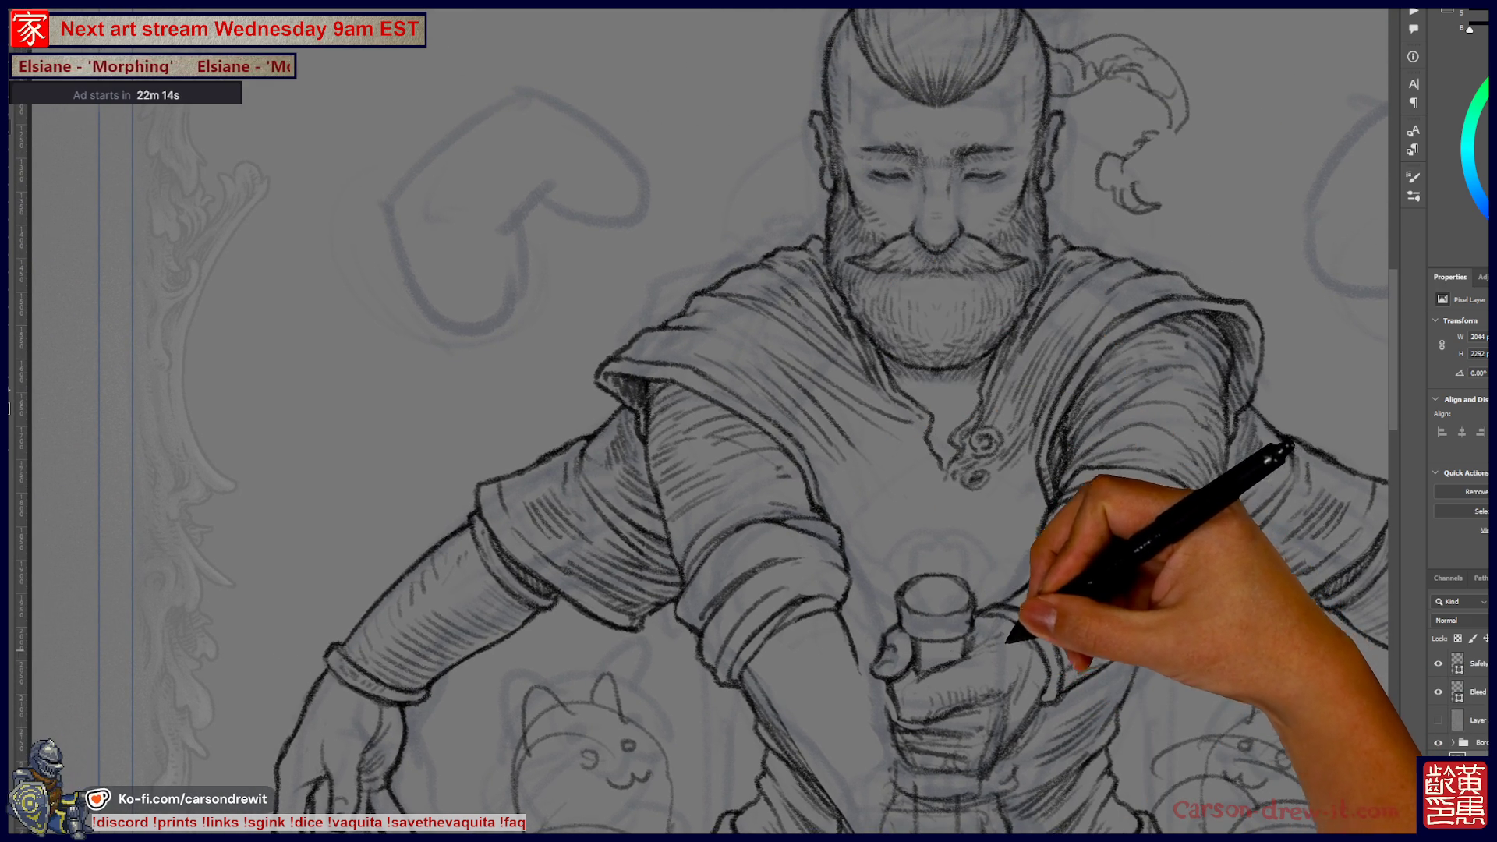
left_click_drag(1014, 623, 948, 551)
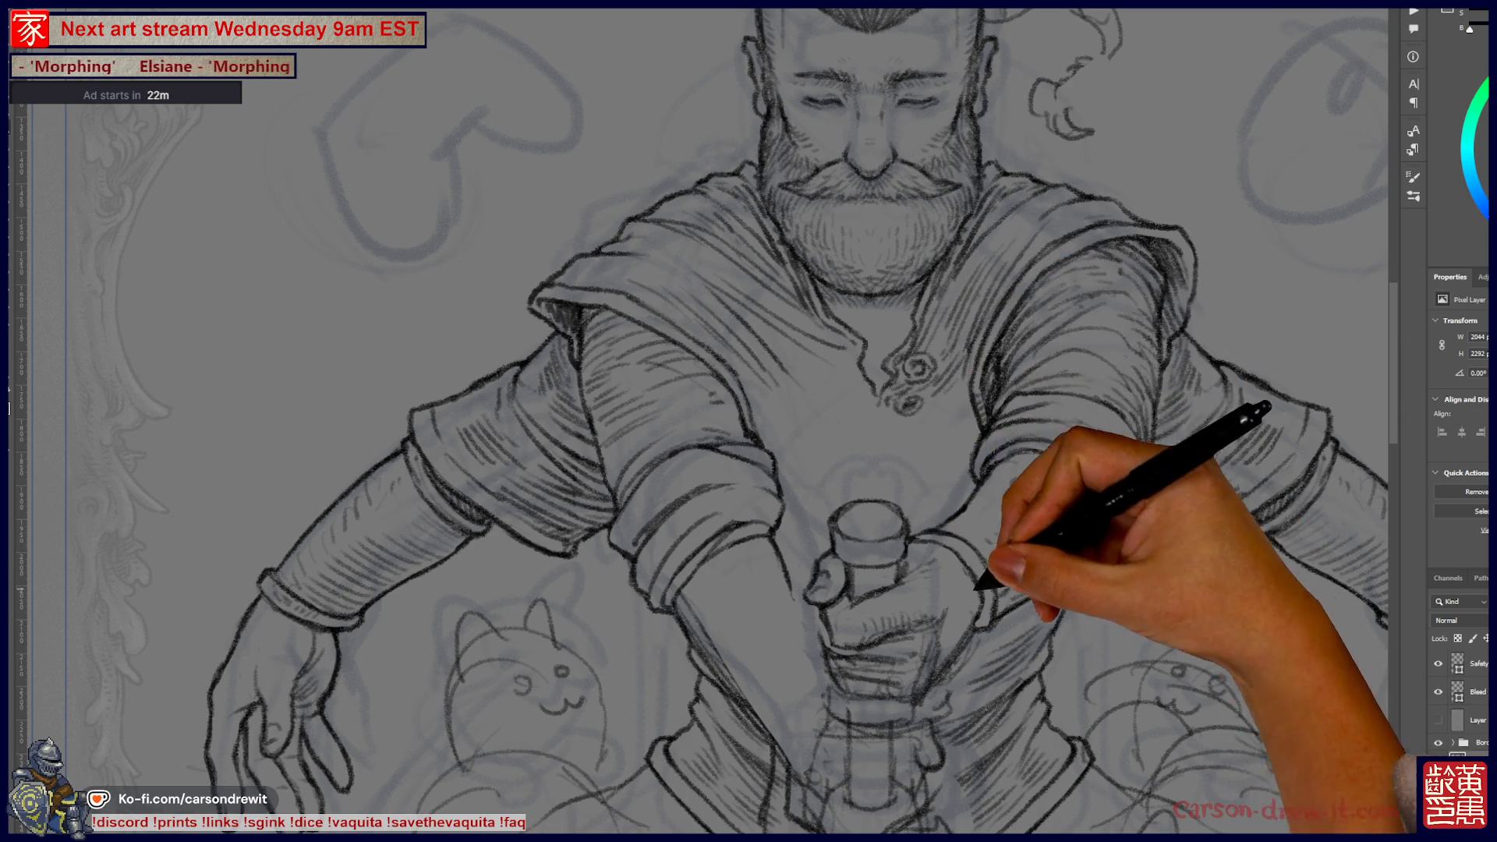
left_click_drag(1006, 606, 1081, 561)
left_click_drag(1006, 608, 998, 714)
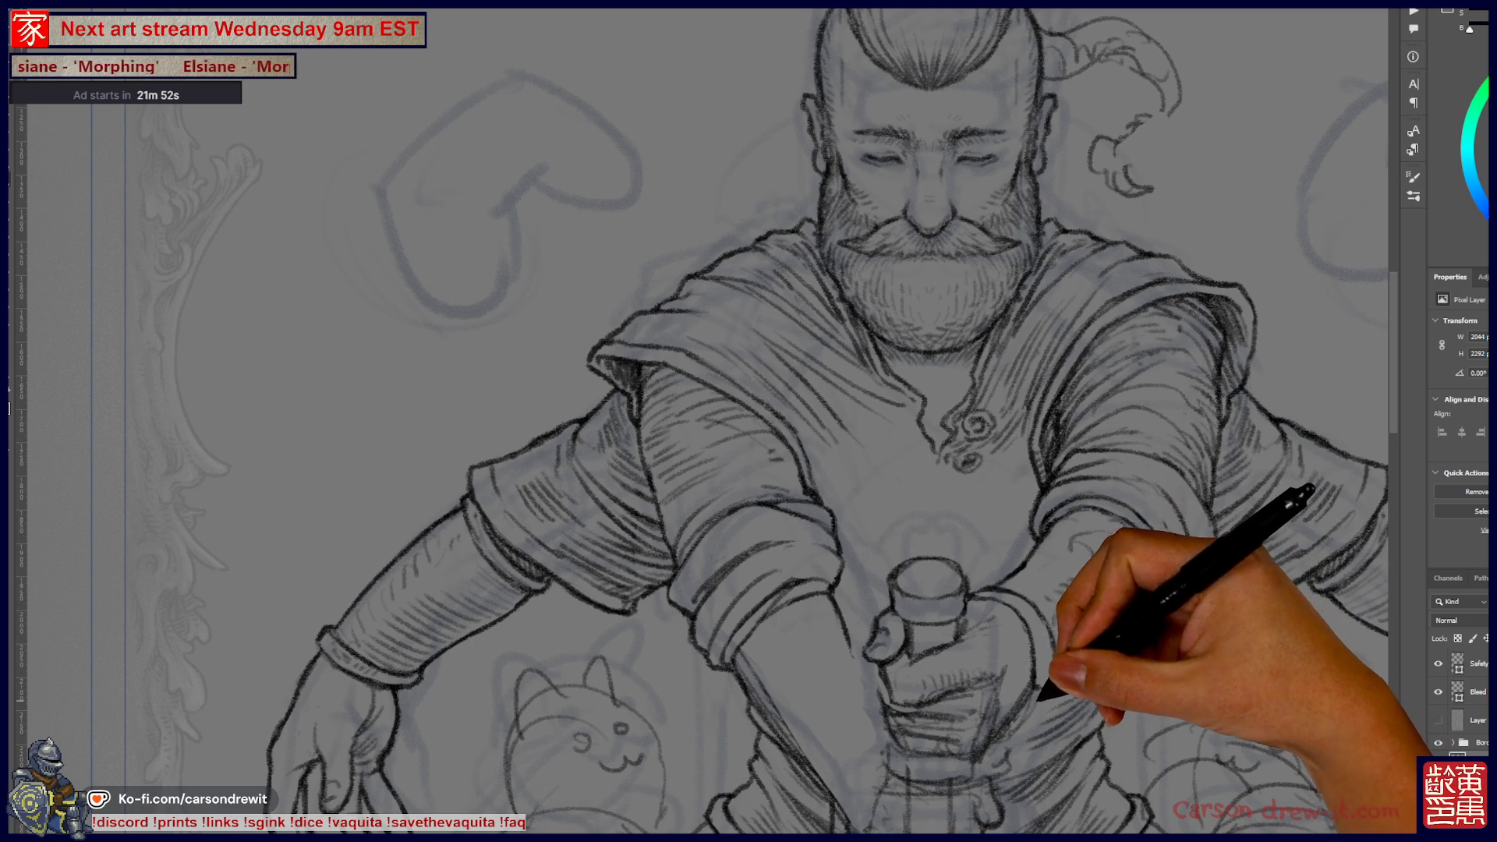
scroll(702, 421, "right", 2)
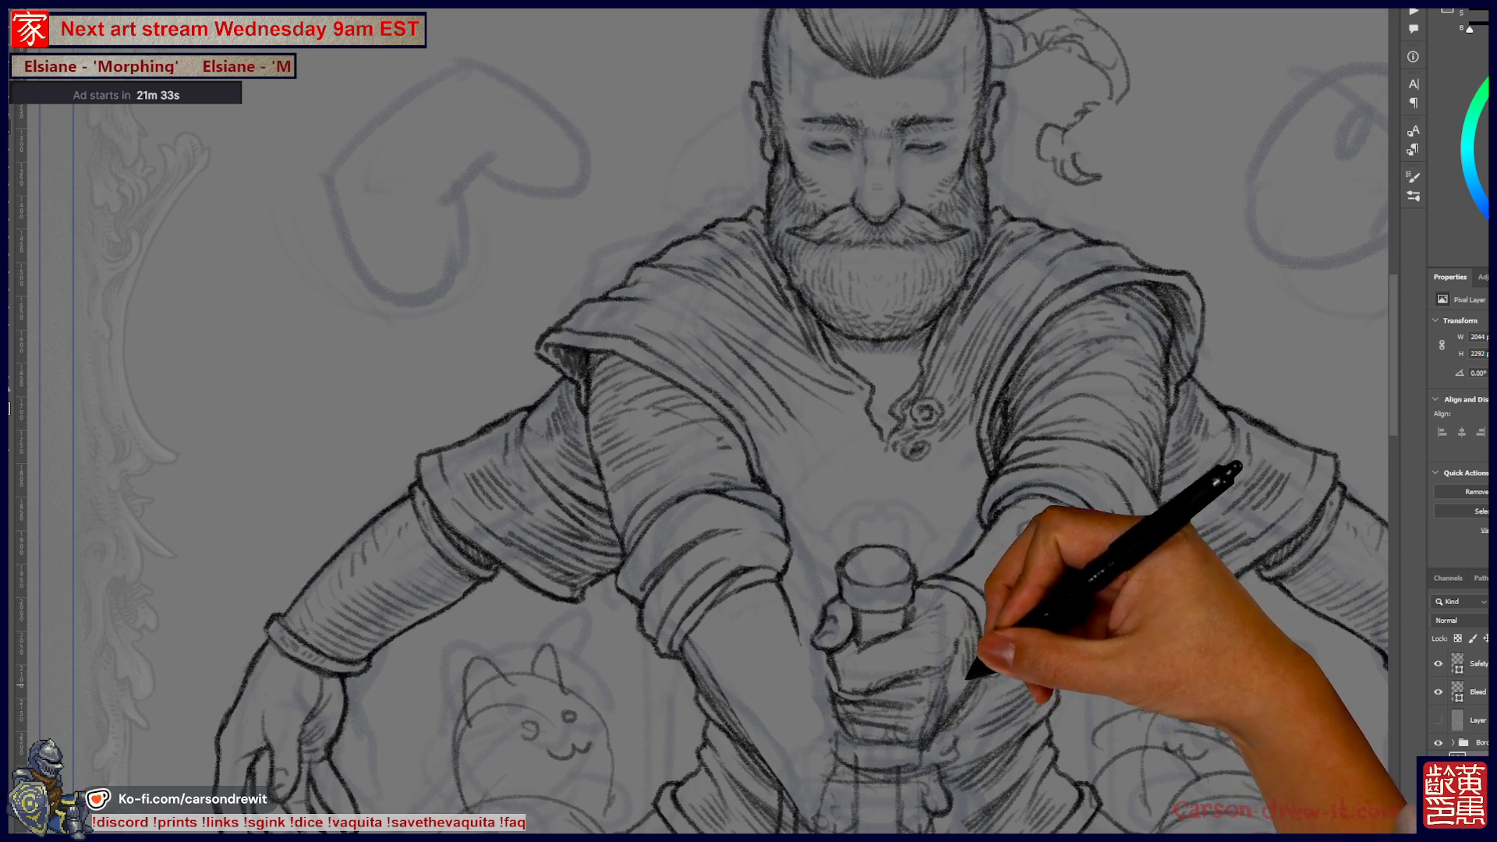
left_click_drag(702, 421, 797, 470)
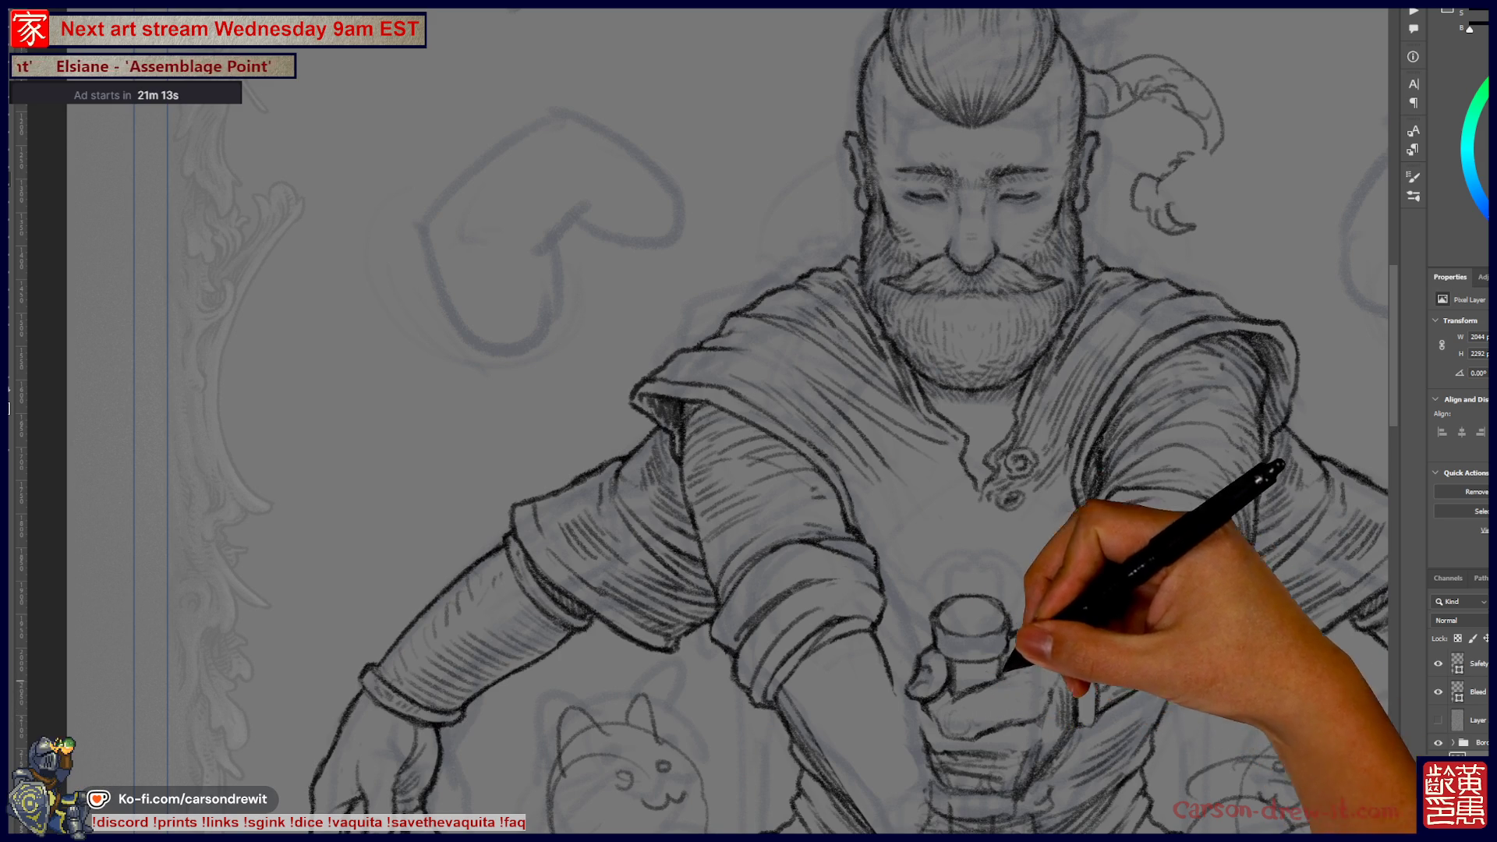
mouse_move(749, 422)
left_mouse_down()
mouse_move(770, 371)
mouse_move(818, 336)
mouse_move(806, 379)
left_mouse_up()
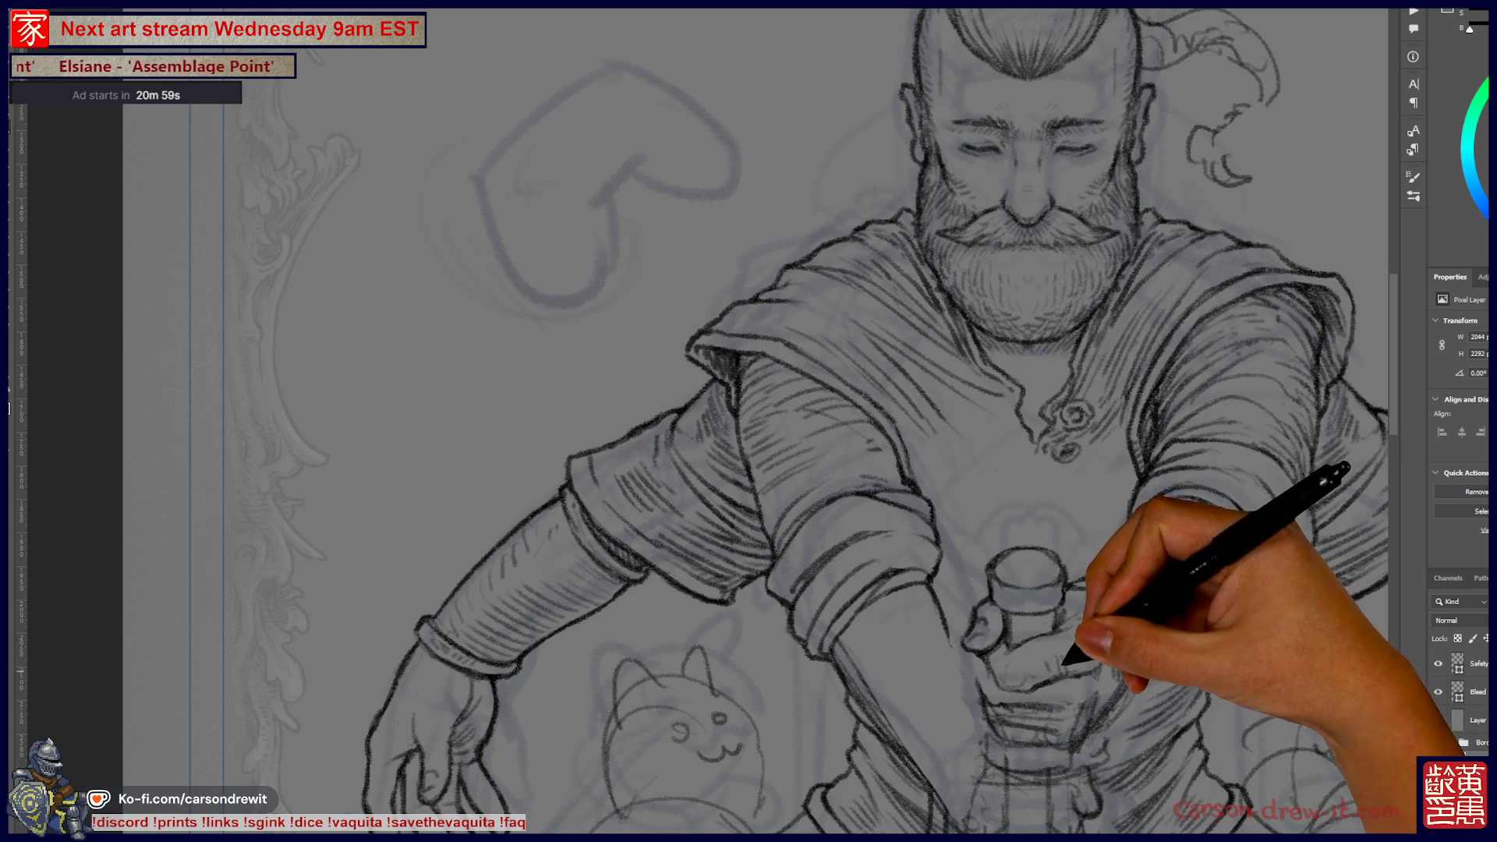
left_click_drag(749, 421, 651, 525)
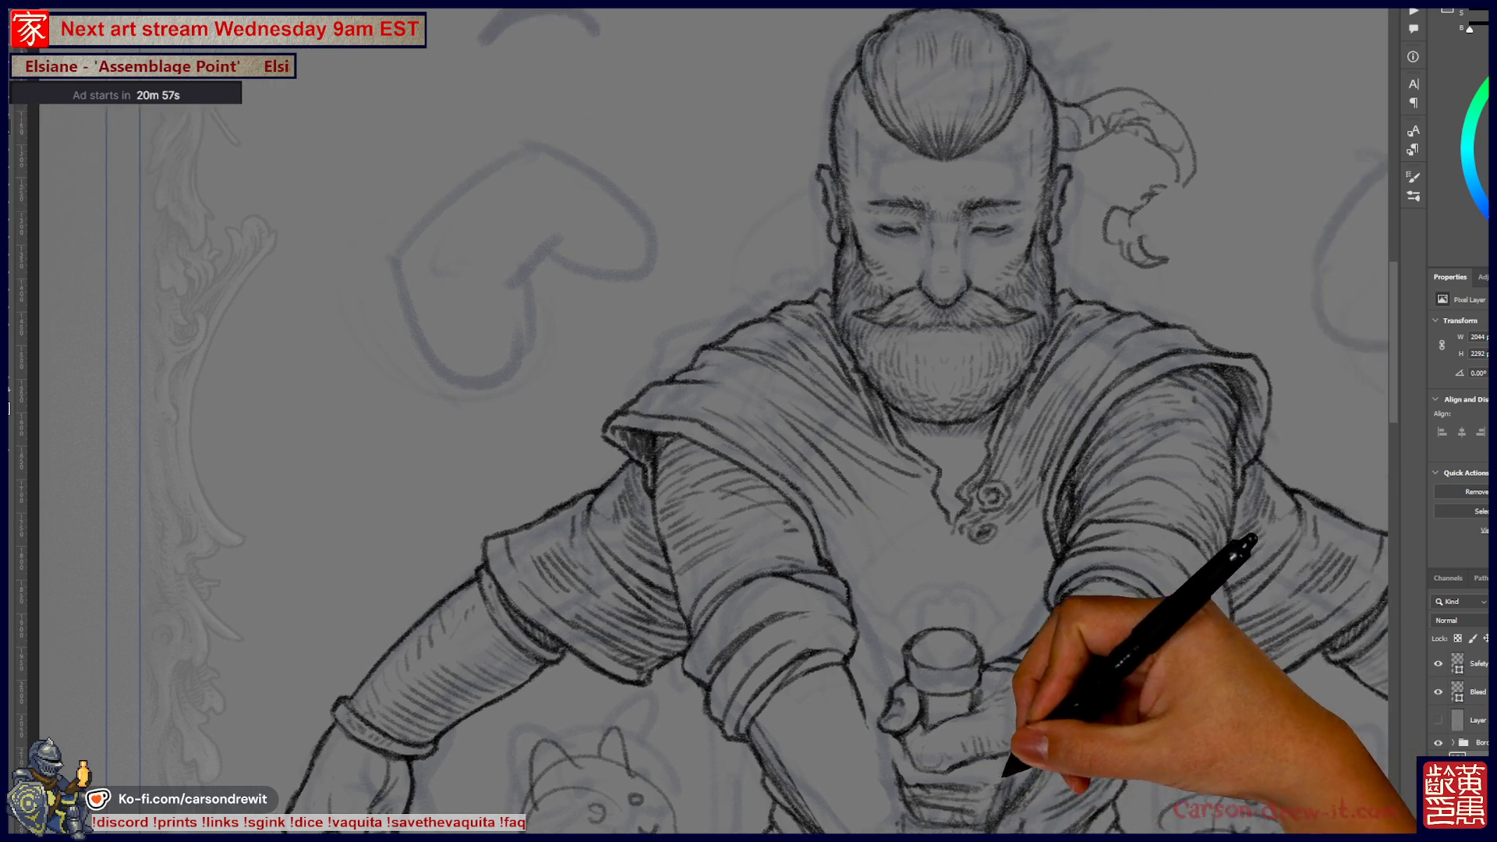
- Finish the knuckle lines of the fist closed around the sword grip
mouse_move(749, 421)
left_mouse_down()
mouse_move(734, 335)
mouse_move(768, 358)
left_mouse_up()
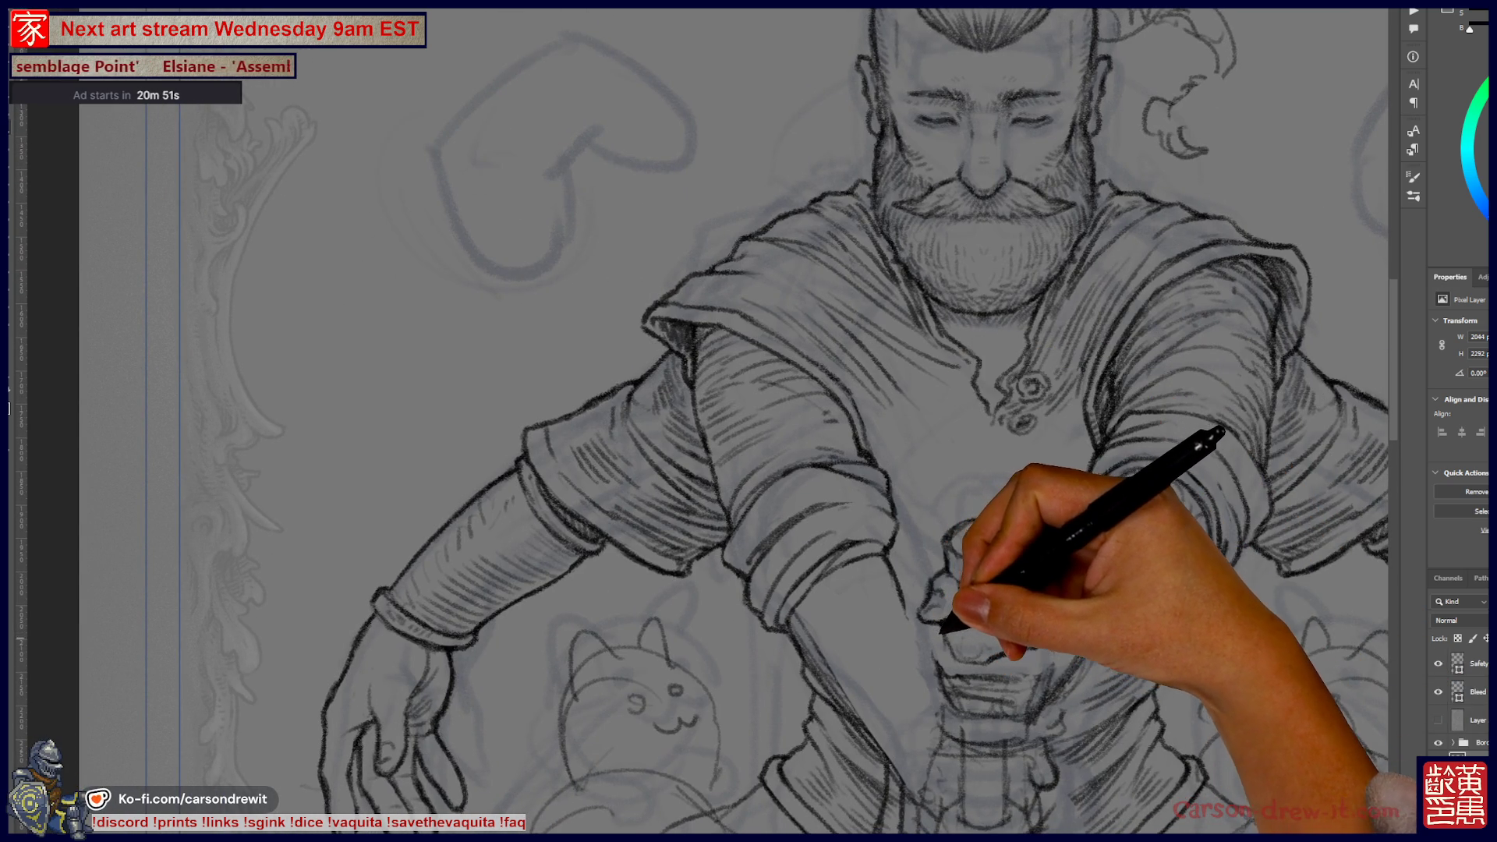
left_click_drag(749, 421, 655, 351)
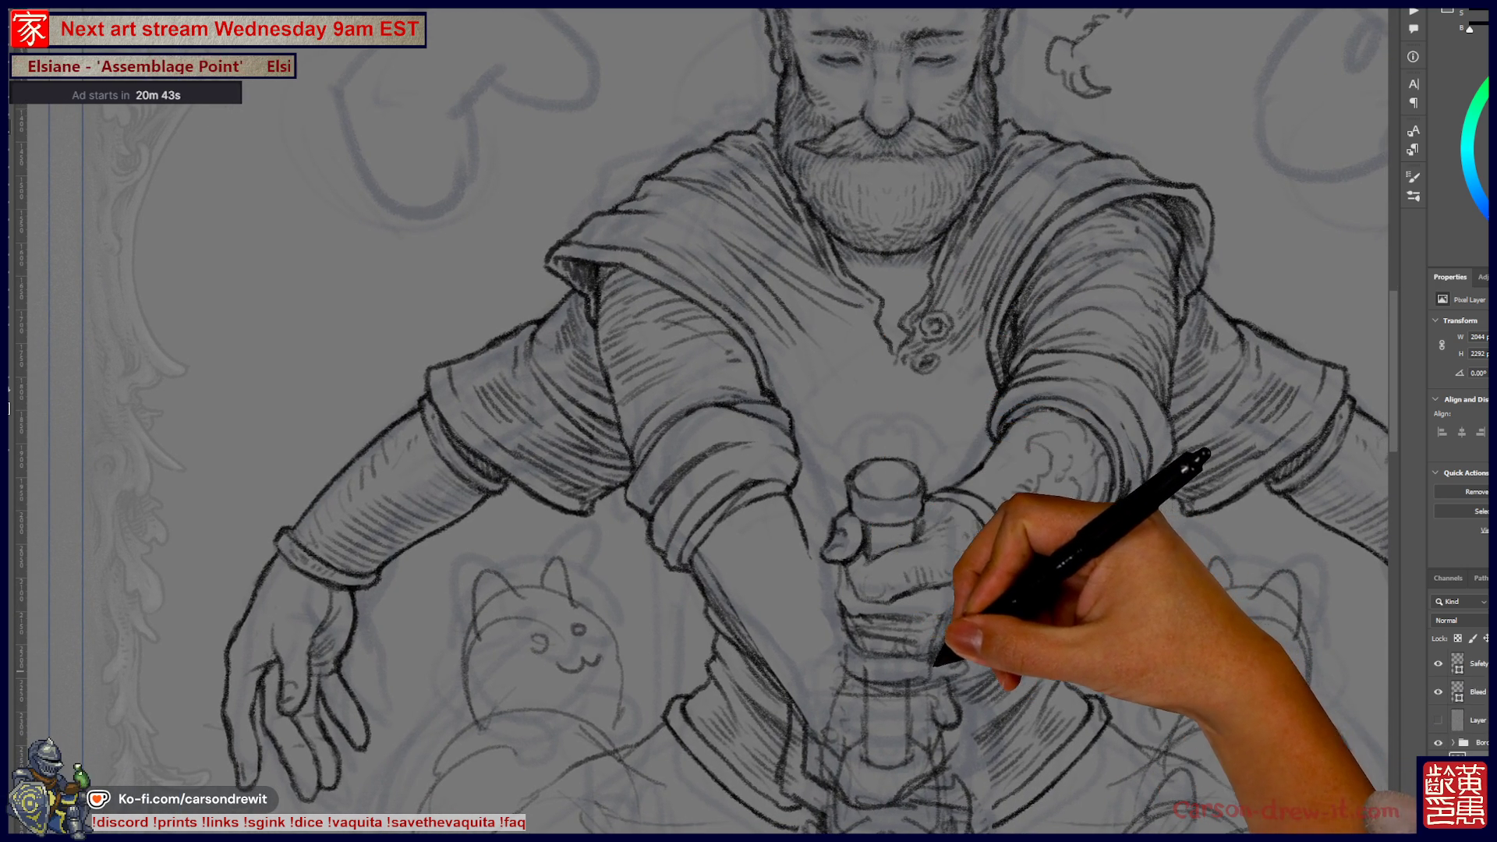
left_click_drag(749, 421, 834, 424)
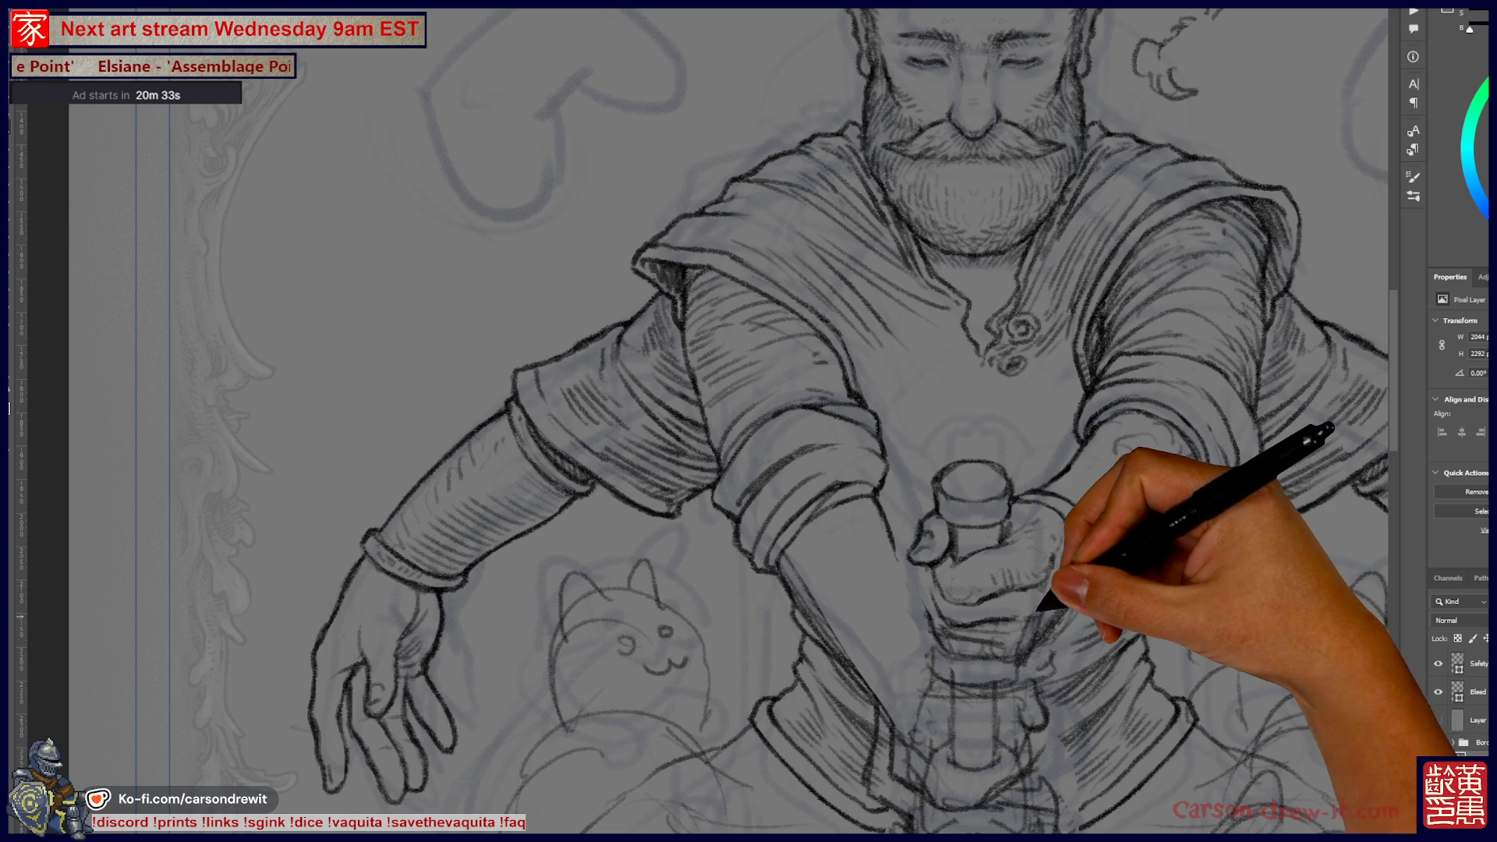
mouse_move(748, 421)
left_mouse_down()
mouse_move(717, 518)
mouse_move(746, 521)
left_mouse_up()
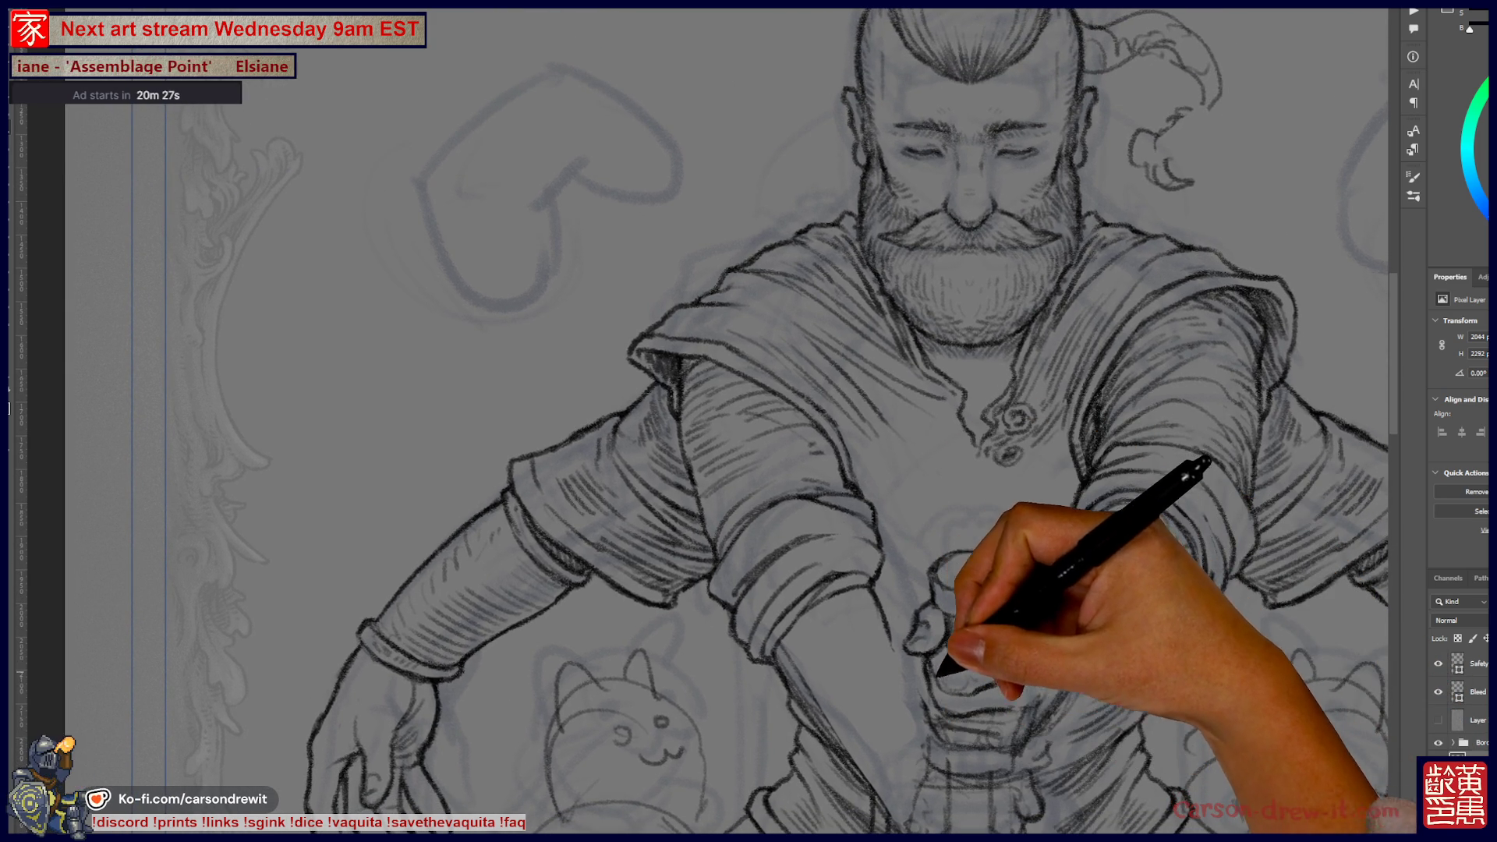
scroll(703, 421, "down", 1)
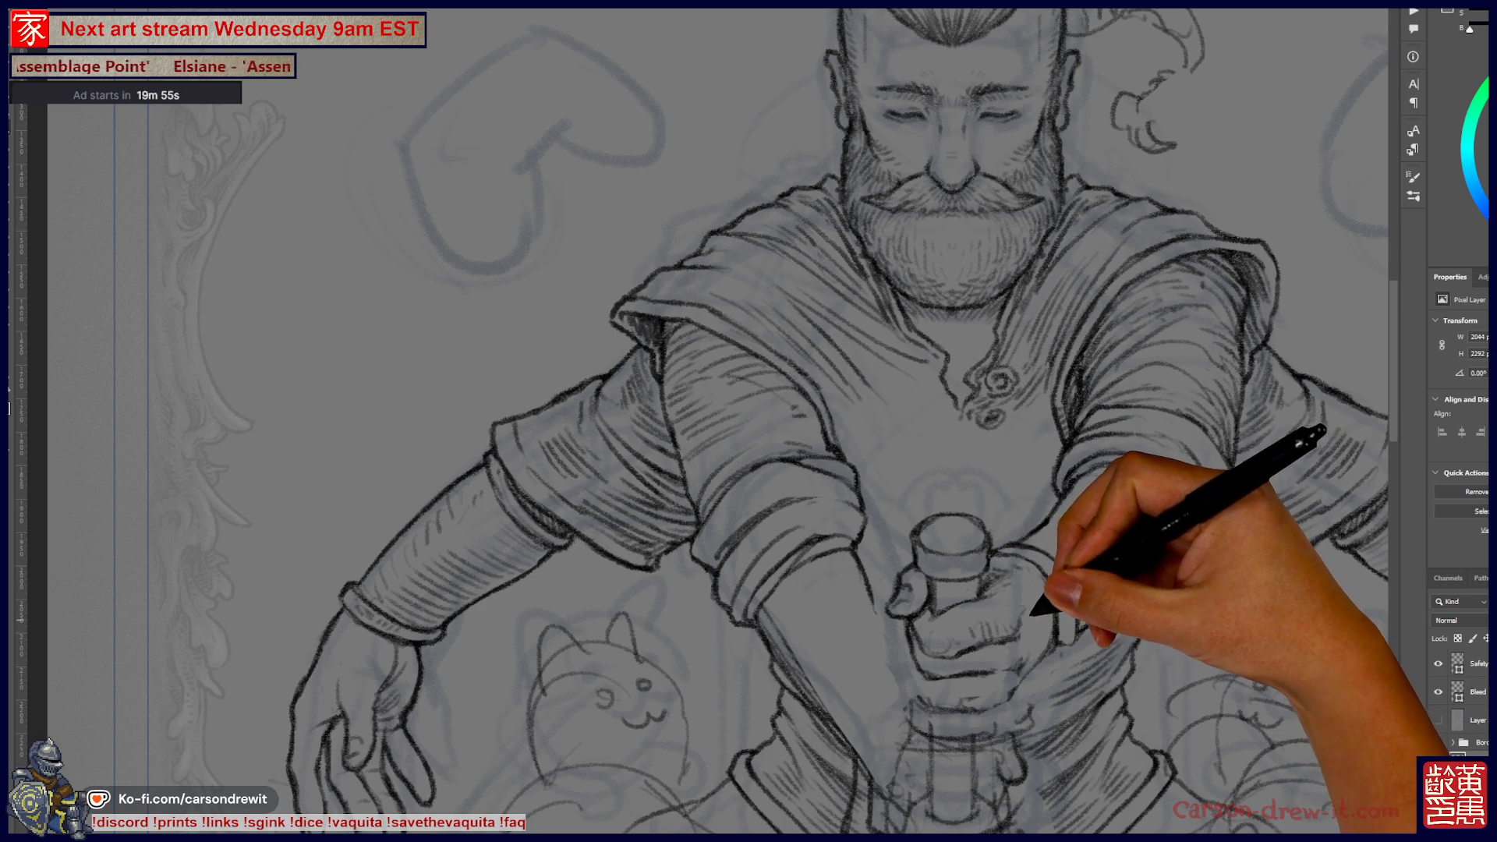
- Show the card border layer group and sketch swirling tattoo marks on the right forearm
left_click(1439, 743)
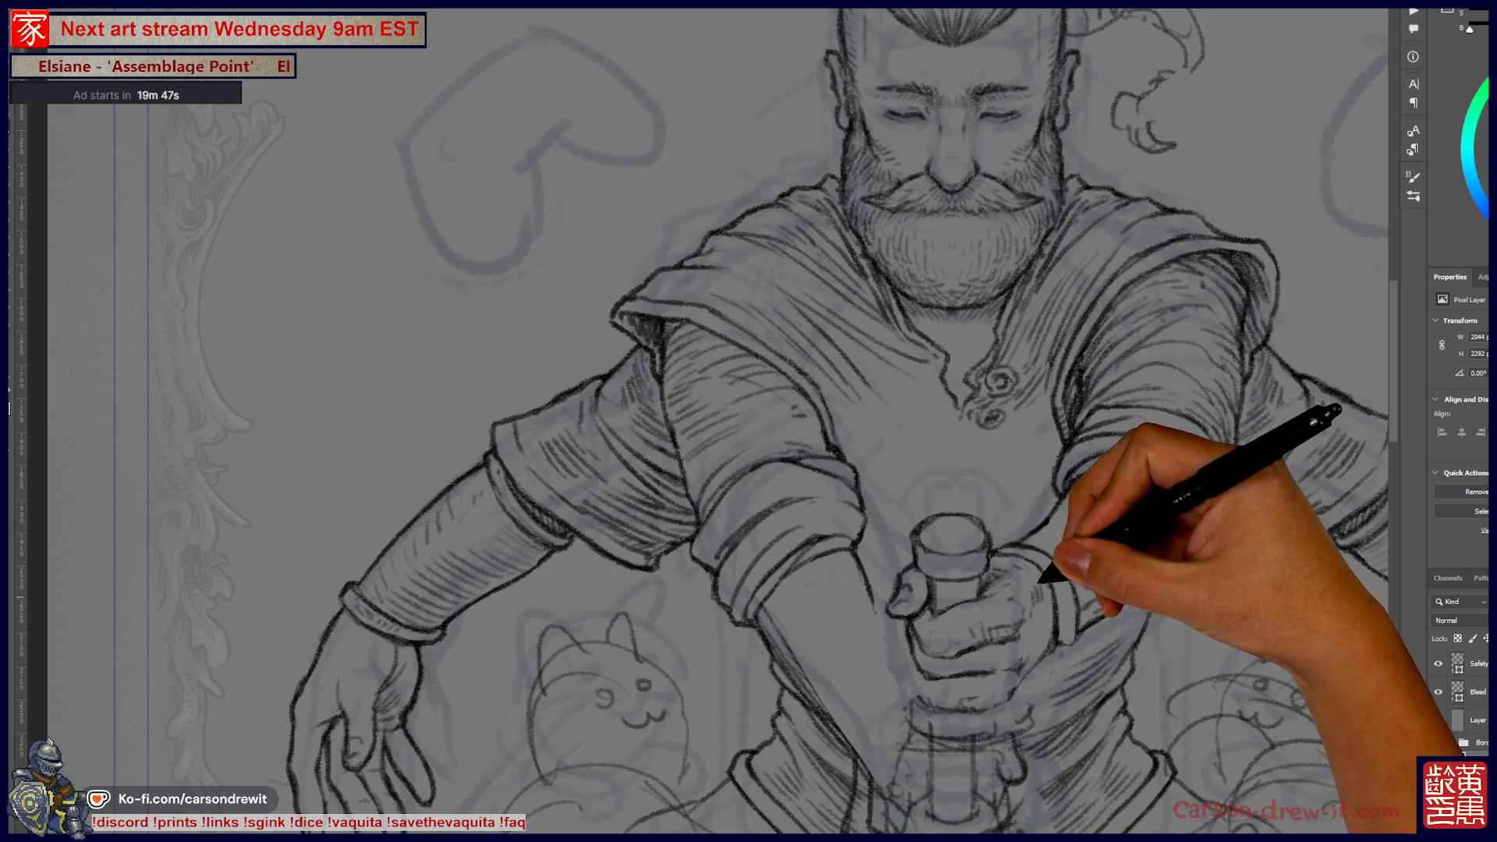
left_click_drag(781, 421, 904, 510)
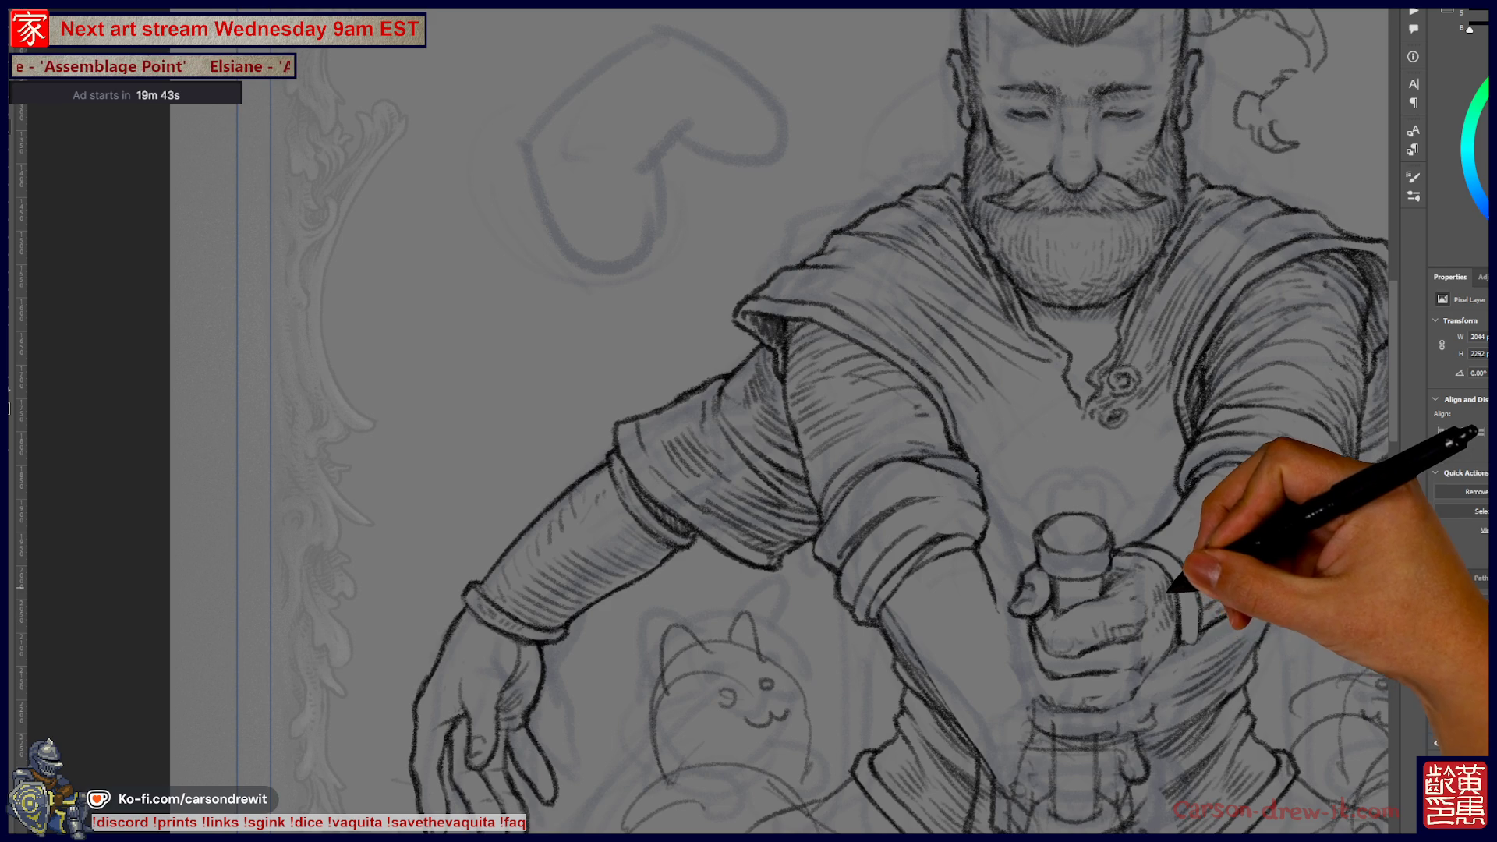
mouse_move(780, 421)
left_mouse_down()
mouse_move(729, 502)
mouse_move(816, 366)
left_mouse_up()
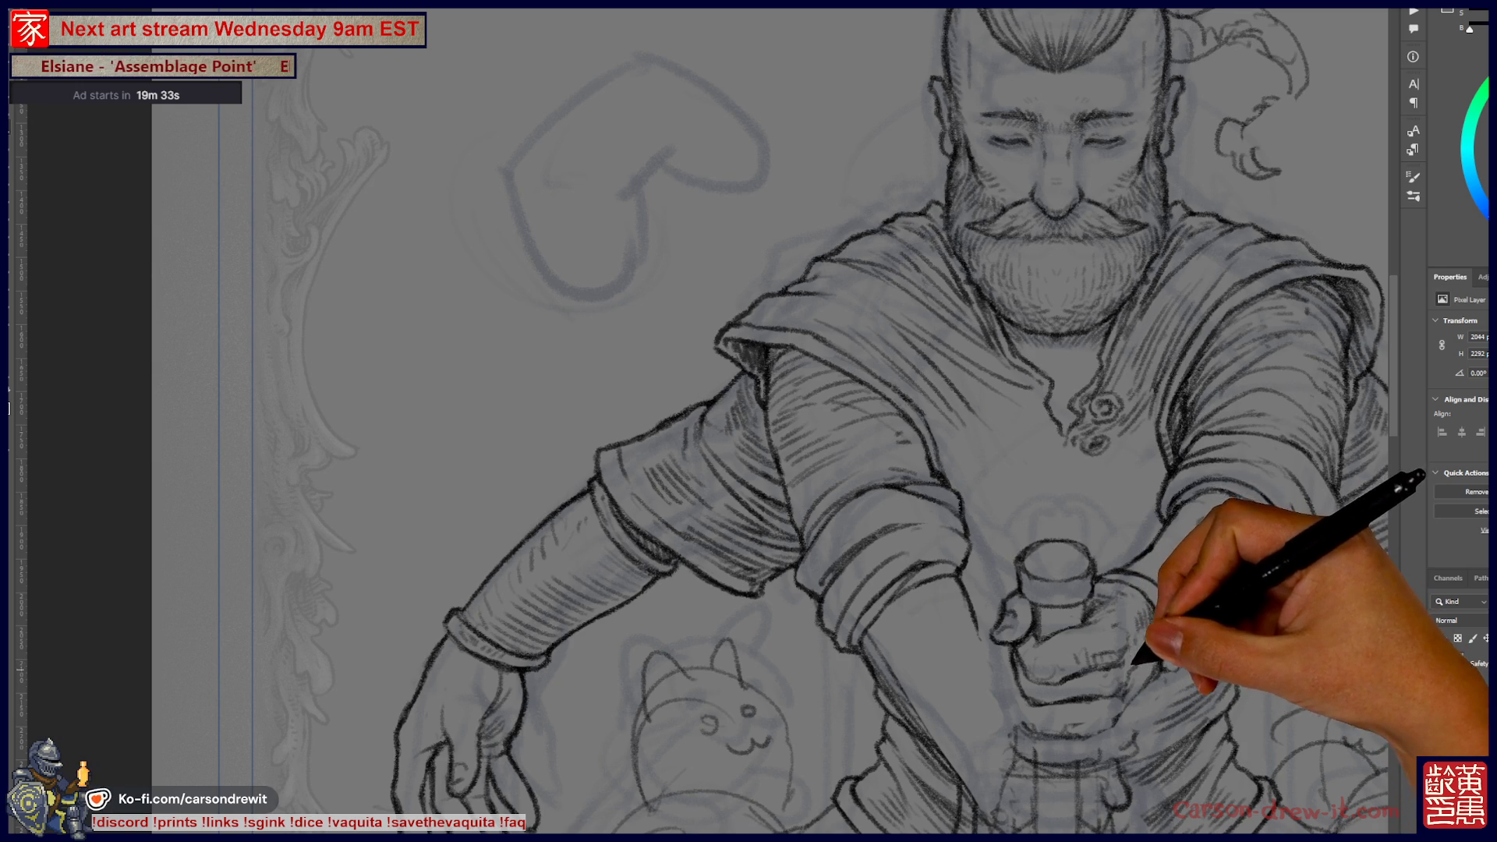
left_click_drag(703, 468, 731, 418)
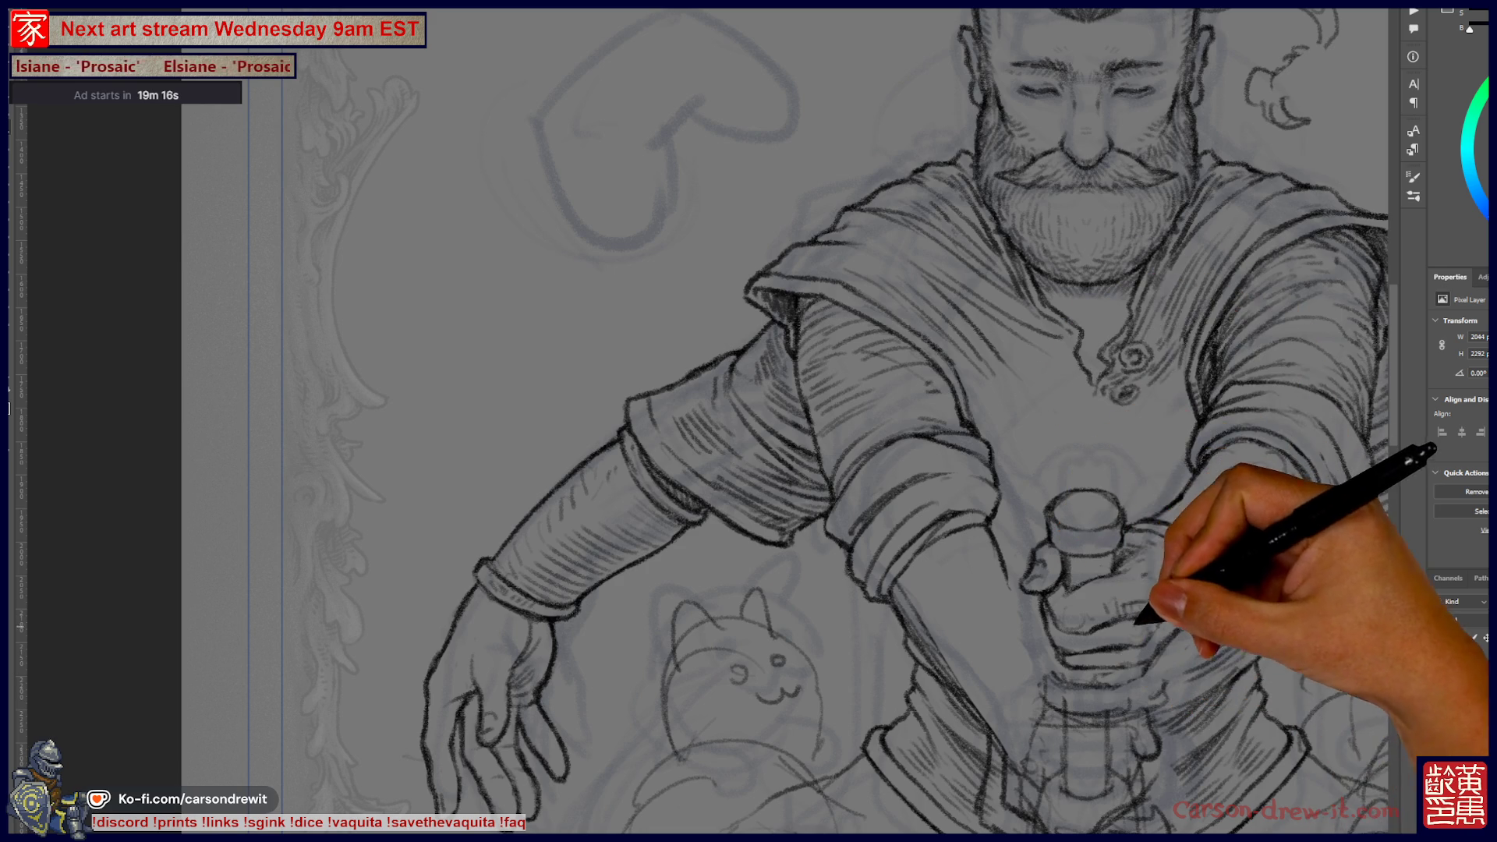
left_click_drag(1085, 422, 889, 412)
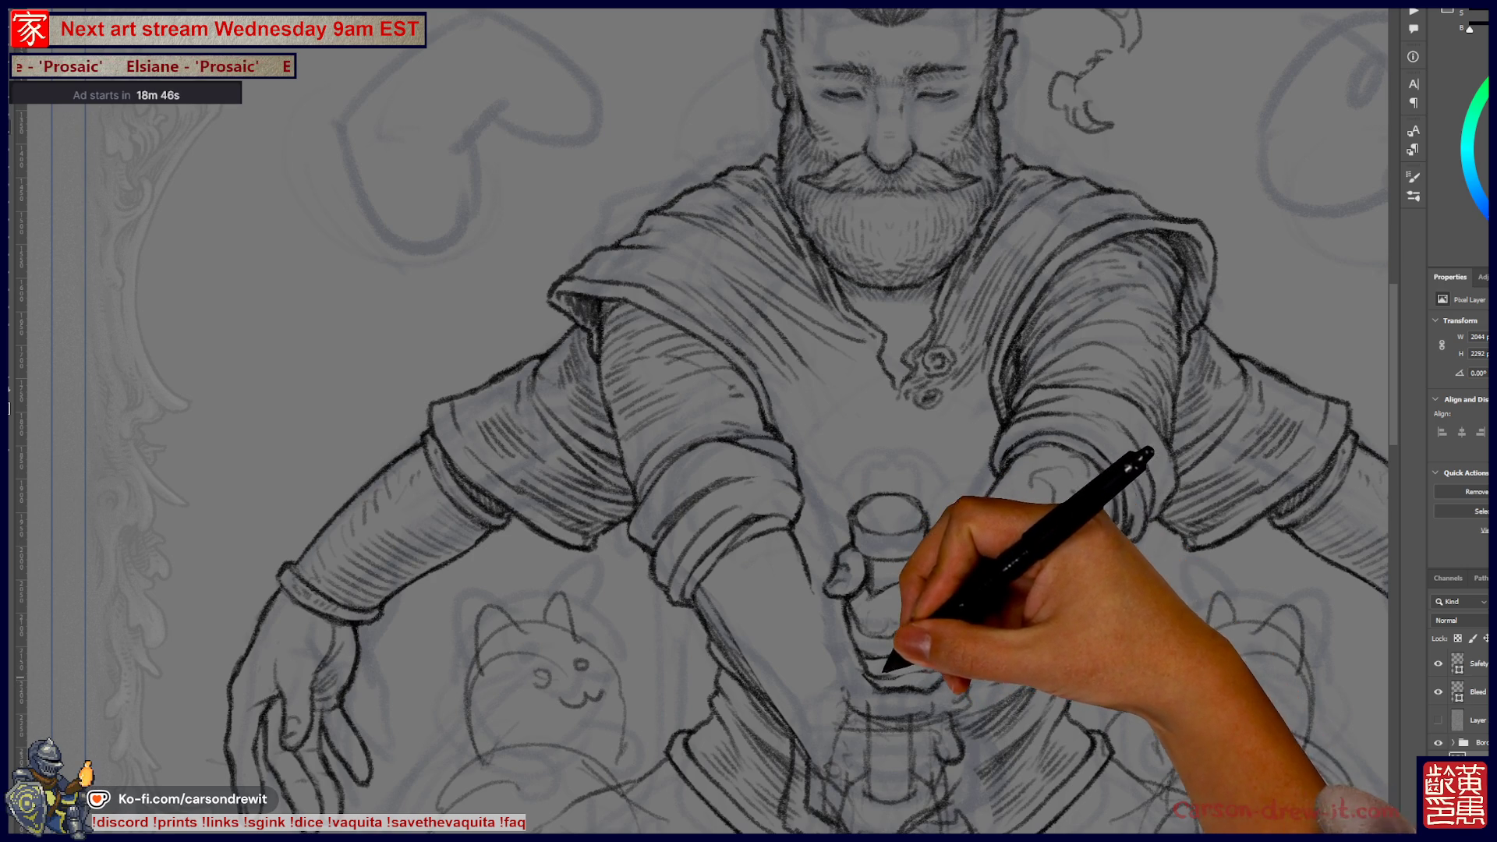
mouse_move(989, 612)
left_mouse_down()
mouse_move(1073, 682)
mouse_move(1105, 612)
left_mouse_up()
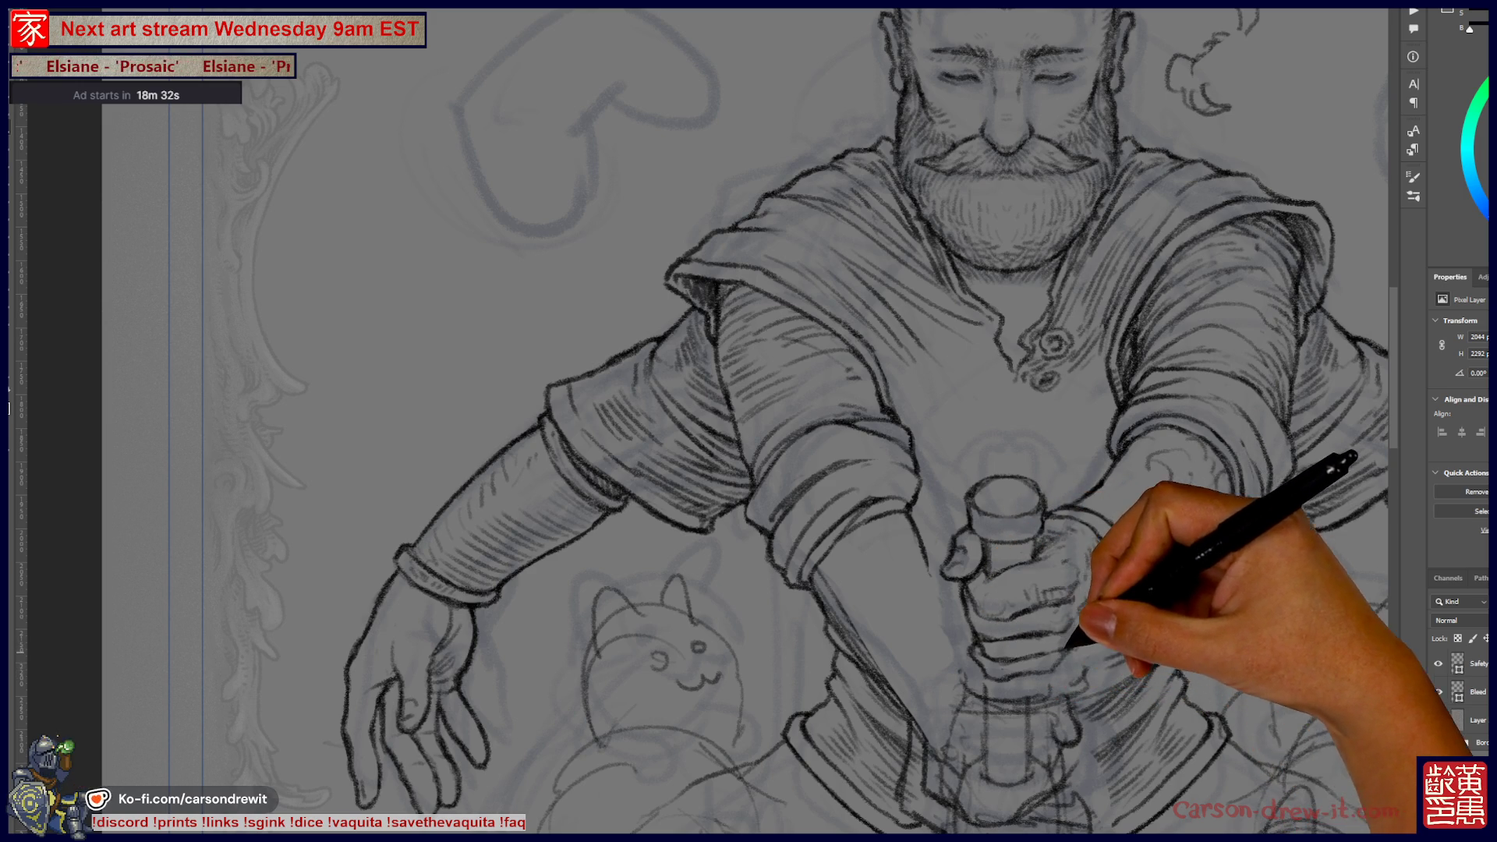
left_click_drag(1068, 561, 995, 595)
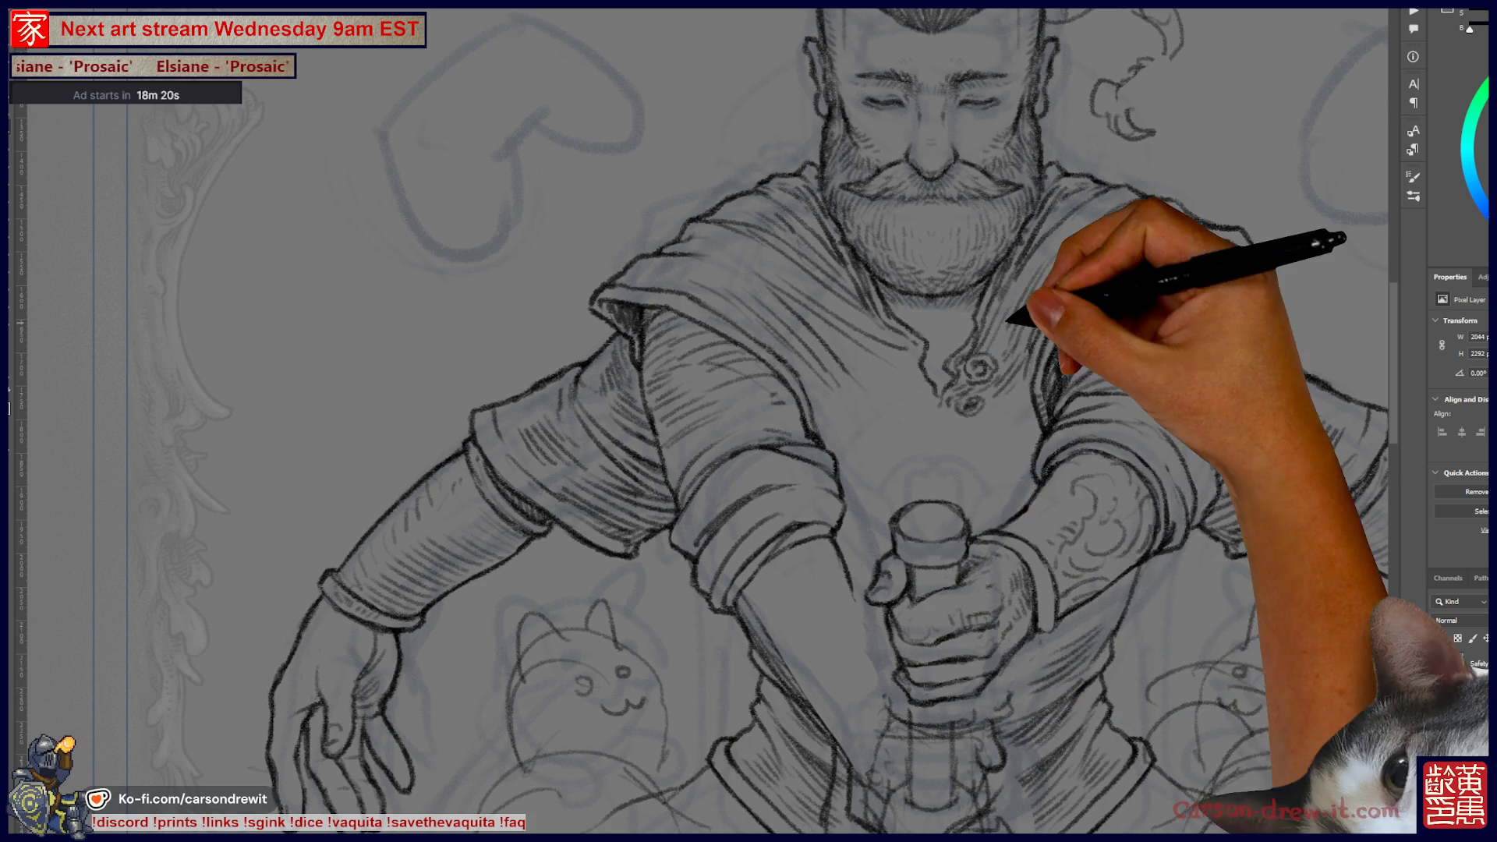
scroll(727, 549, "down", 5)
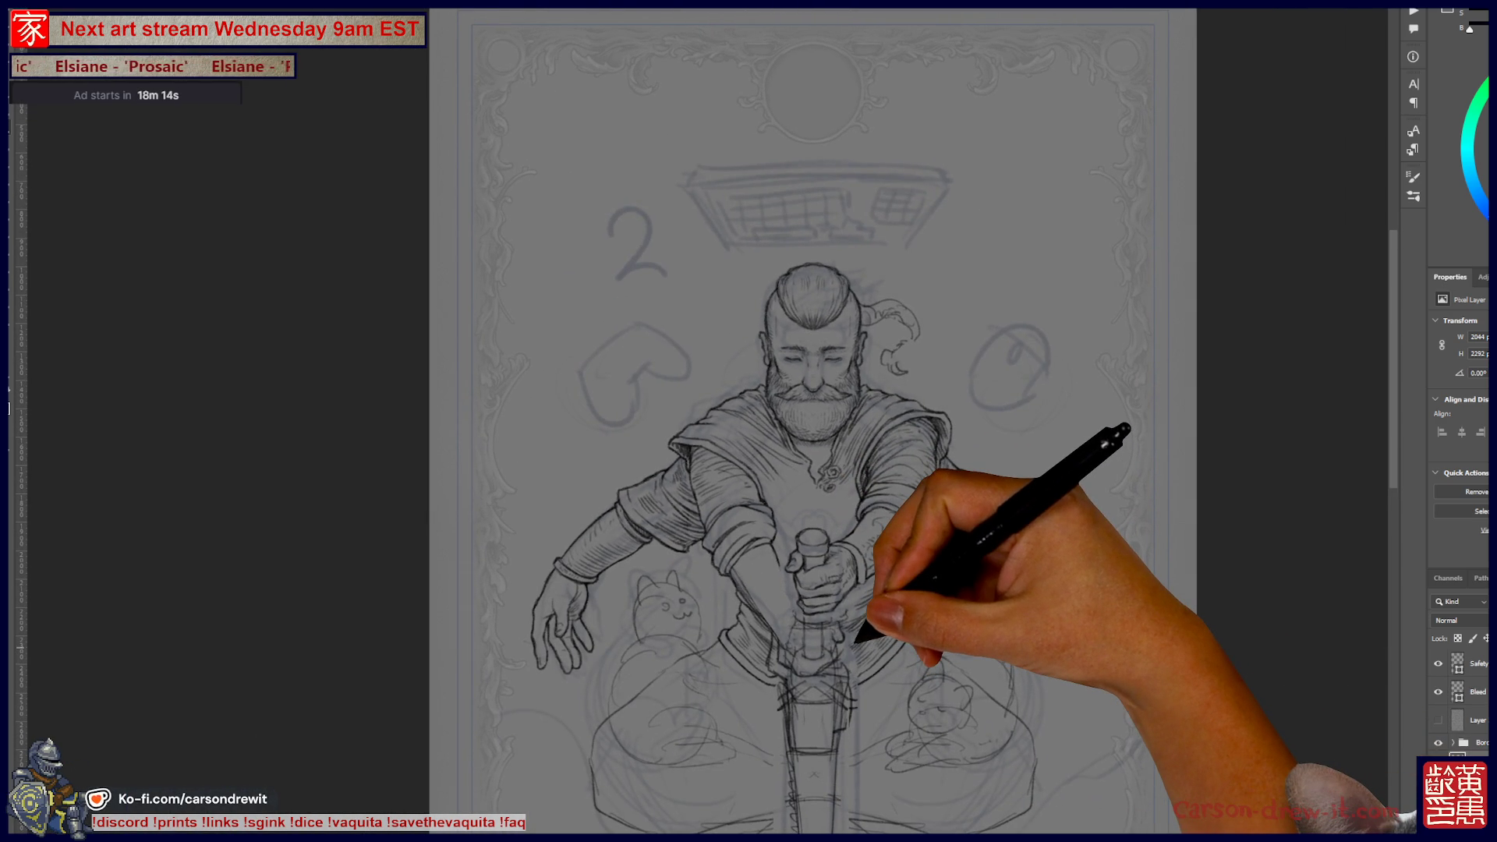
- Redraw the pommel's rounded top cap above the hands, then fit the whole card with Ctrl+0
scroll(815, 619, "up", 5)
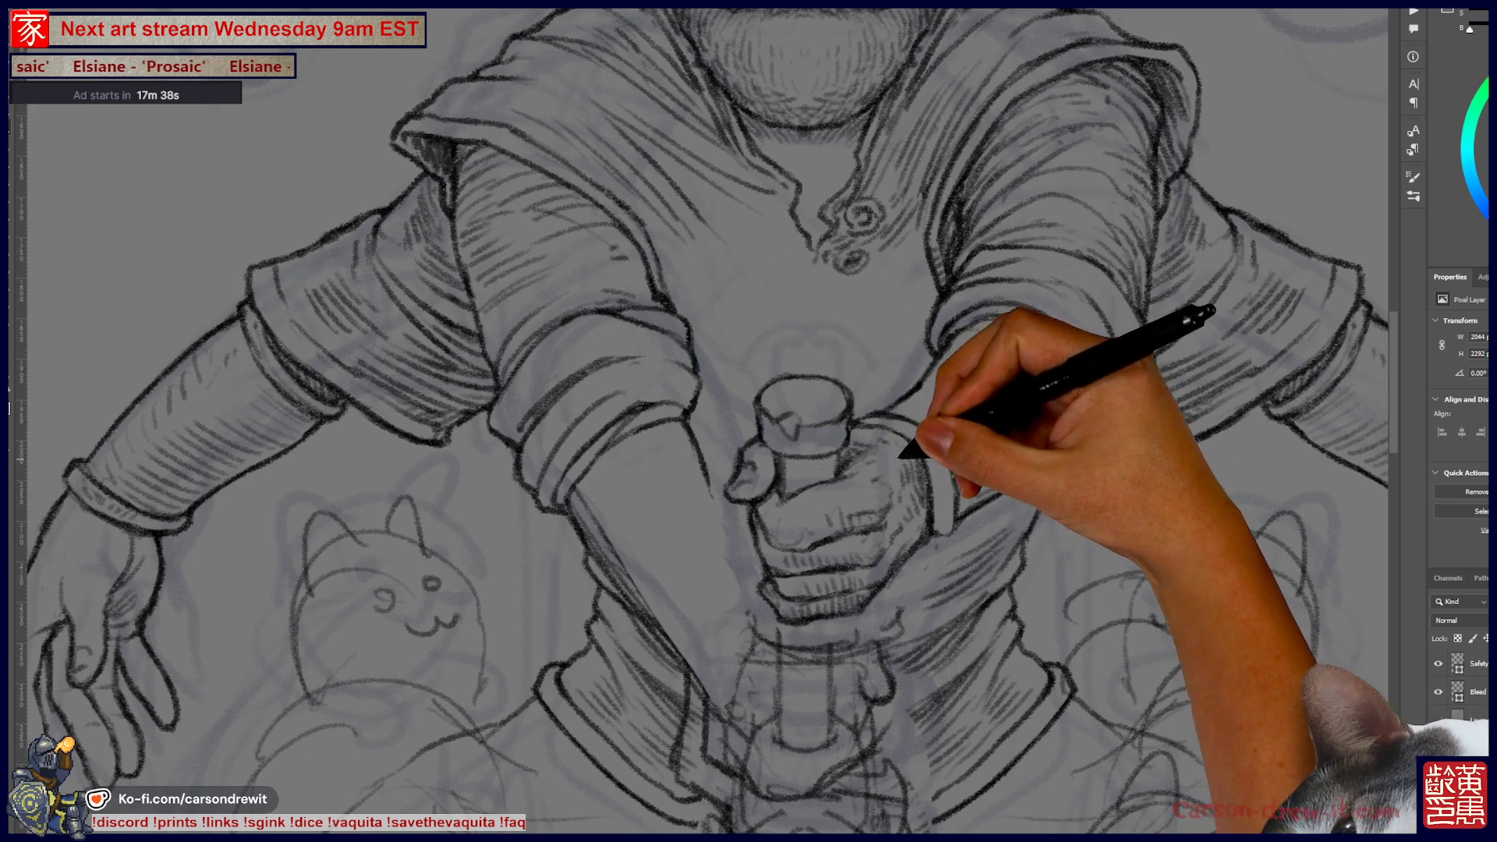
mouse_move(781, 469)
left_mouse_down()
mouse_move(809, 421)
mouse_move(863, 452)
left_mouse_up()
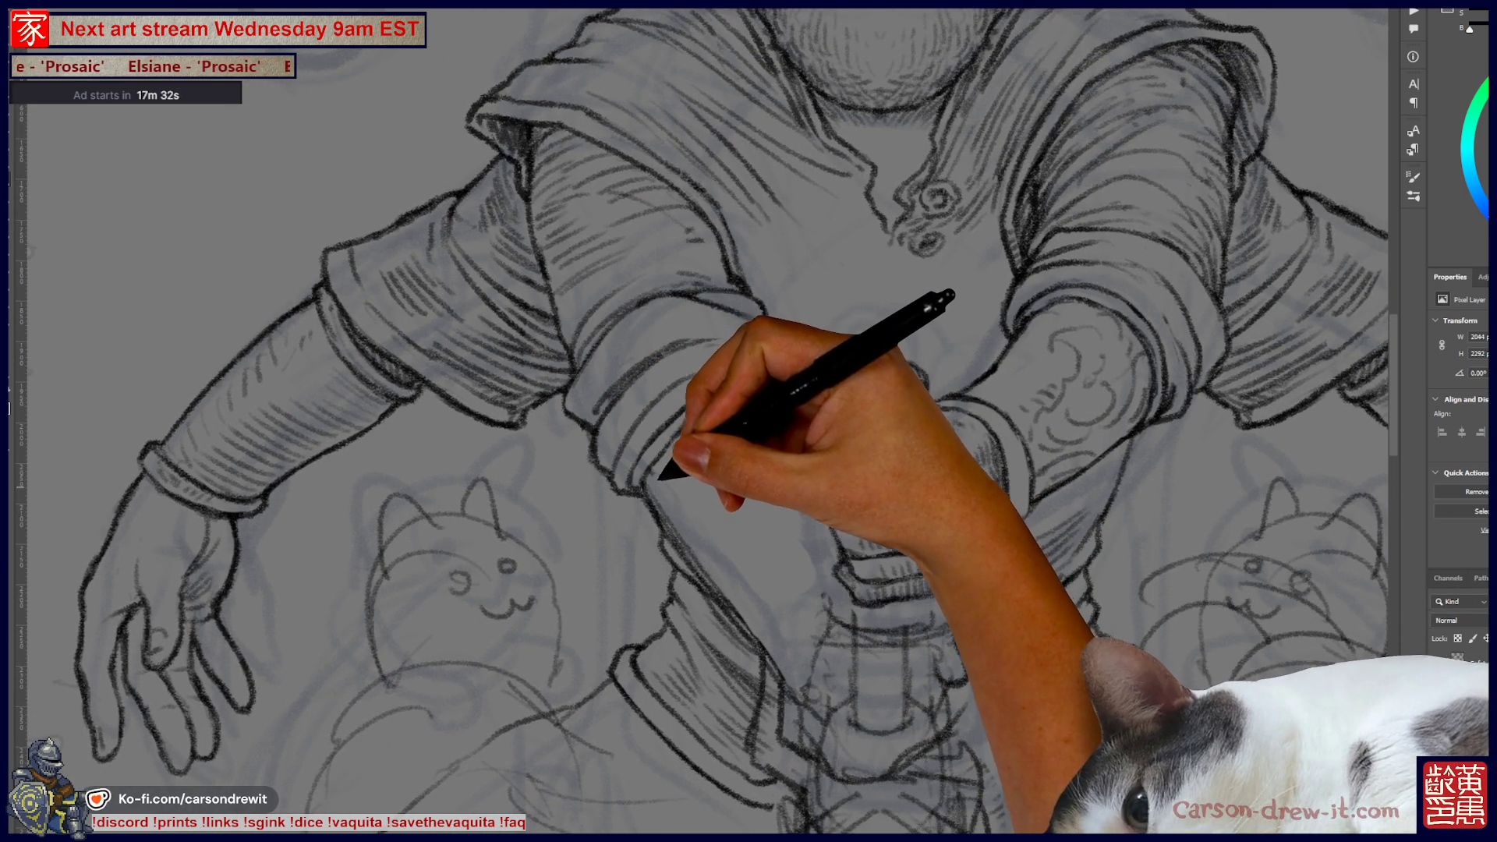
mouse_move(834, 375)
left_mouse_down()
mouse_move(928, 373)
mouse_move(834, 413)
left_mouse_up()
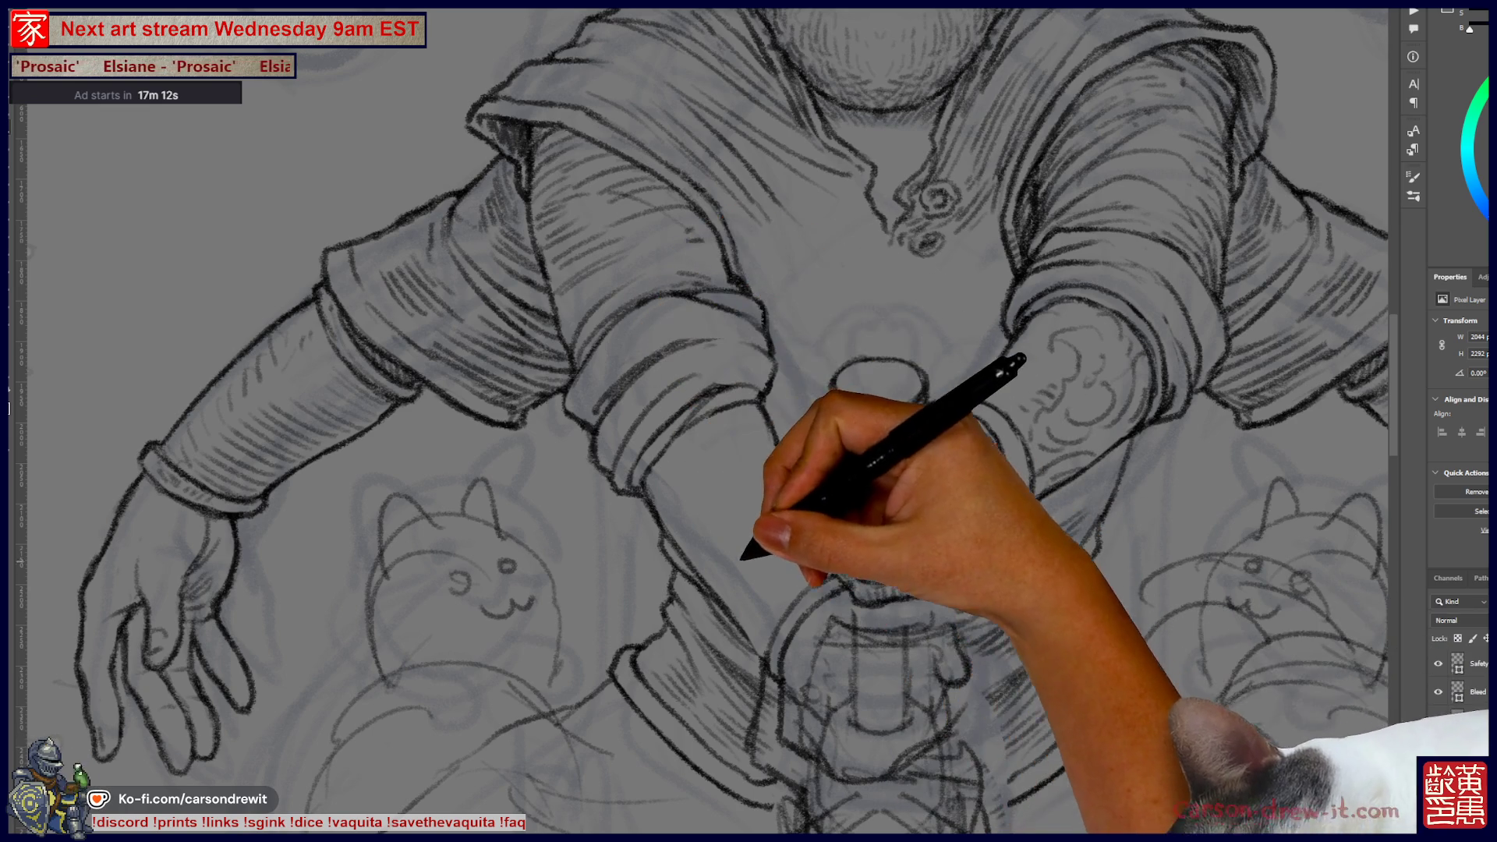
scroll(702, 422, "up", 4)
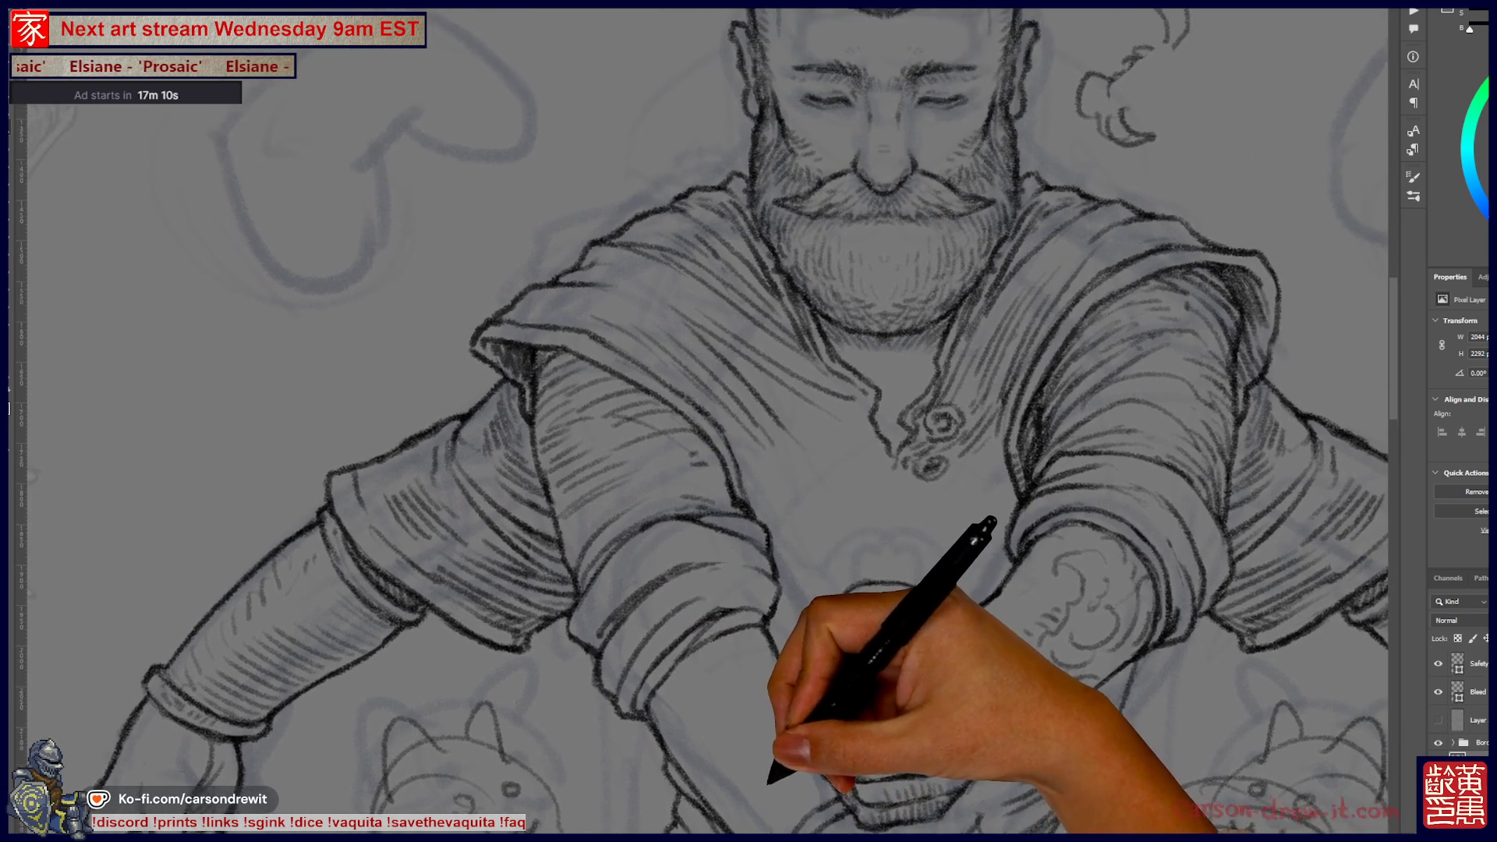
scroll(702, 422, "down", 3)
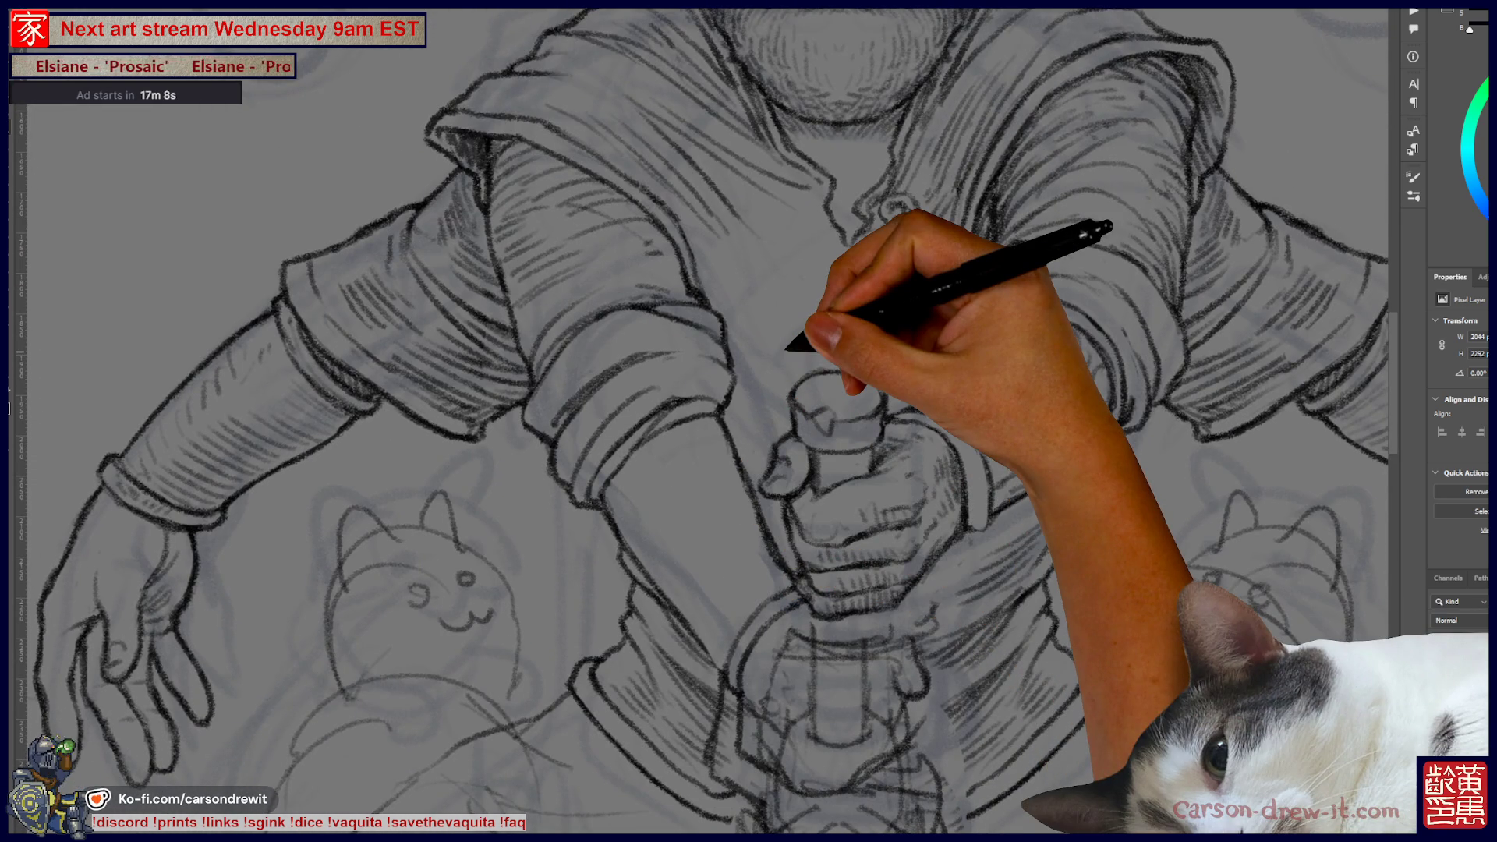
key("ctrl+0")
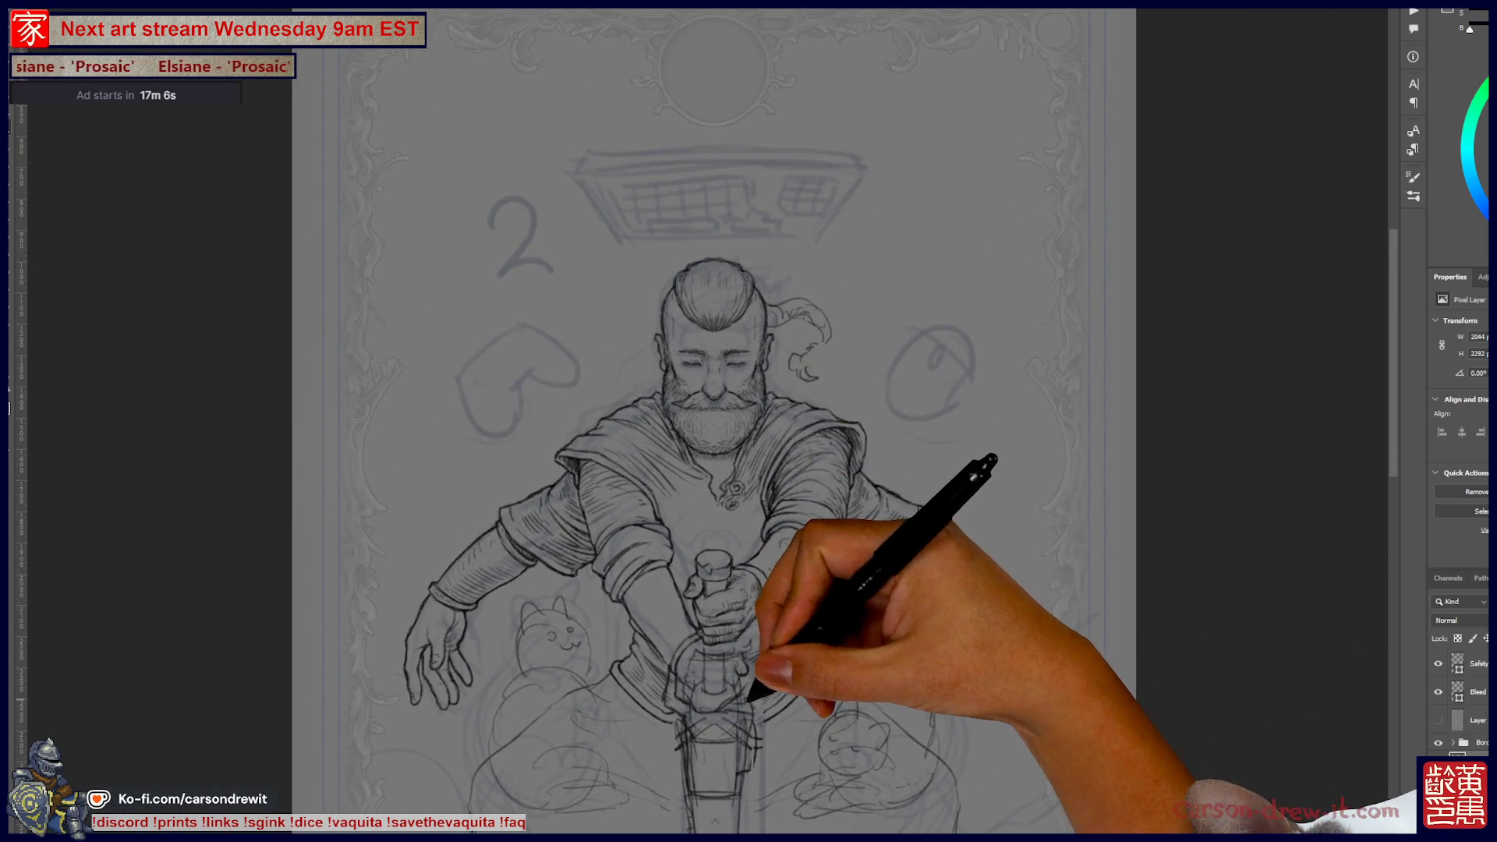
- Add two small round eyes to the right cat sketch and refine the lower gripping hand
scroll(733, 711, "up", 5)
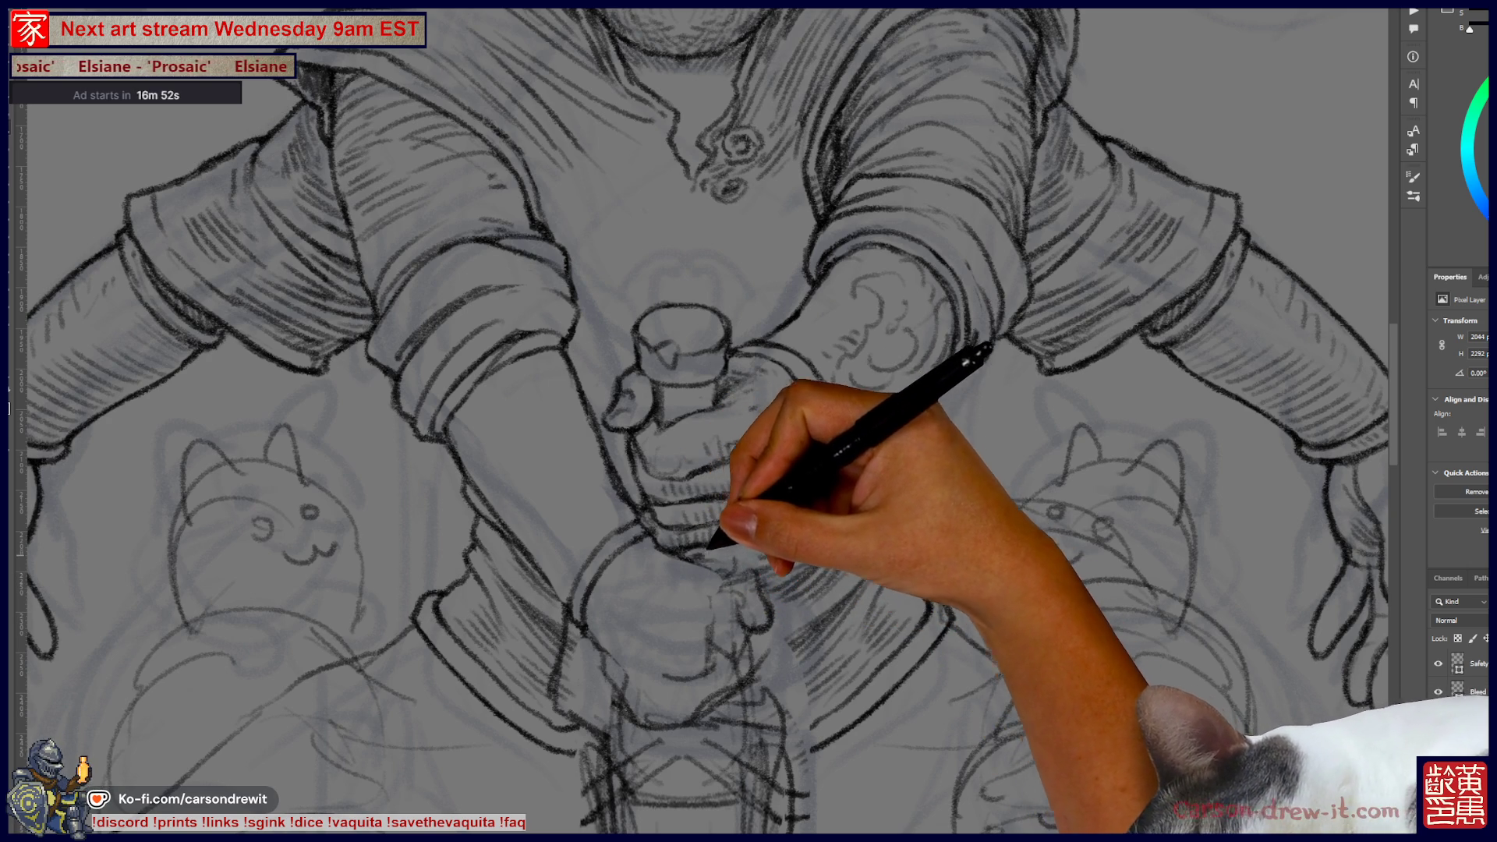
key("ctrl")
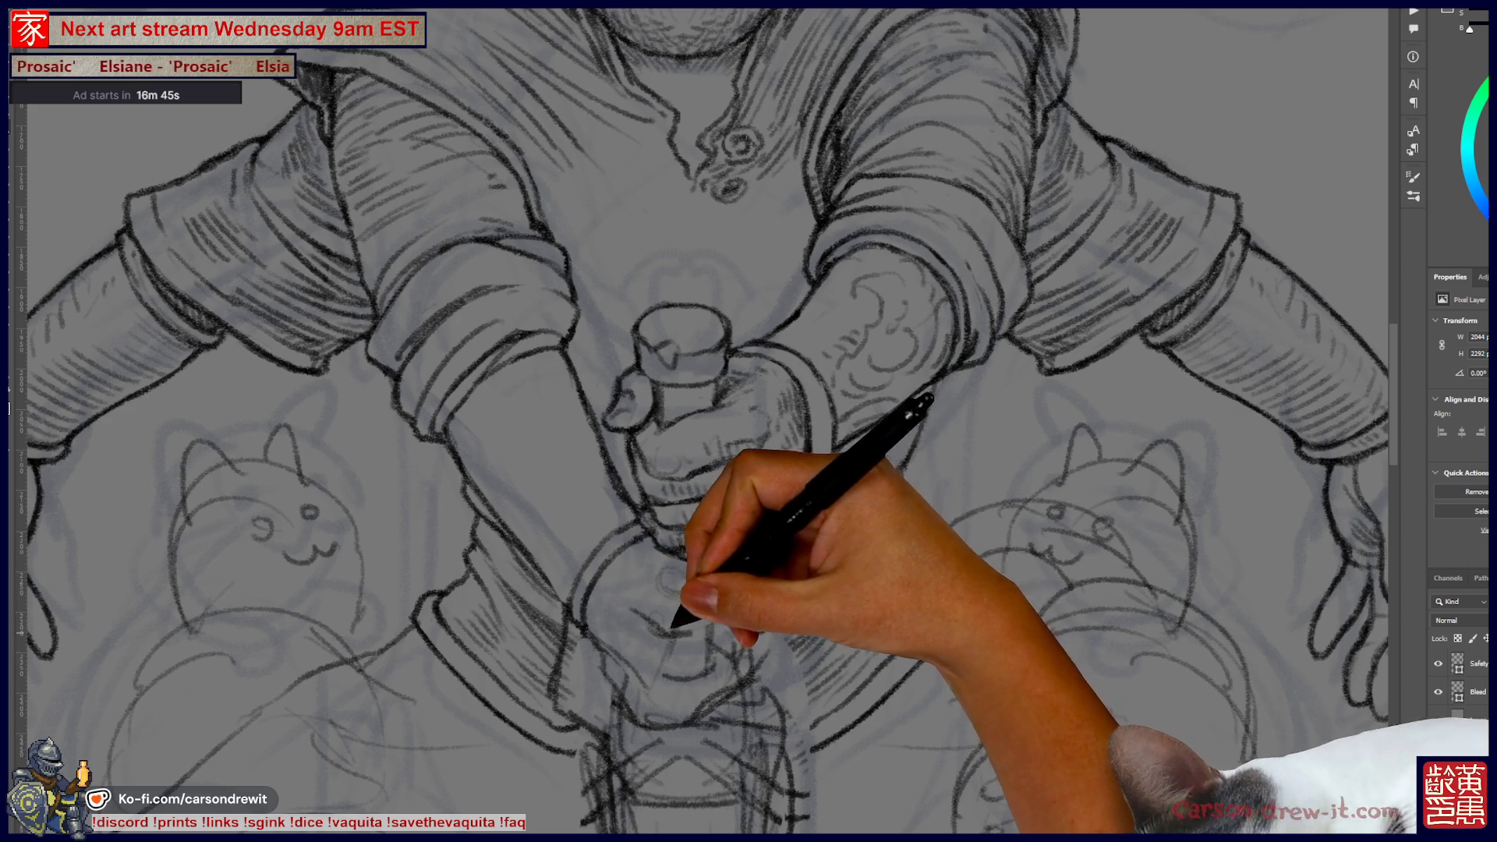
key("ctrl")
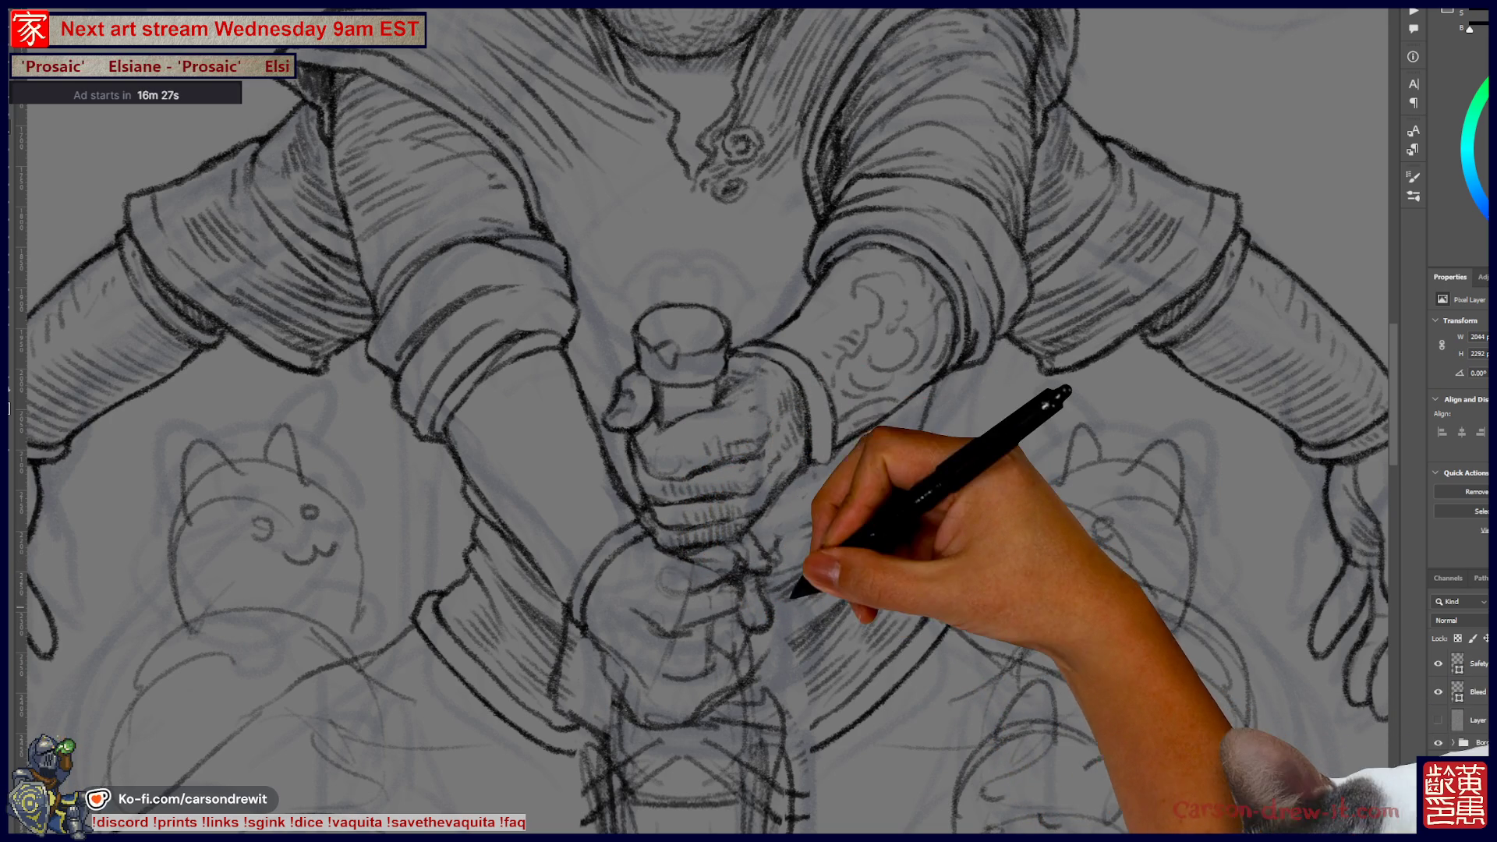
key("ctrl")
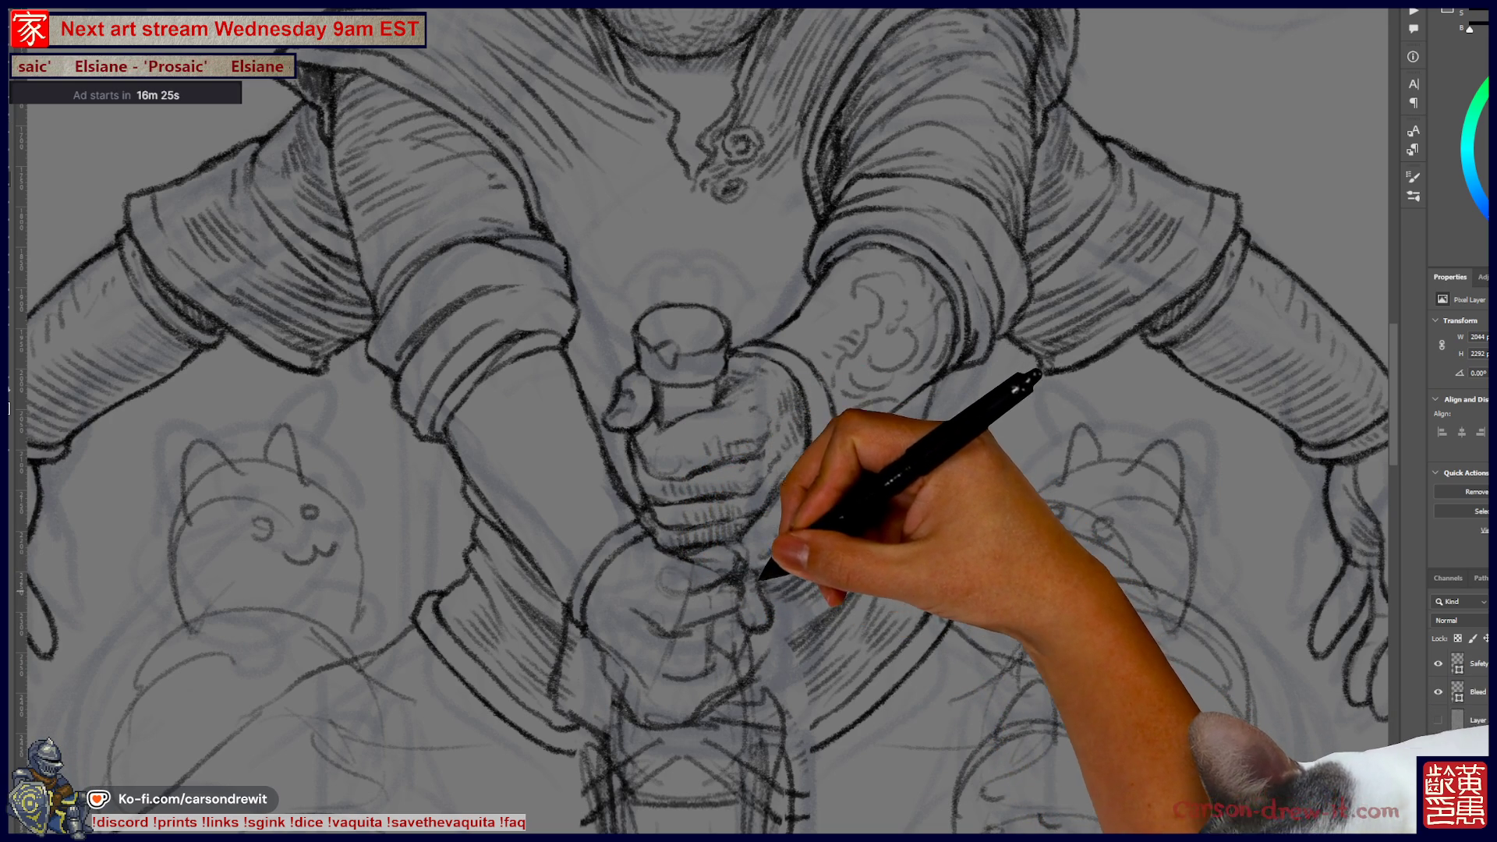
left_click_drag(1052, 508, 1099, 526)
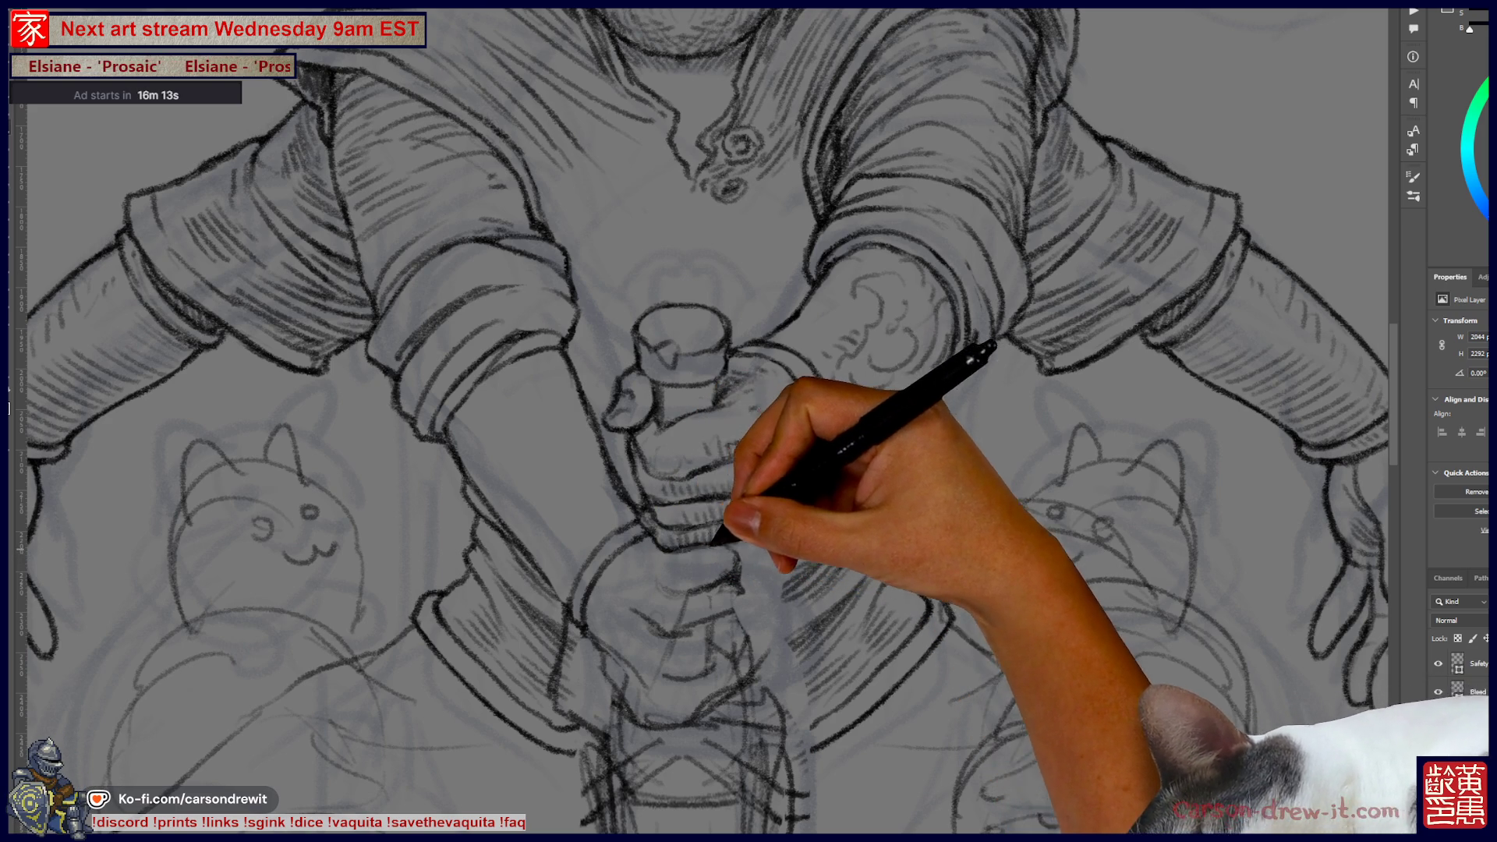
left_click_drag(679, 324, 876, 575)
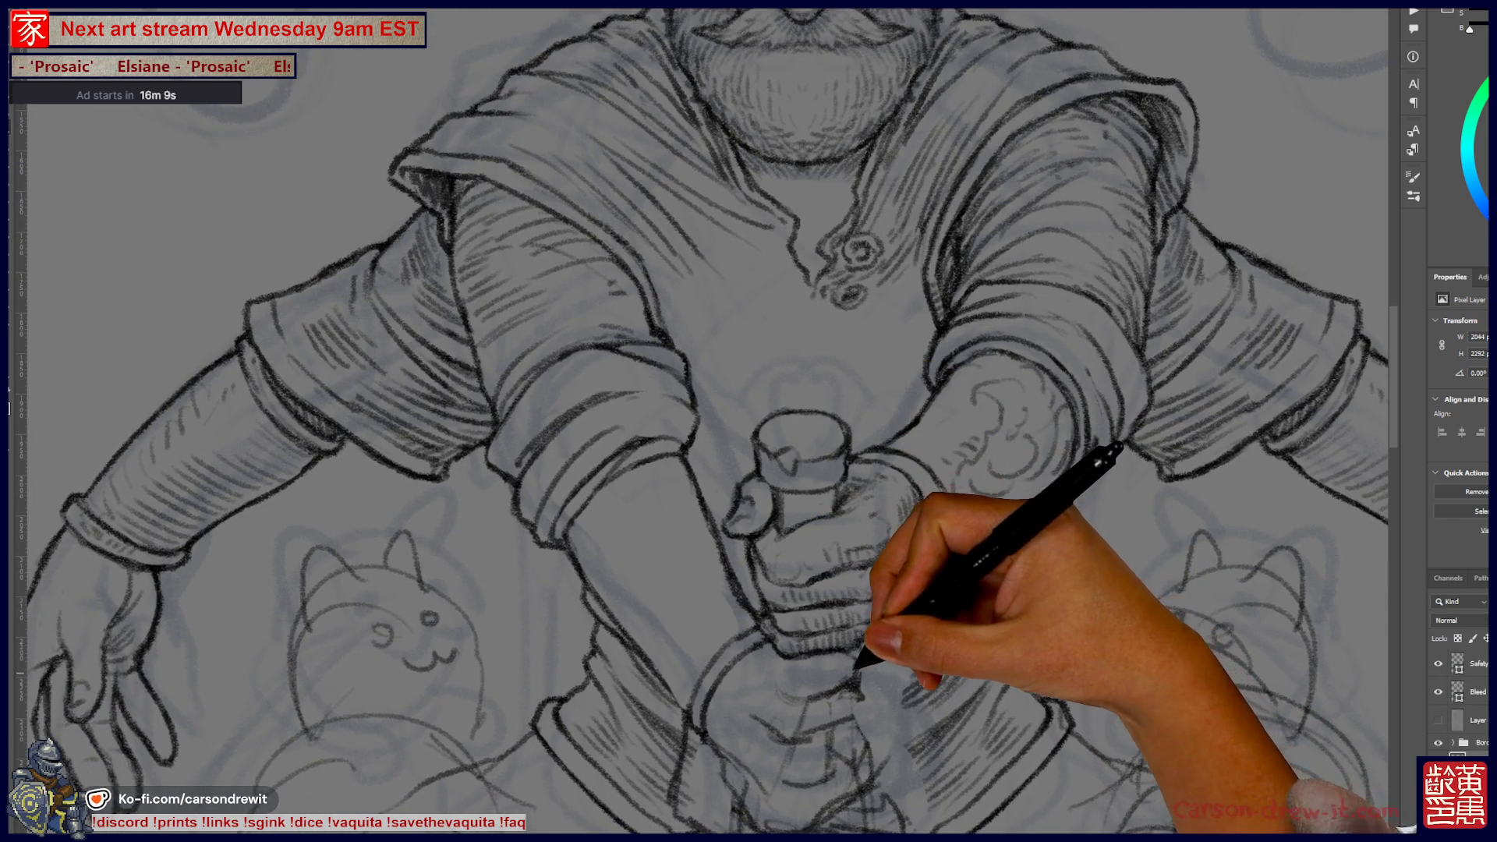
mouse_move(886, 647)
left_mouse_down()
mouse_move(871, 748)
mouse_move(807, 518)
left_mouse_up()
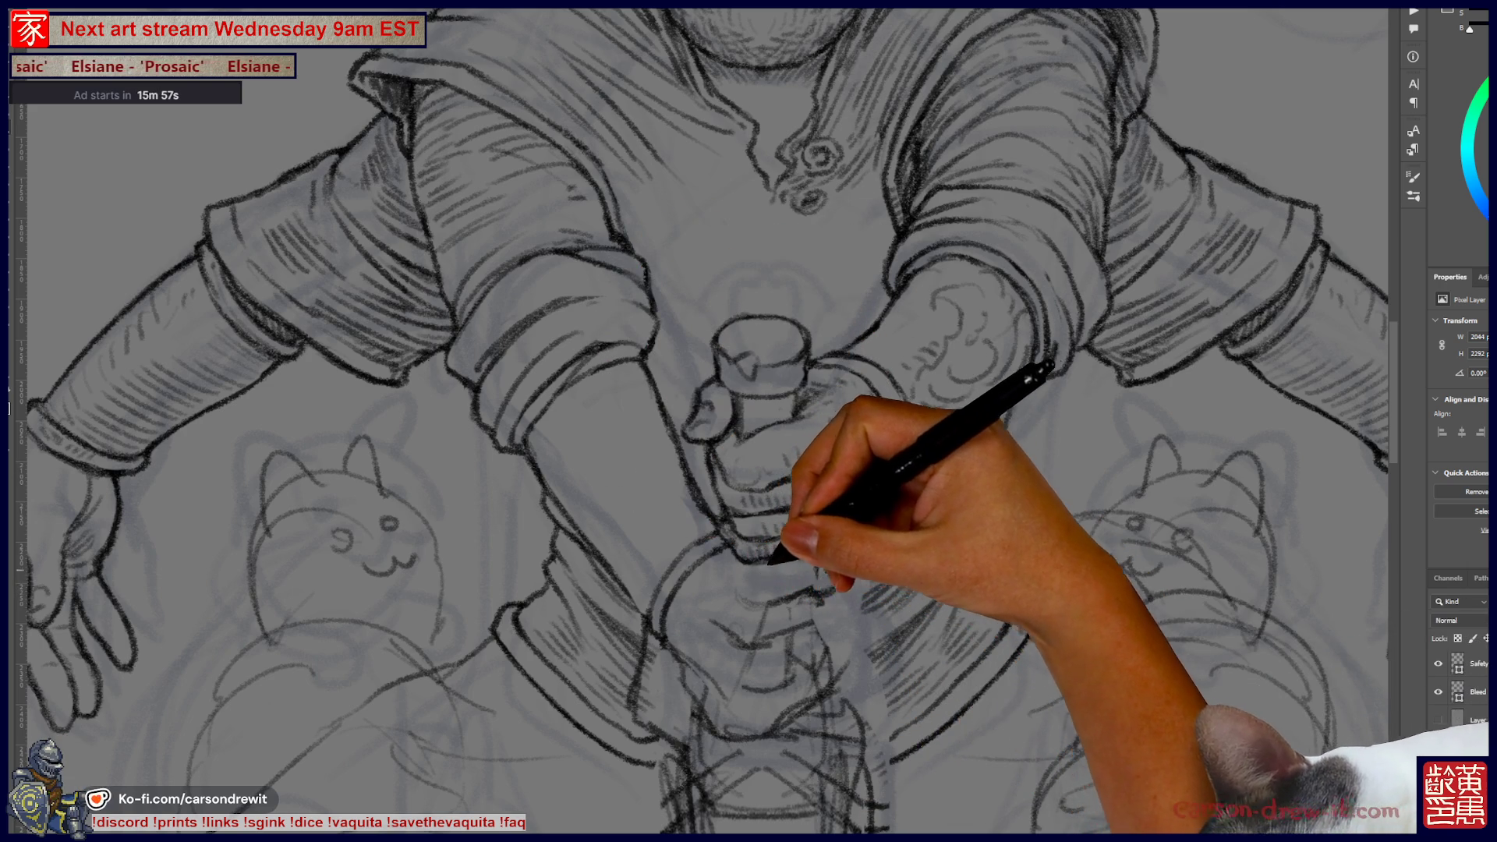
- Darken the finger outlines of the lower hand on the hilt, briefly zooming out to check the figure
left_click_drag(769, 563, 778, 603)
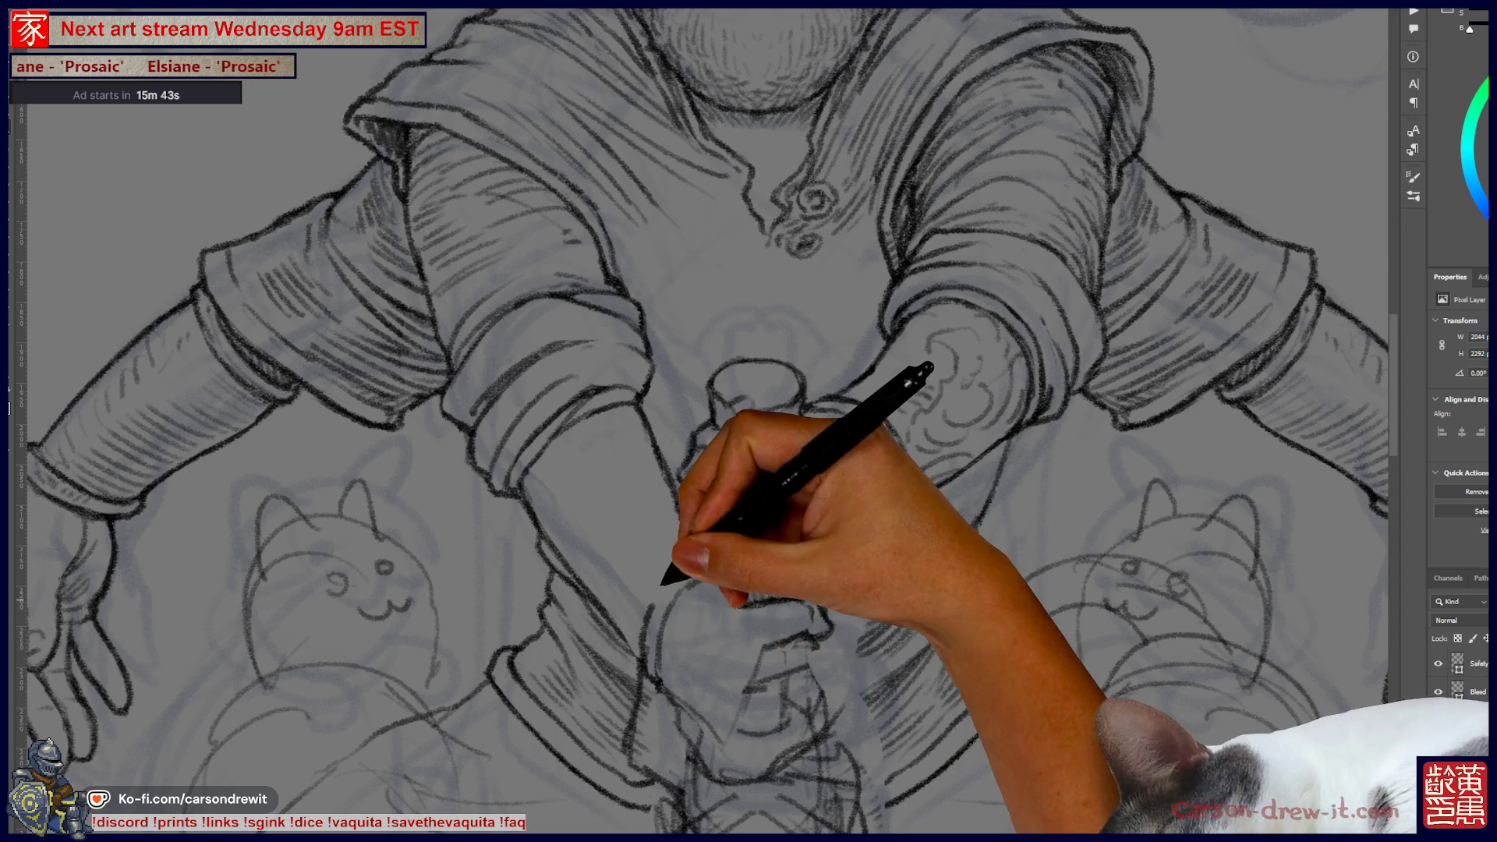
scroll(702, 422, "up", 5)
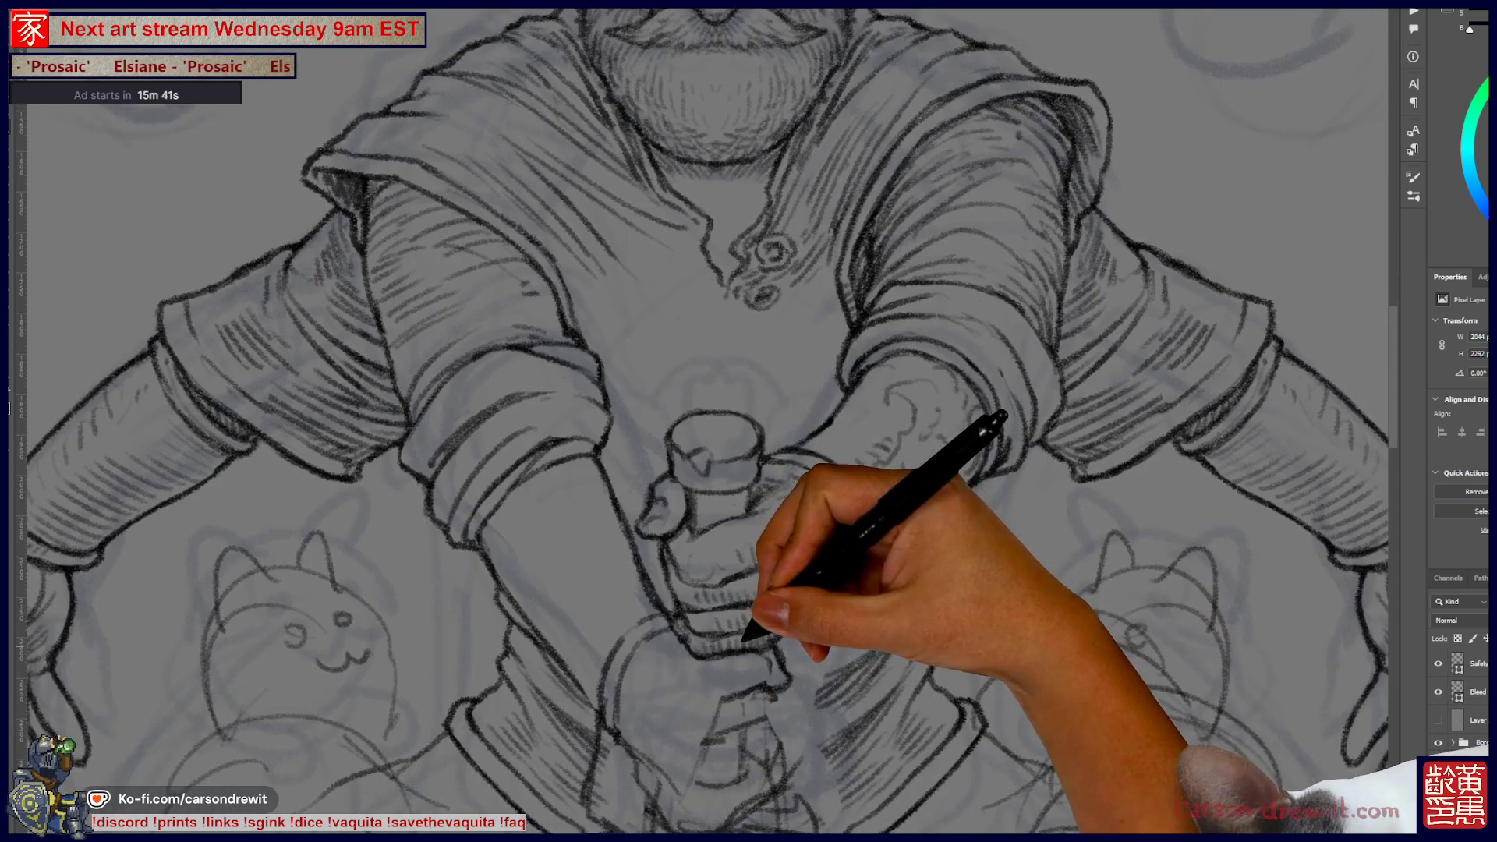
scroll(702, 421, "down", 3)
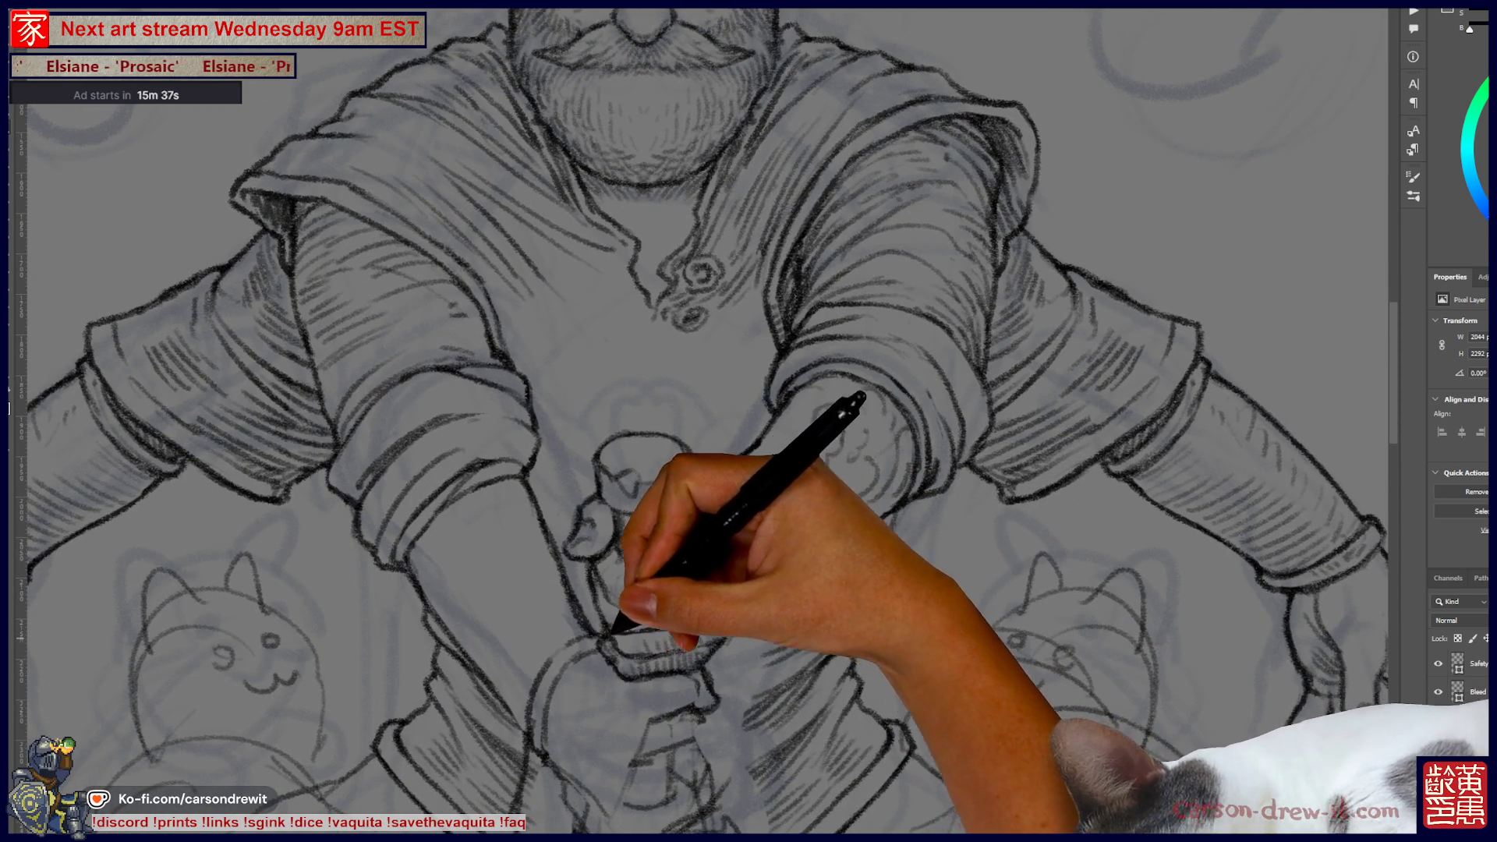
scroll(702, 421, "up", 4)
scroll(703, 422, "down", 6)
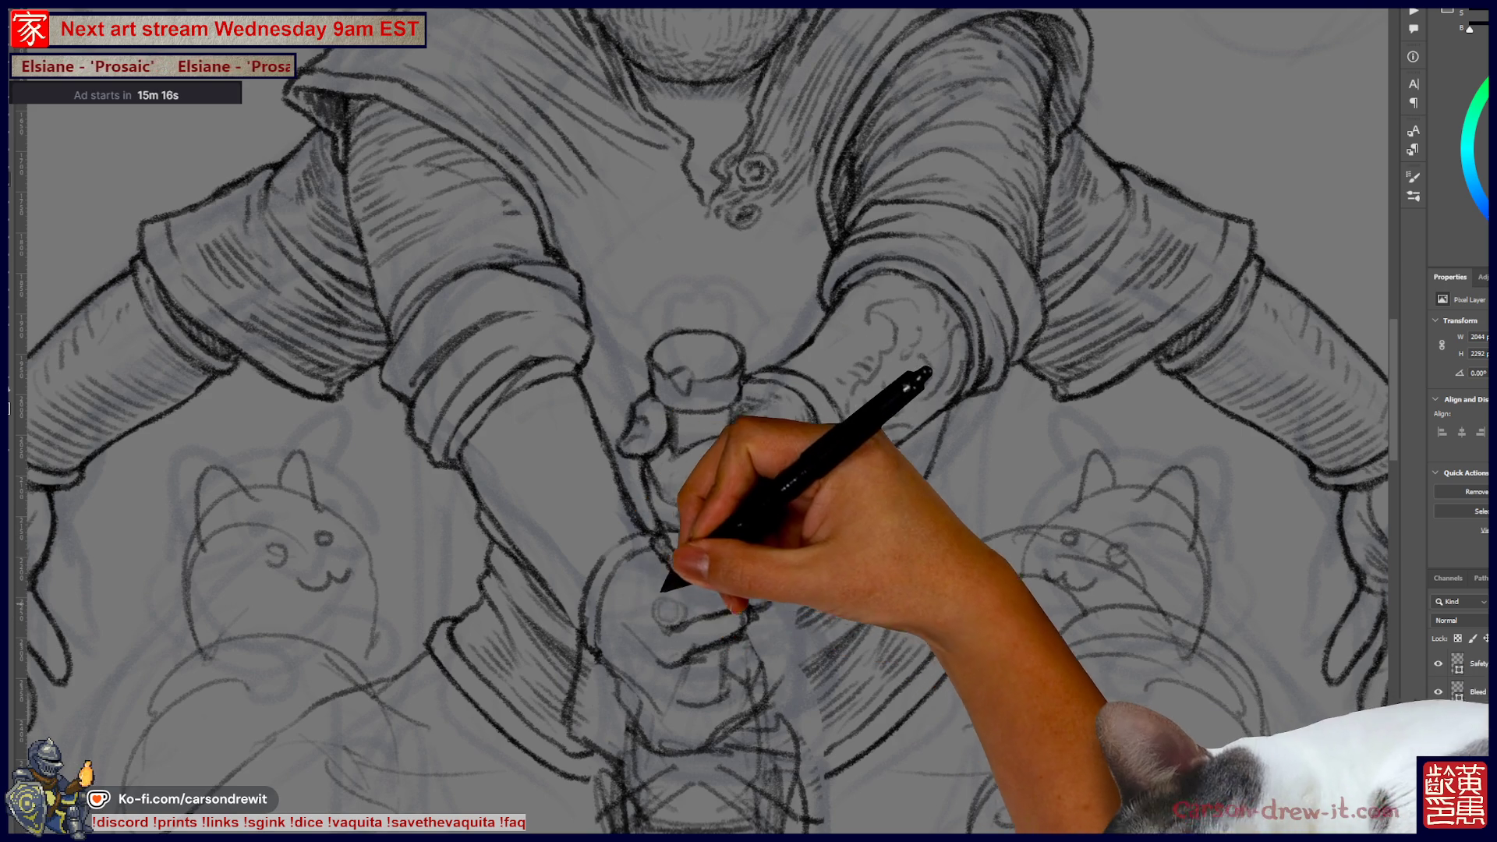
key("ctrl+minus")
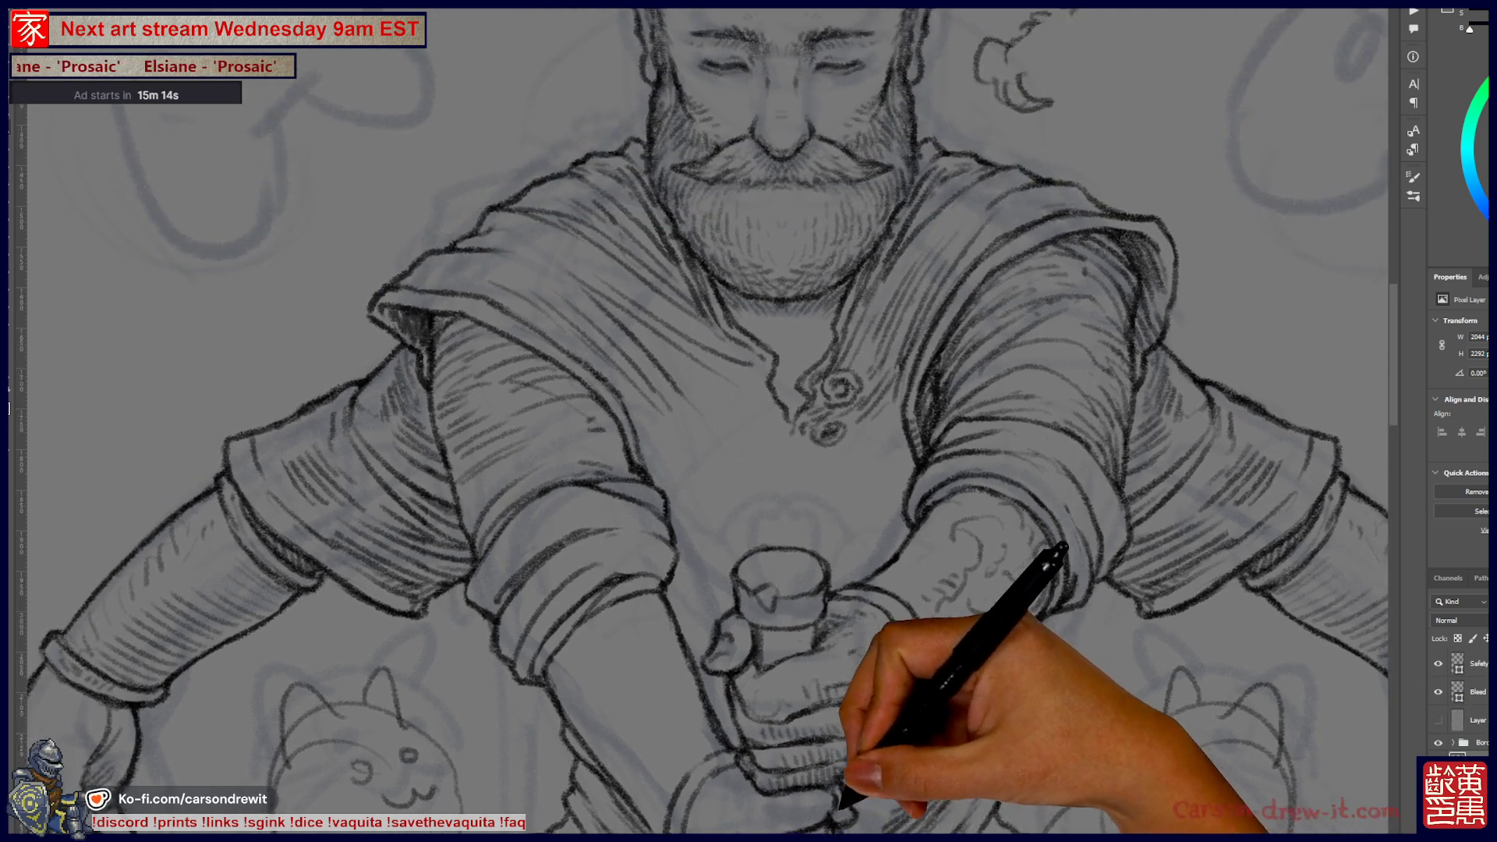
key("ctrl+plus")
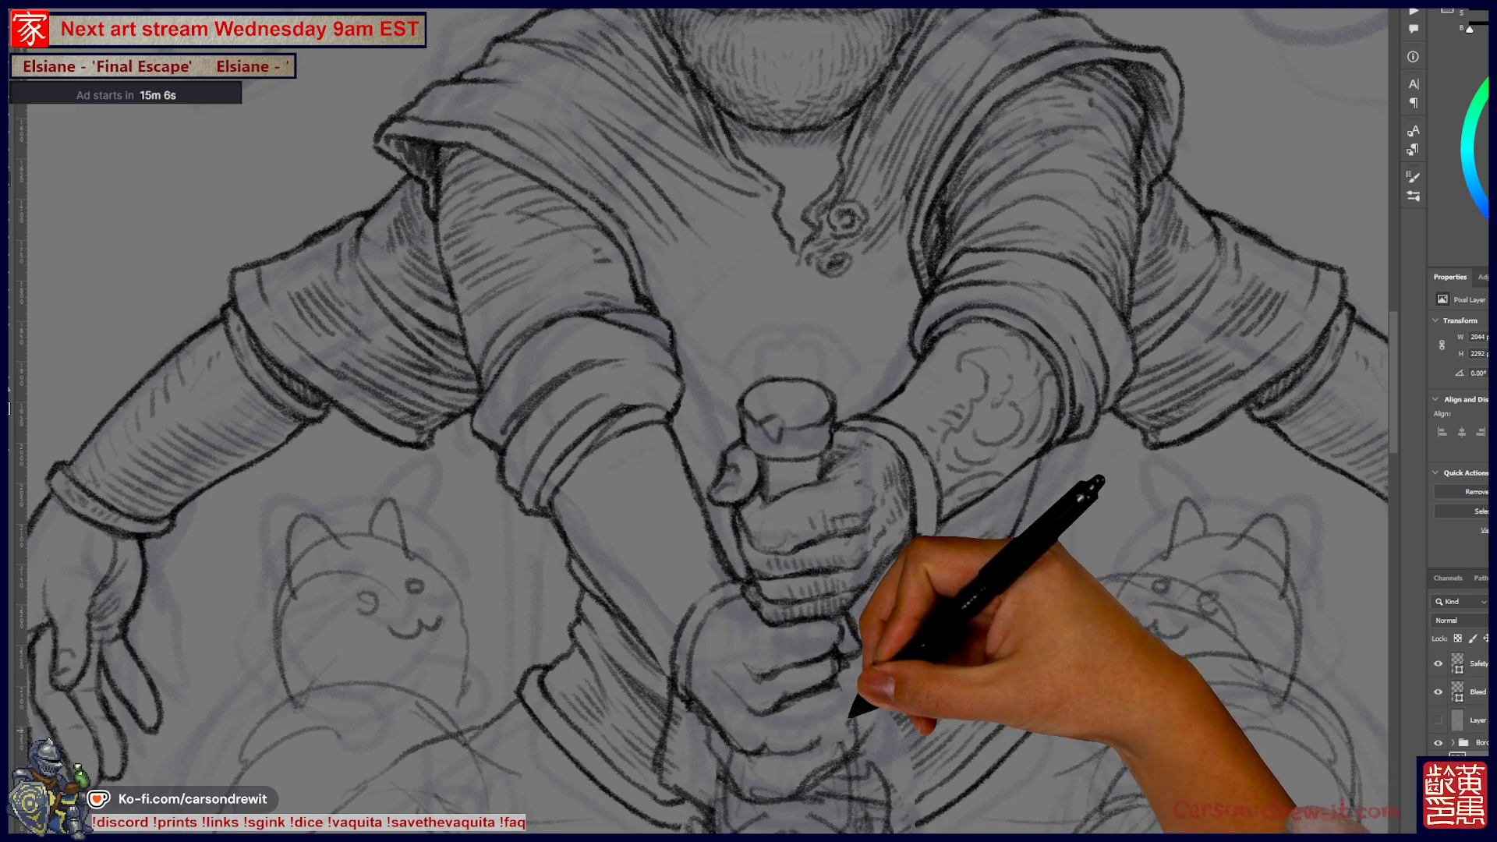
scroll(703, 421, "down", 3)
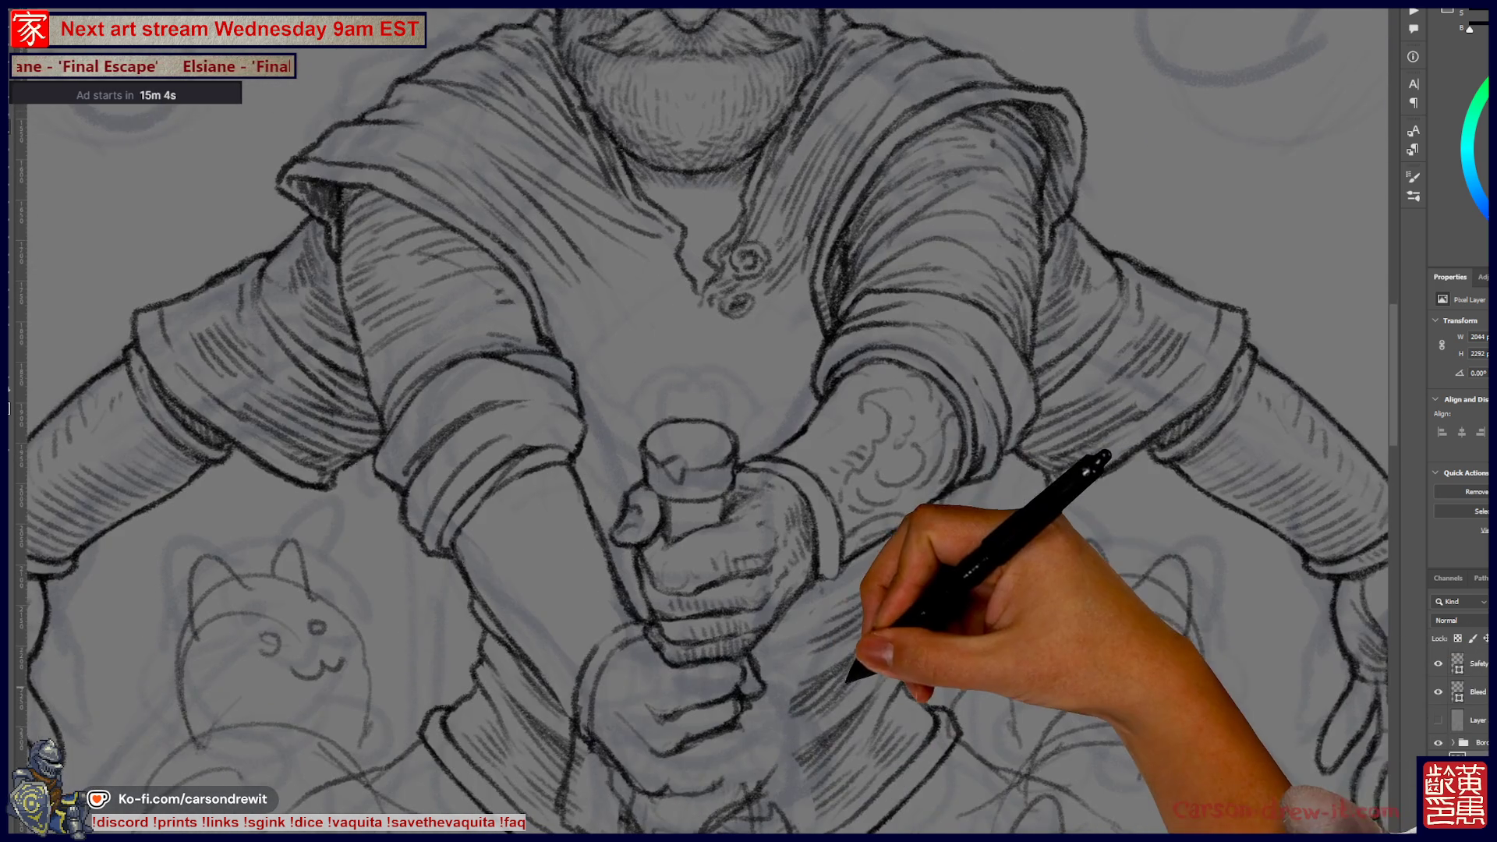
scroll(702, 421, "down", 4)
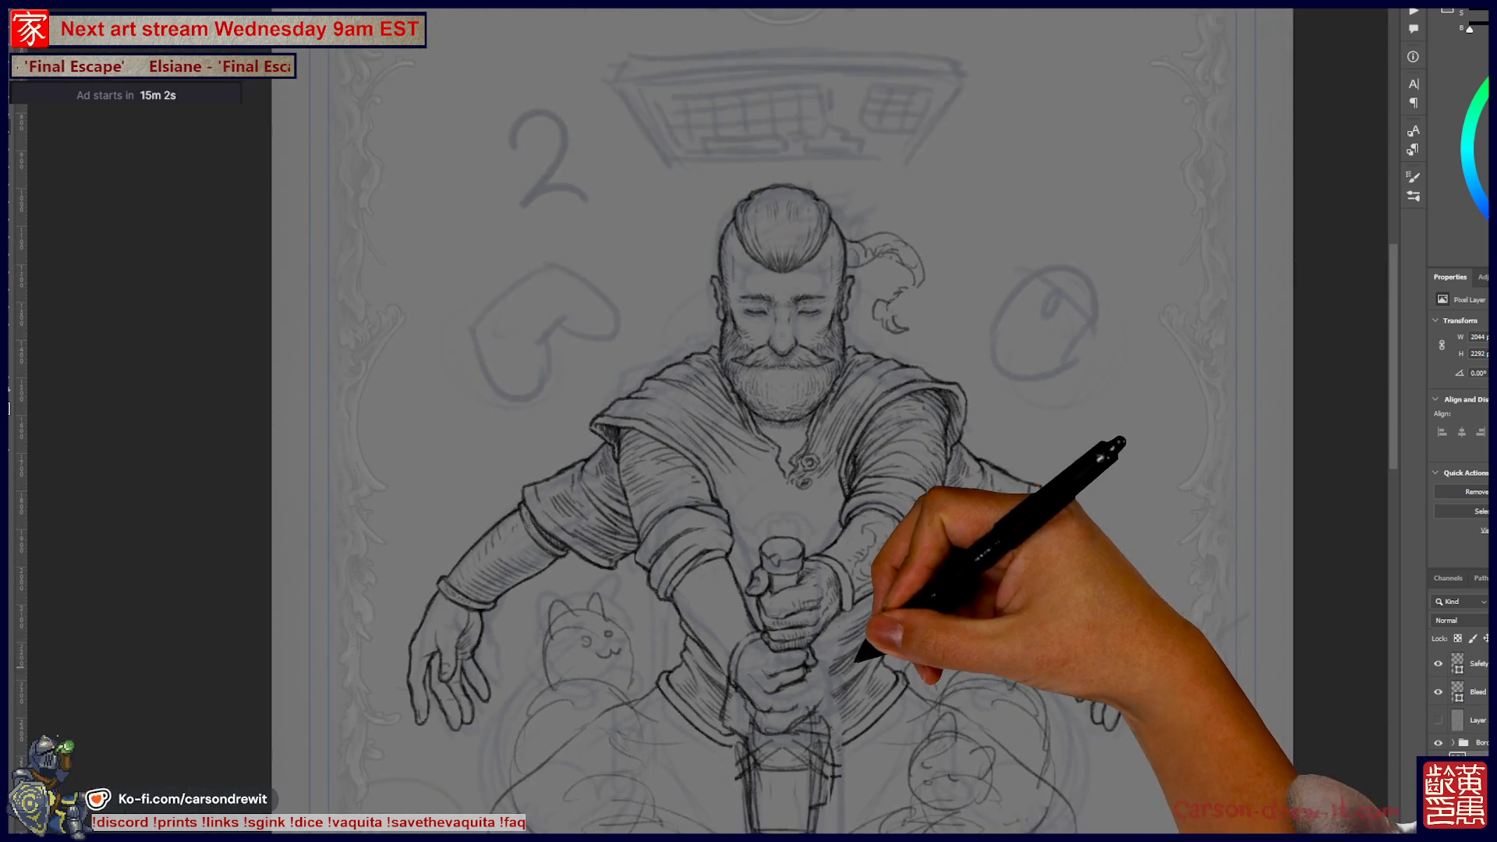
scroll(733, 623, "up", 3)
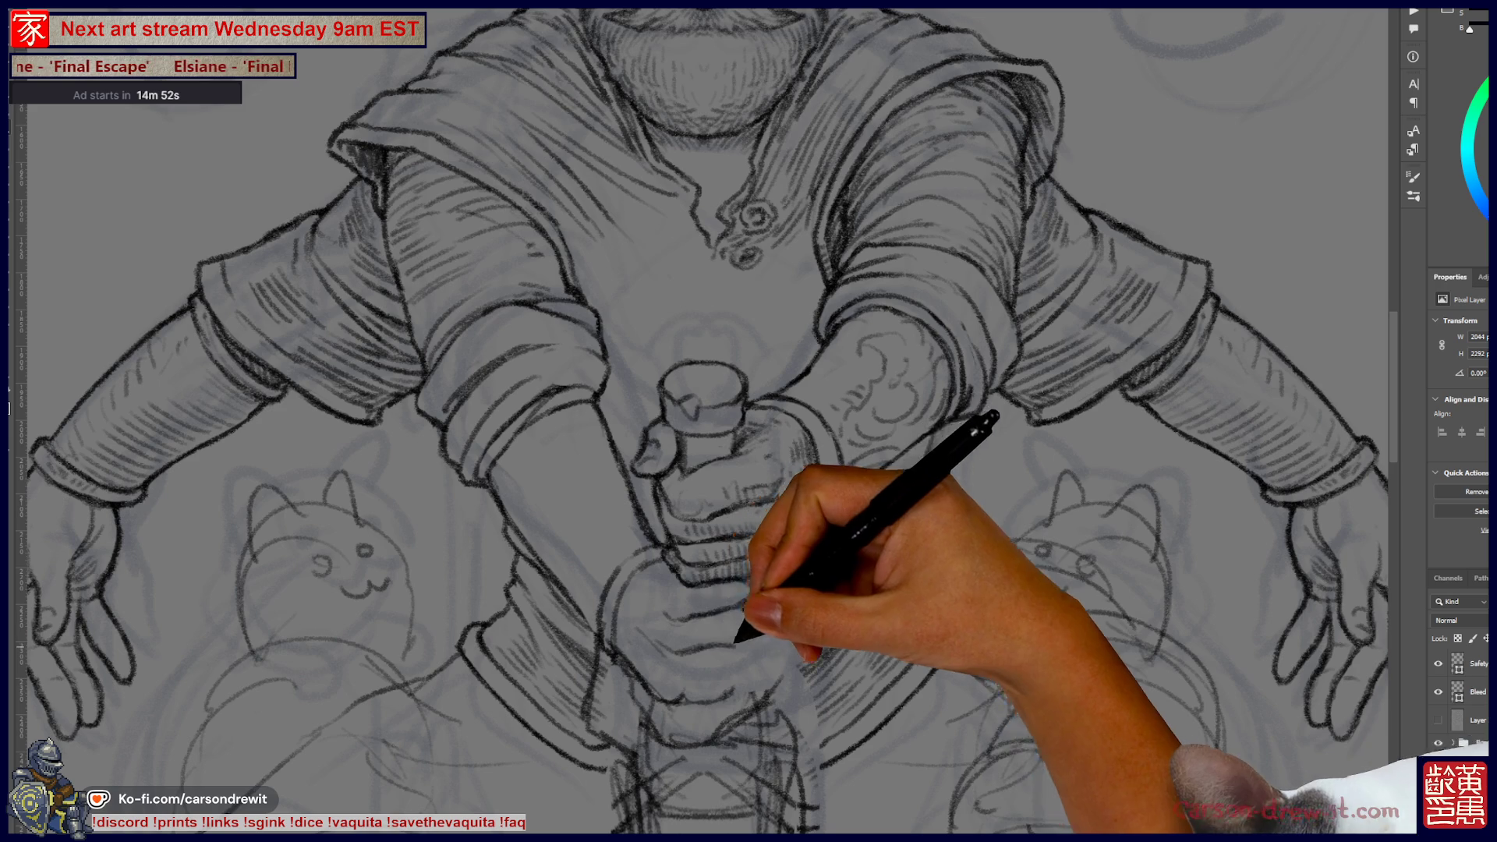
left_click_drag(795, 617, 881, 713)
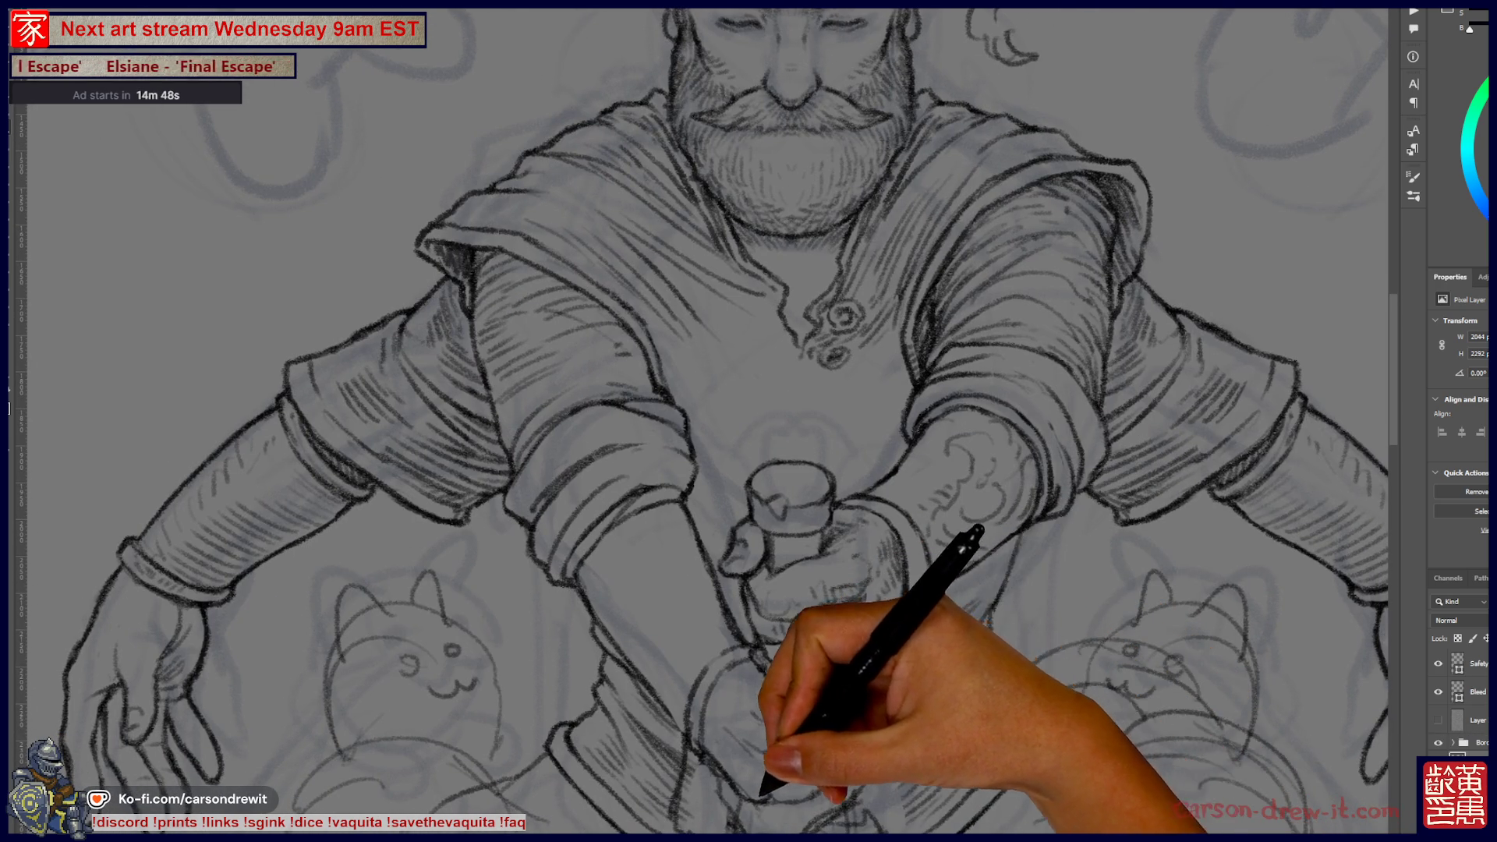
left_click_drag(748, 421, 799, 386)
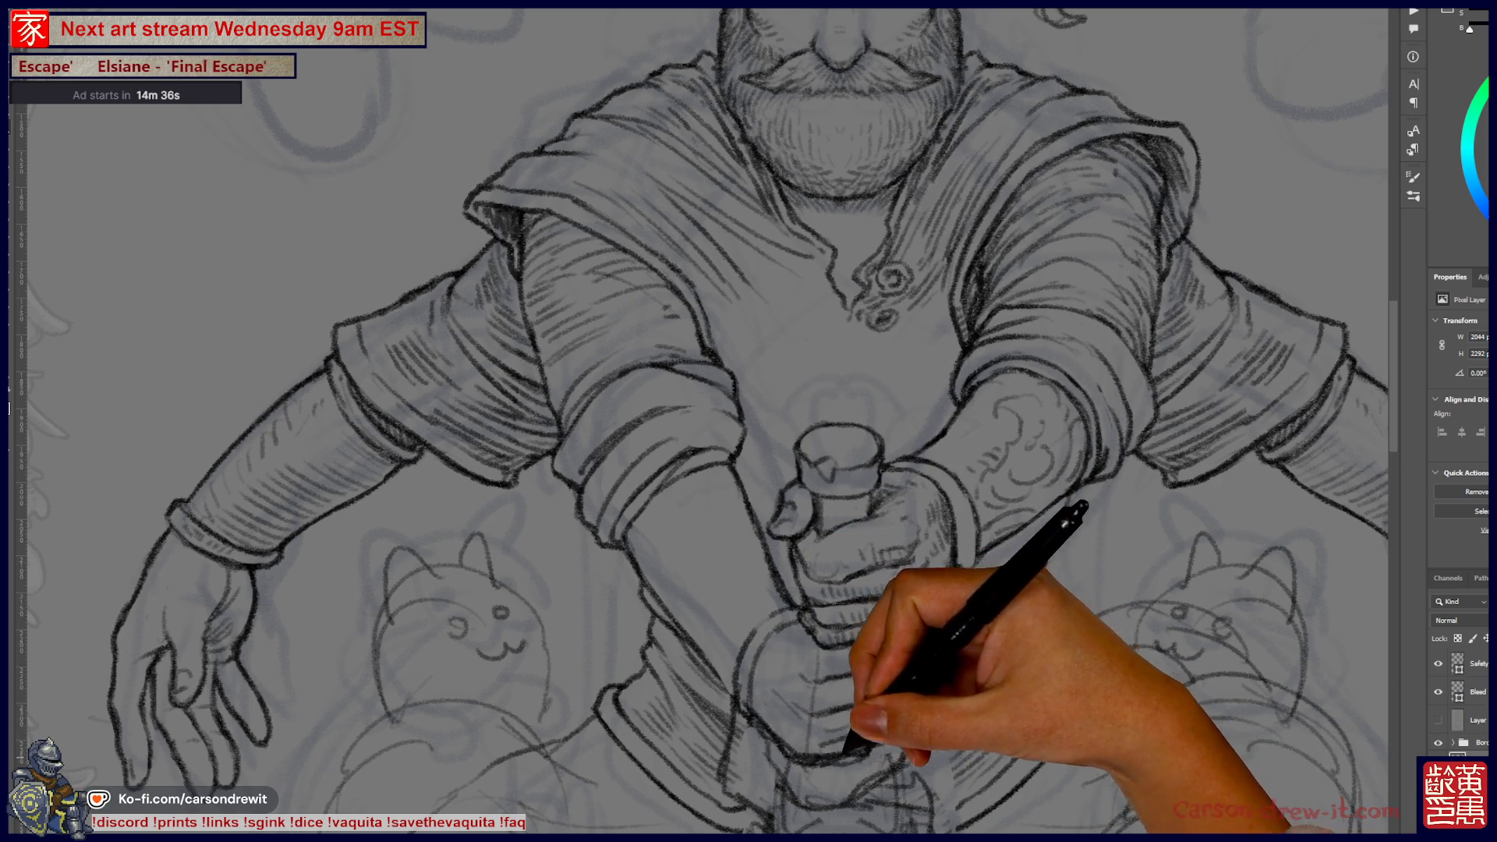
mouse_move(781, 390)
left_mouse_down()
mouse_move(862, 433)
mouse_move(807, 409)
left_mouse_up()
key("ctrl+minus")
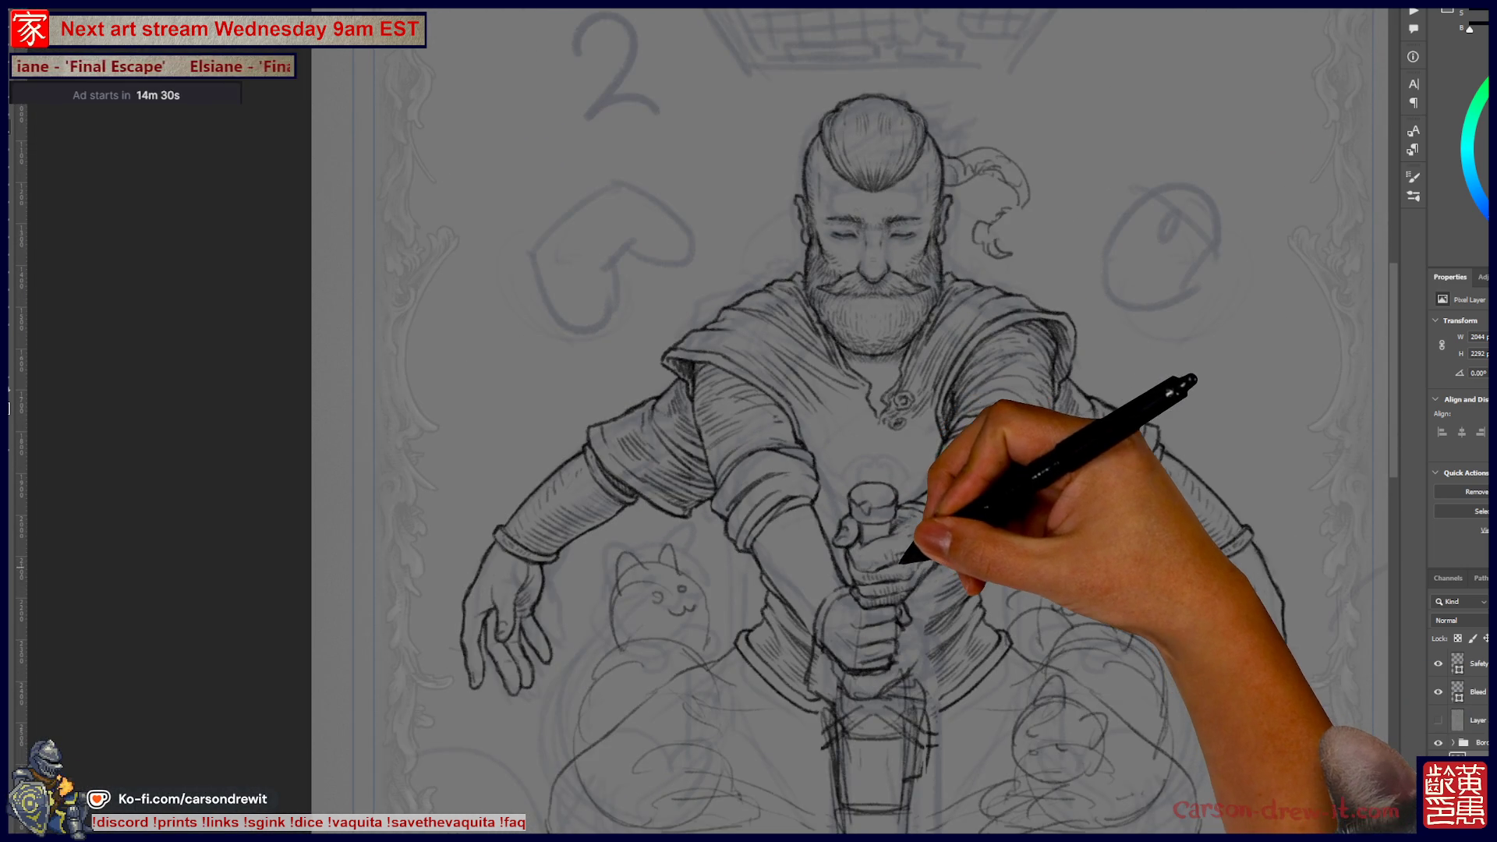
key("ctrl+plus")
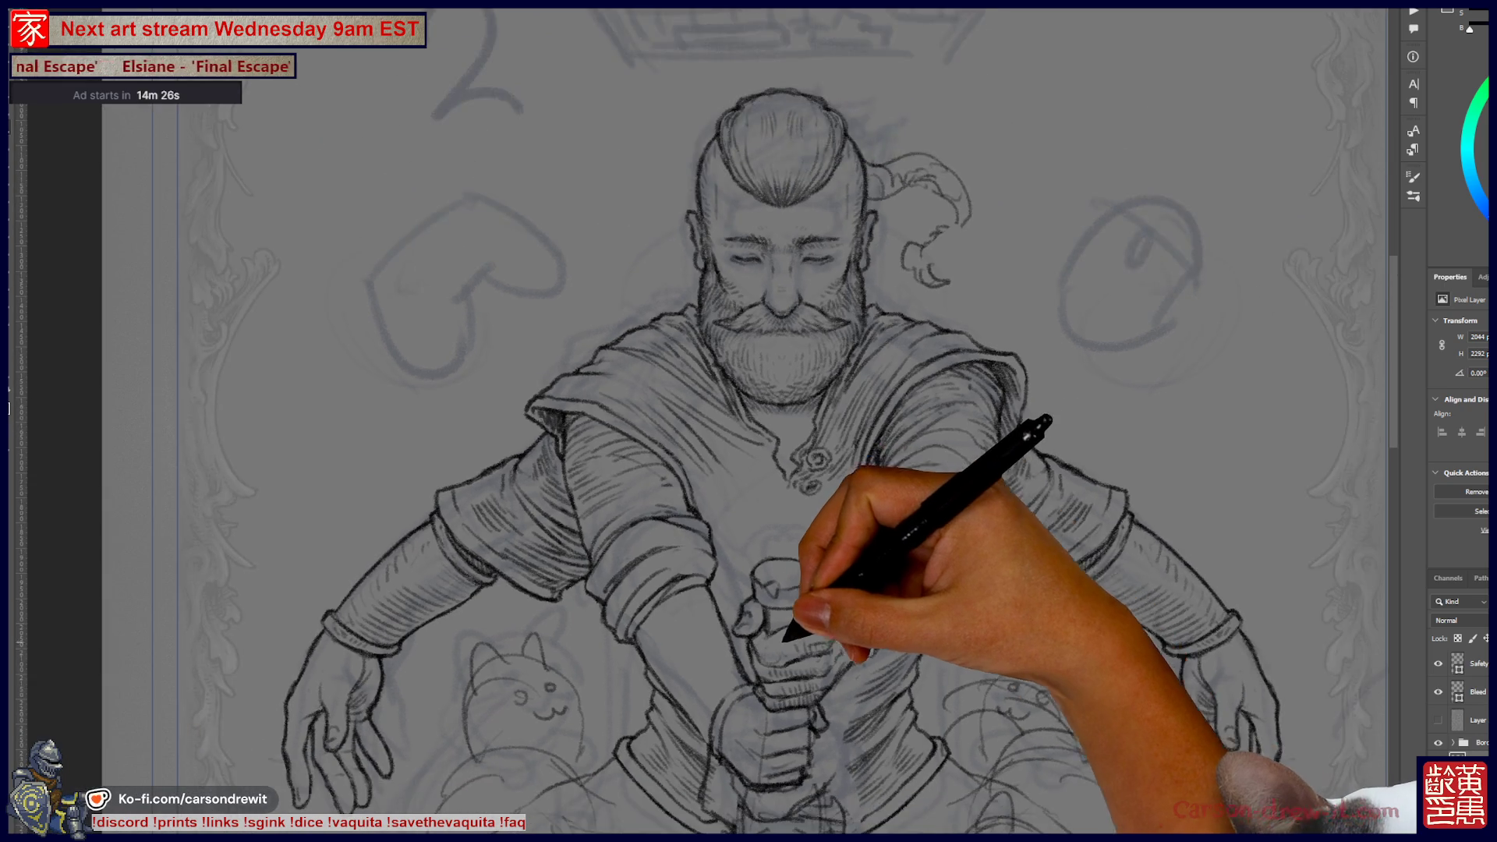
key("ctrl+plus")
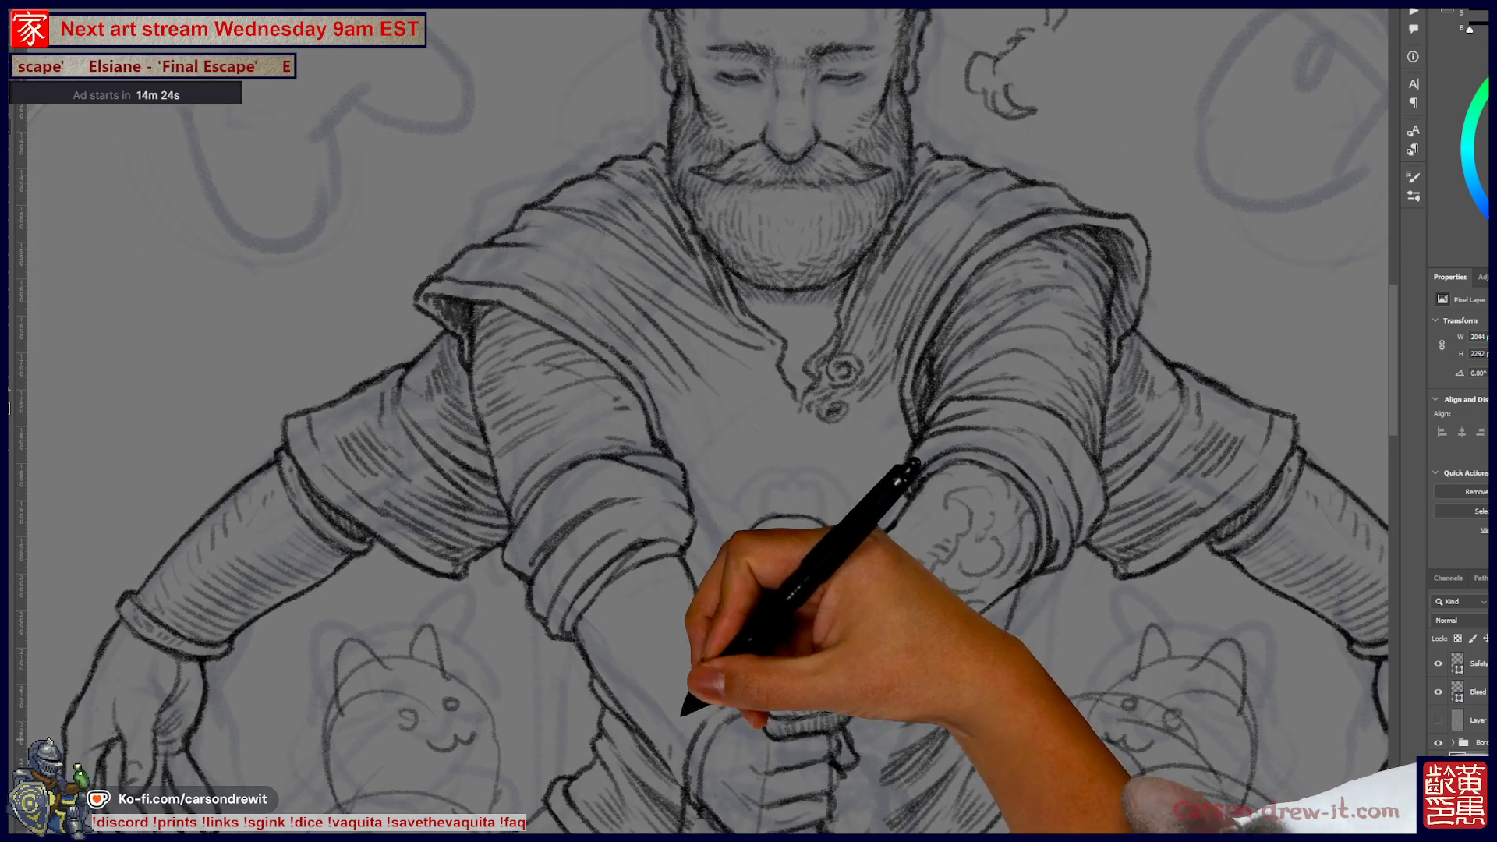